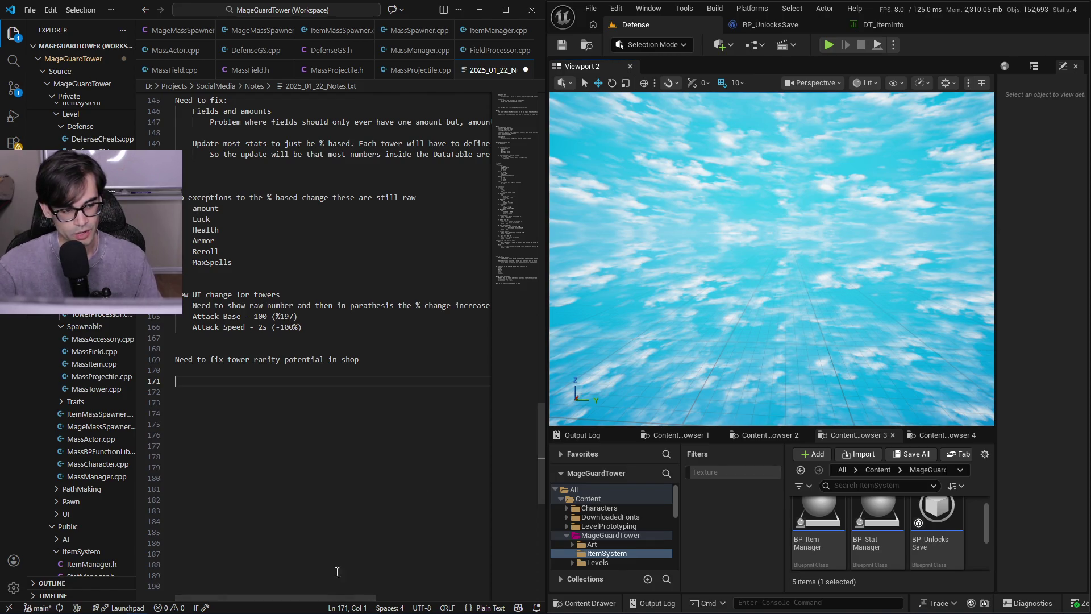
# - Place the cursor on the empty line 170 of the notes and open a new Brave tab
pyautogui.click(316, 371)
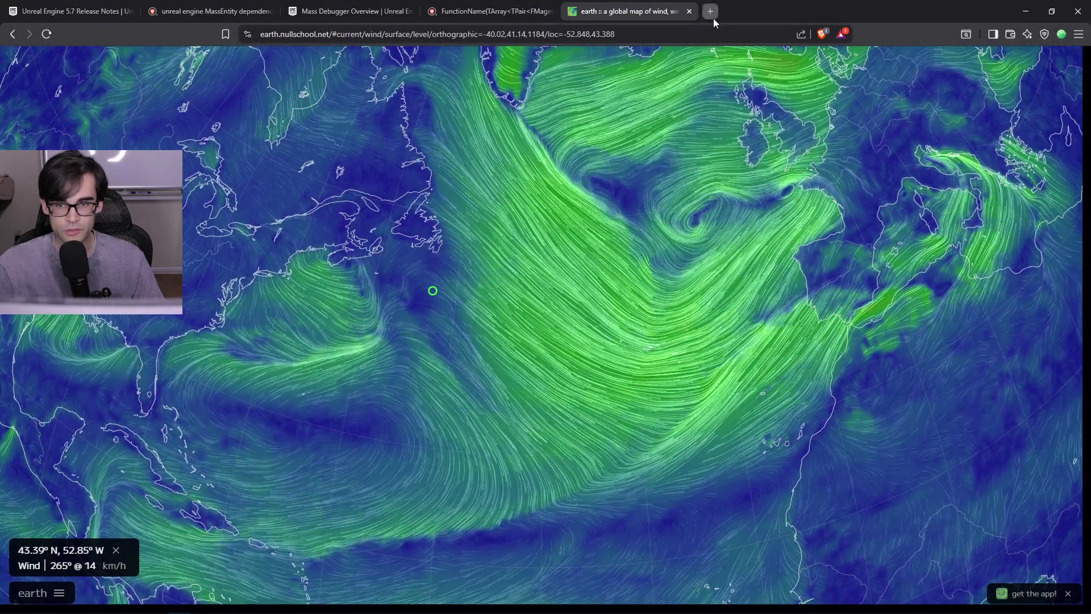
pyautogui.click(712, 15)
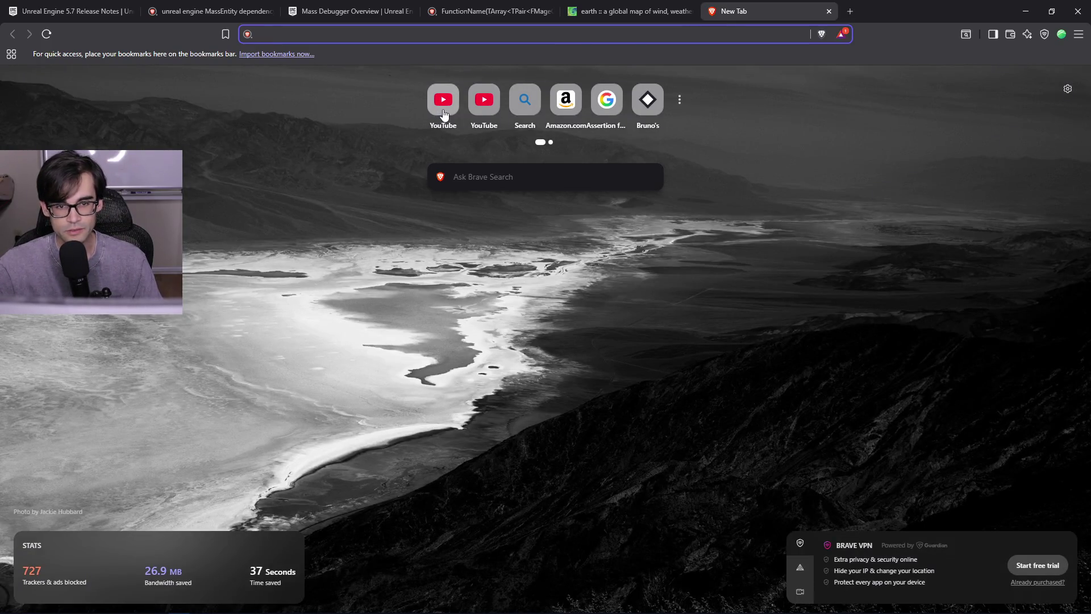
# - Search YouTube for 'danidev' and open the Dani channel's Videos list
pyautogui.click(443, 111)
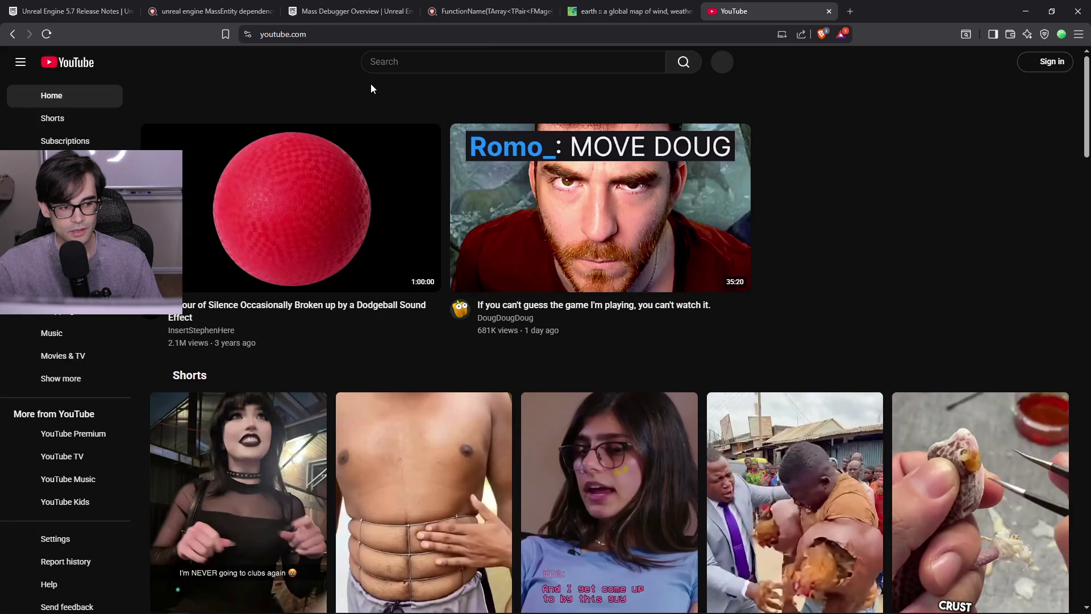
pyautogui.click(402, 63)
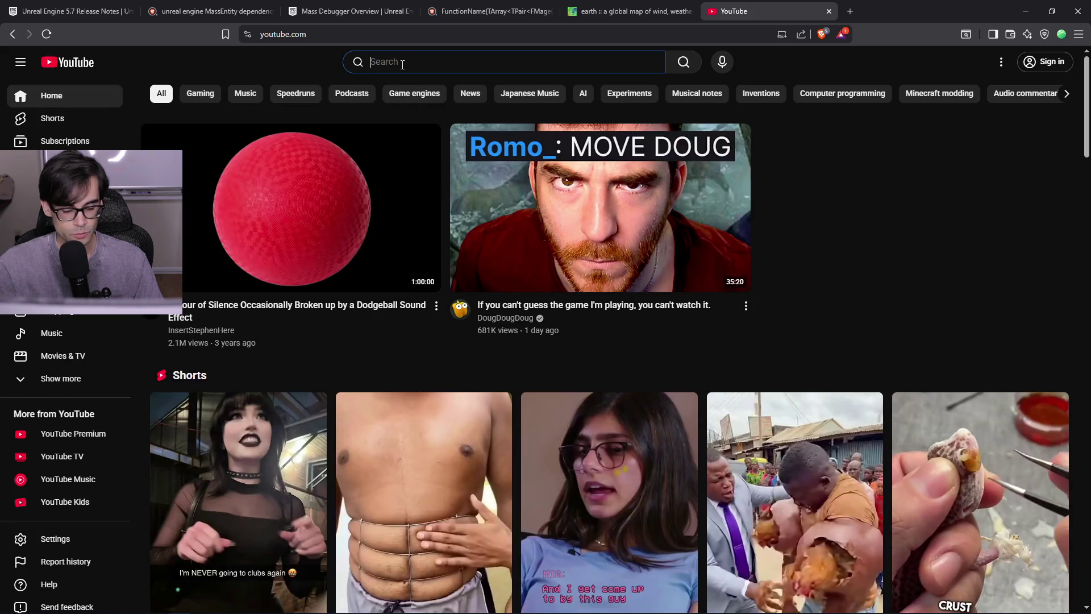
pyautogui.write('danidev')
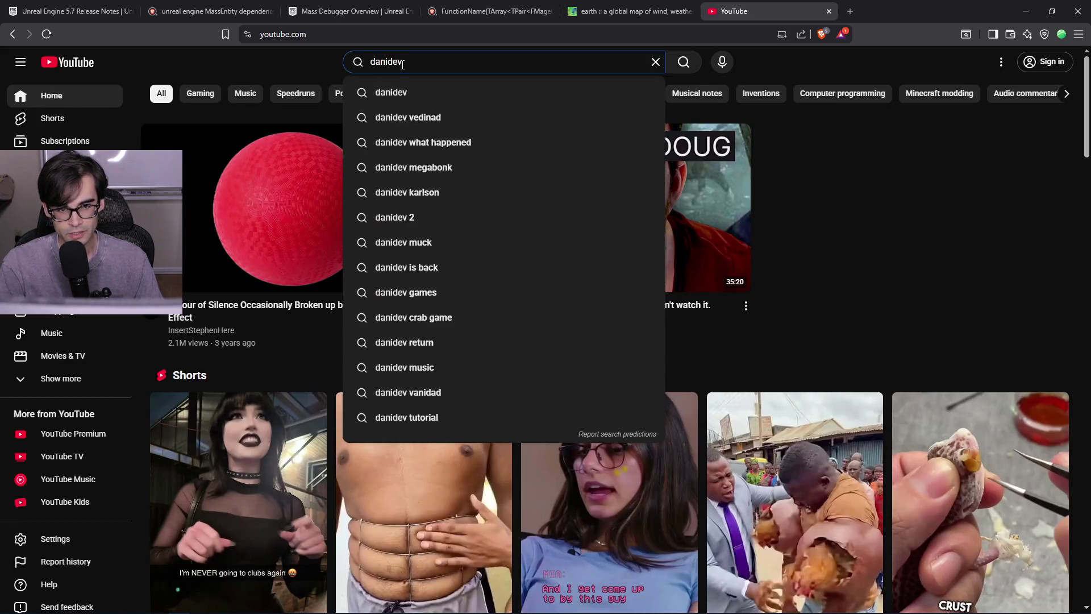
pyautogui.press('Return')
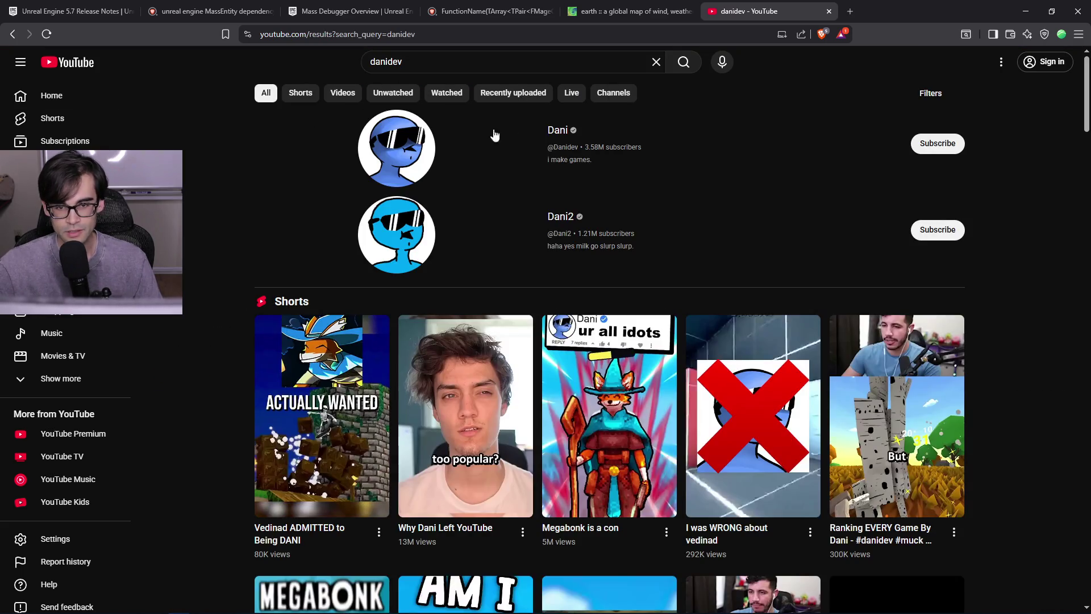
pyautogui.click(560, 130)
pyautogui.click(296, 336)
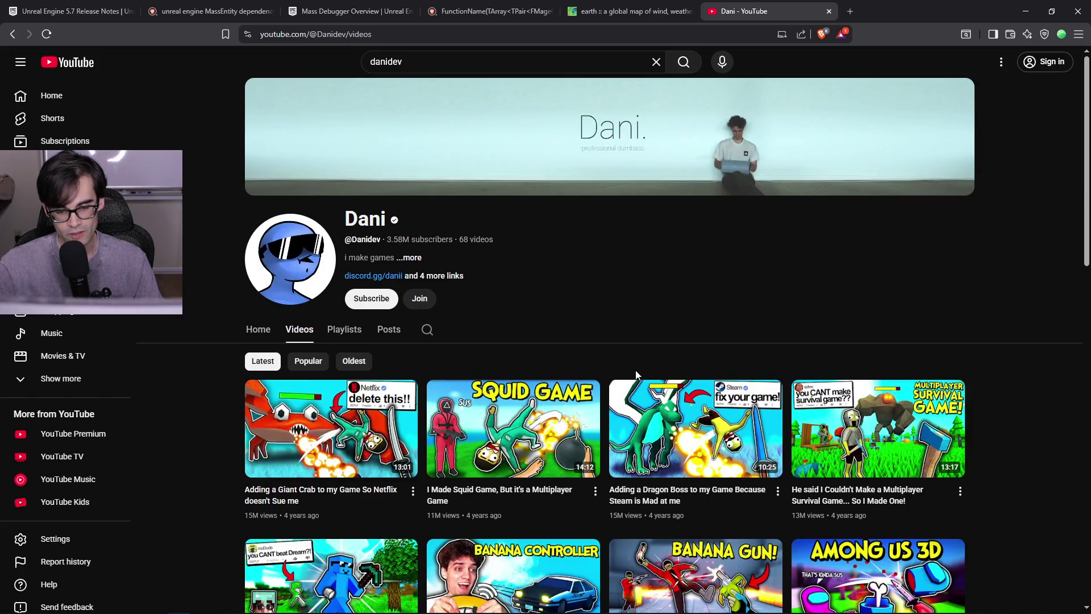
# - Browse through Dani's uploaded videos, then close the YouTube tab
pyautogui.scroll(-4, 1051, 420)
pyautogui.scroll(-3, 1021, 390)
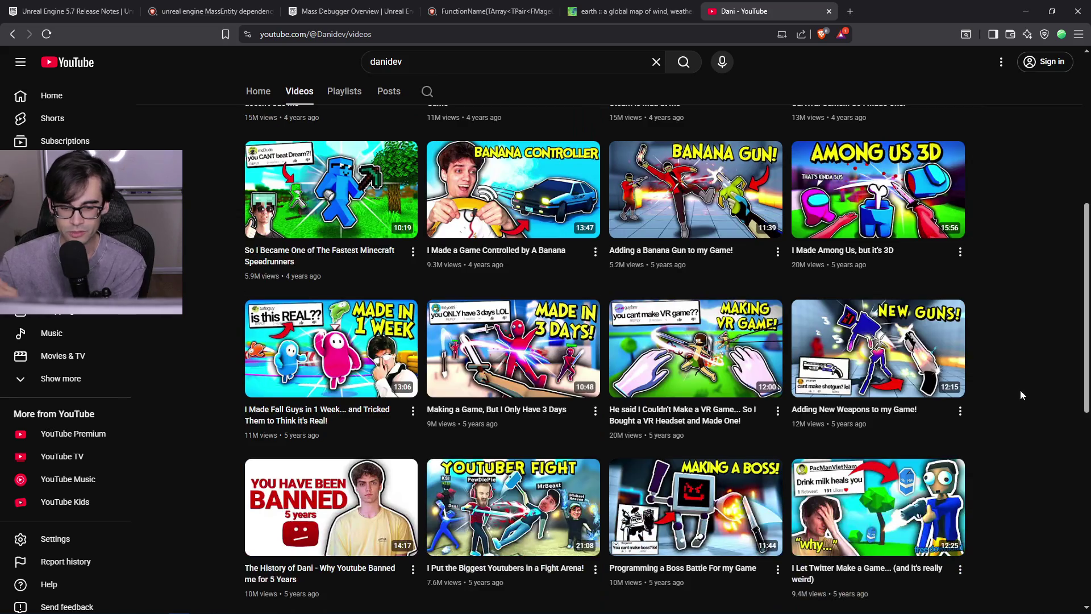
pyautogui.scroll(-1, 1014, 387)
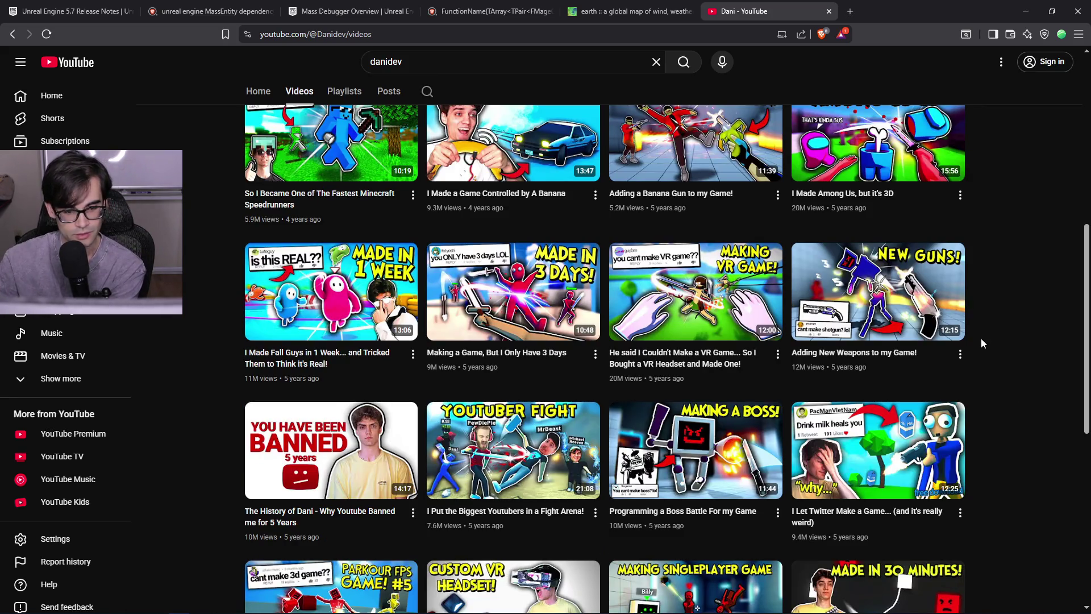
pyautogui.scroll(4, 981, 338)
pyautogui.scroll(3, 979, 333)
pyautogui.scroll(-3, 980, 333)
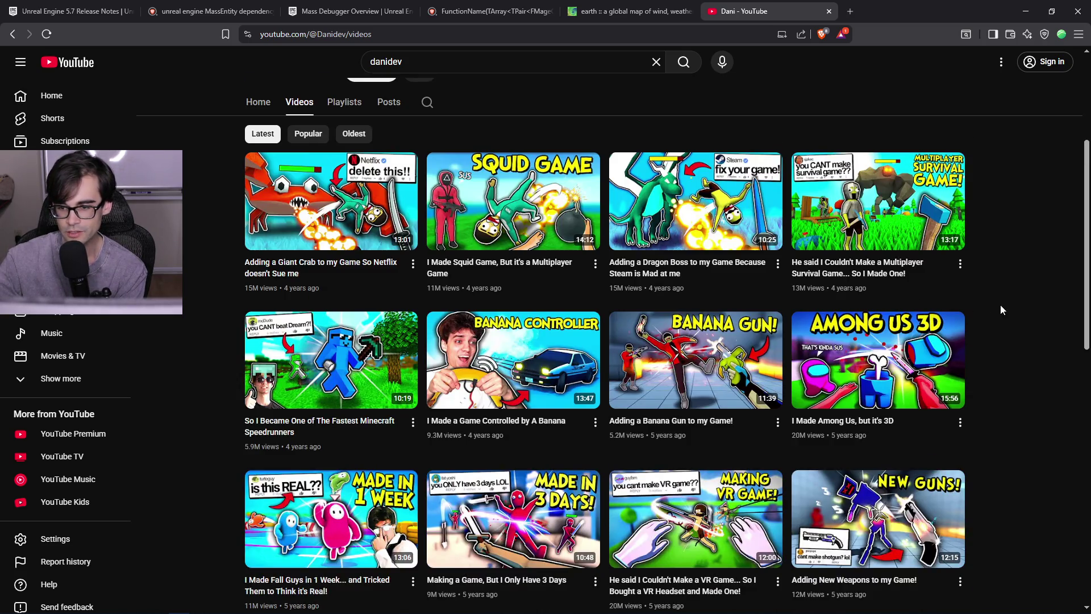
pyautogui.scroll(-2, 935, 333)
pyautogui.scroll(-2, 935, 334)
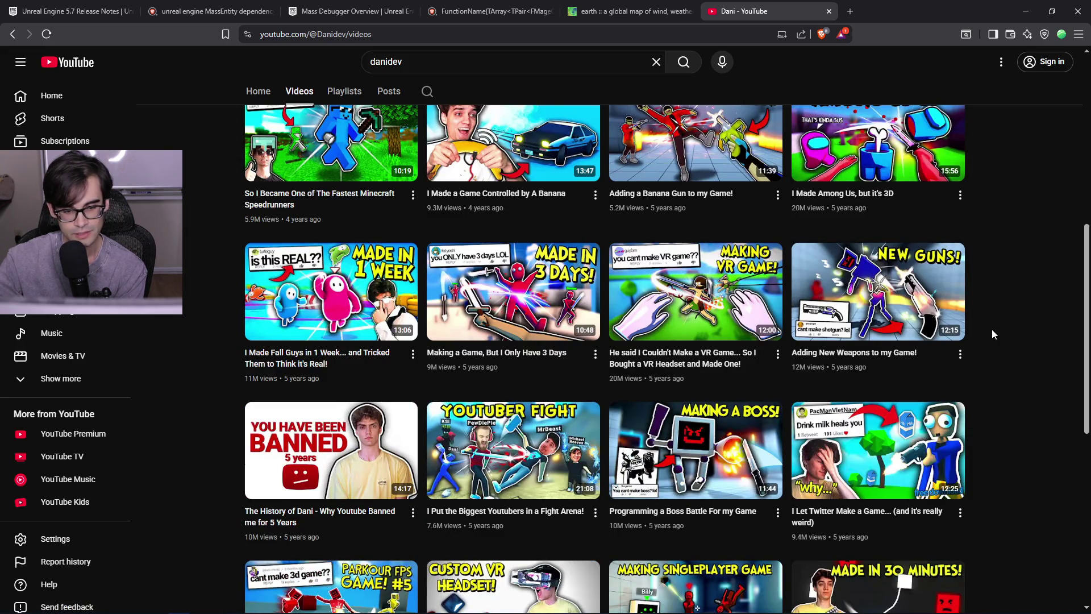
pyautogui.scroll(-1, 992, 329)
pyautogui.scroll(-2, 988, 329)
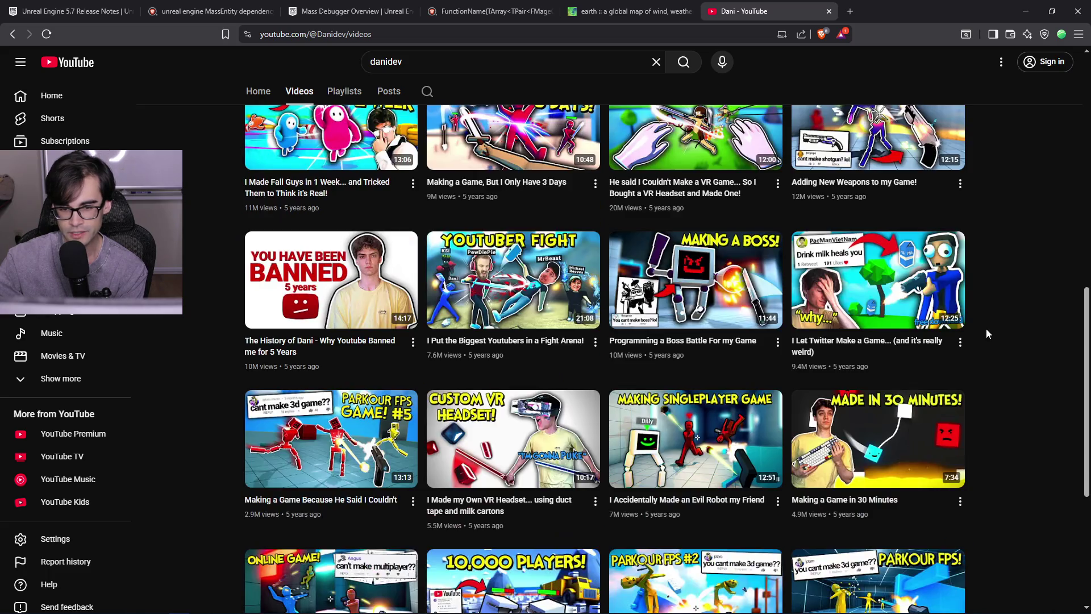
pyautogui.scroll(-2, 987, 329)
pyautogui.scroll(1, 1075, 373)
pyautogui.scroll(1, 1074, 370)
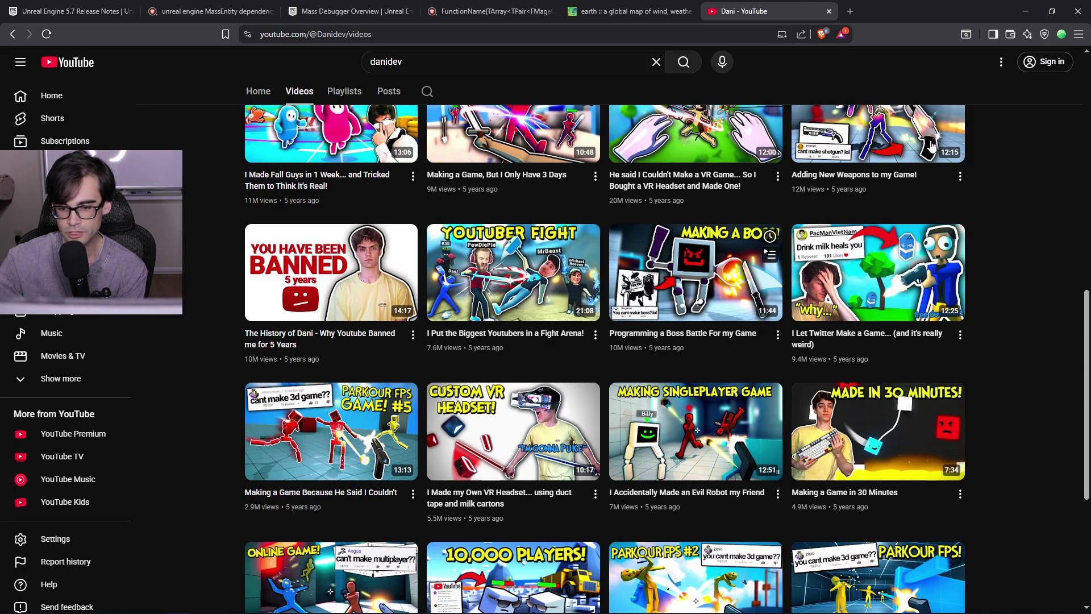
pyautogui.scroll(-1, 1071, 262)
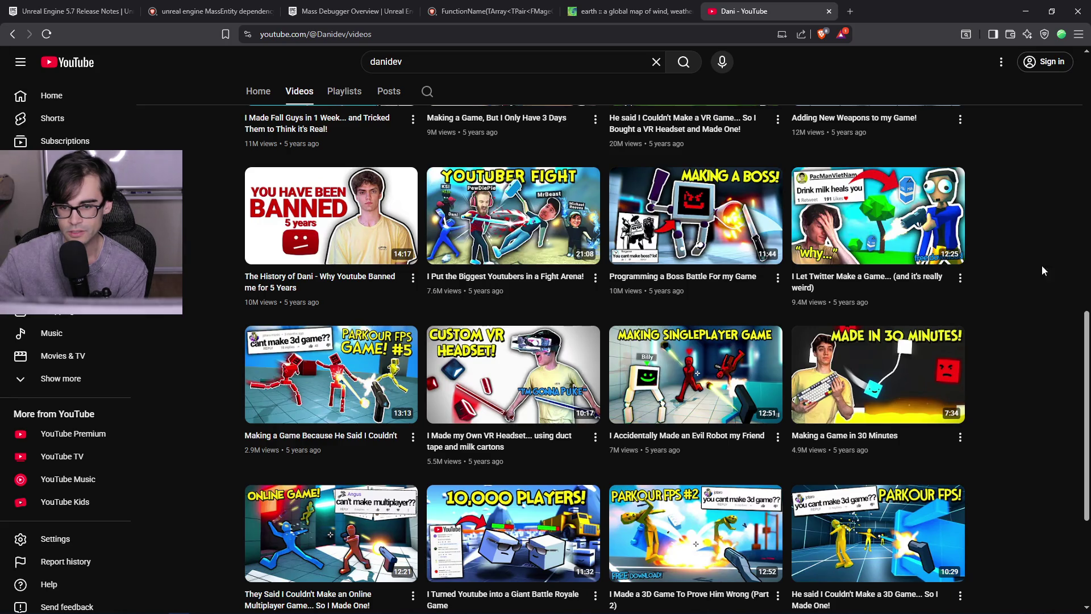
pyautogui.scroll(2, 1053, 266)
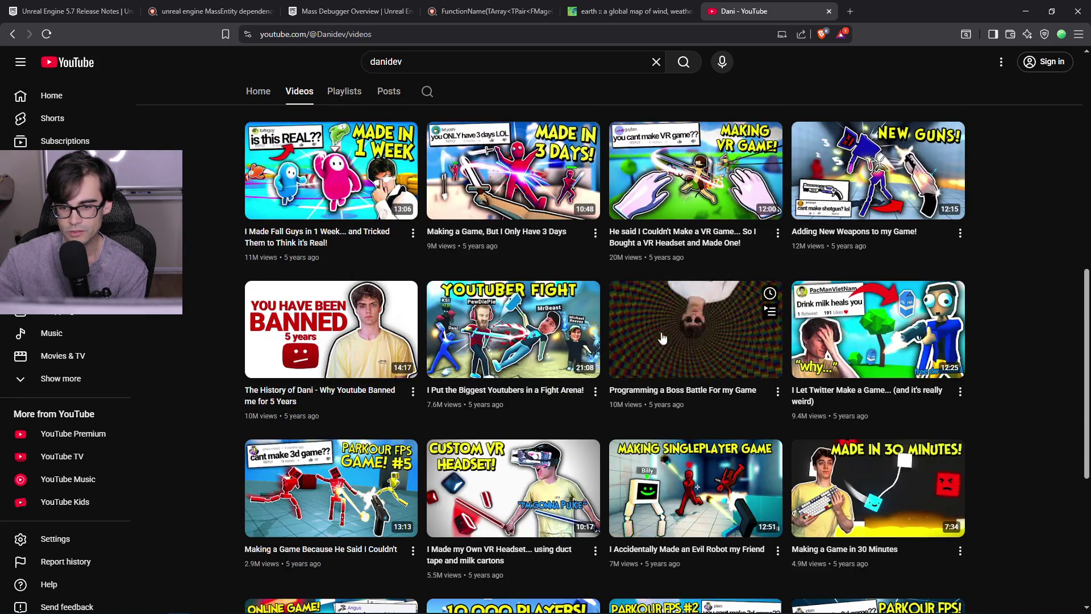
pyautogui.click(830, 11)
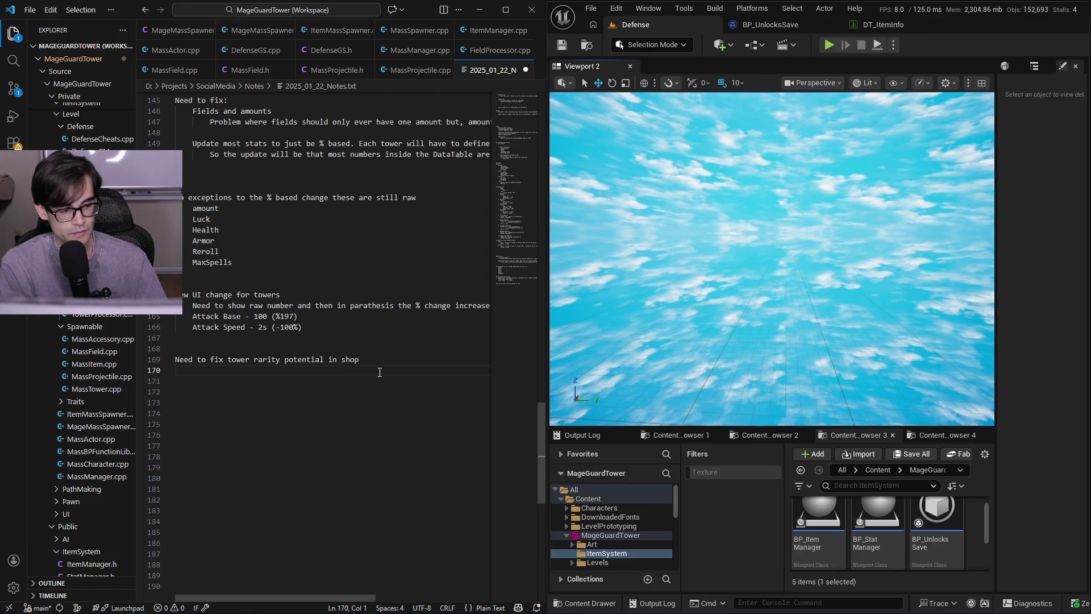
pyautogui.hotkey('alt', 'Tab')
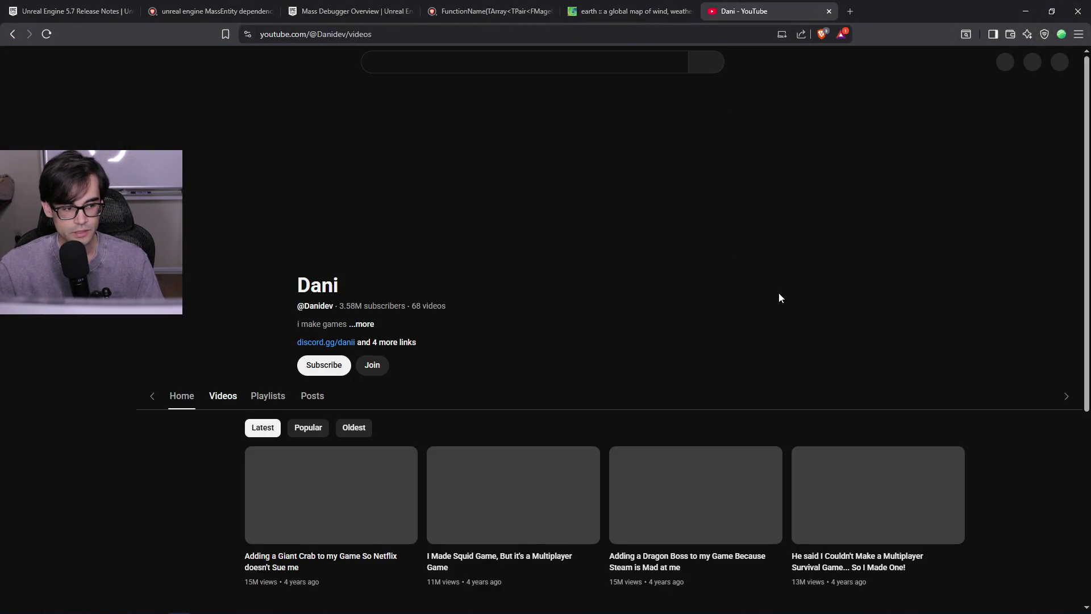
# - Scroll through the video page, close the YouTube tab, and move to the notes' empty last line
pyautogui.scroll(-10, 904, 347)
pyautogui.scroll(-20, 898, 350)
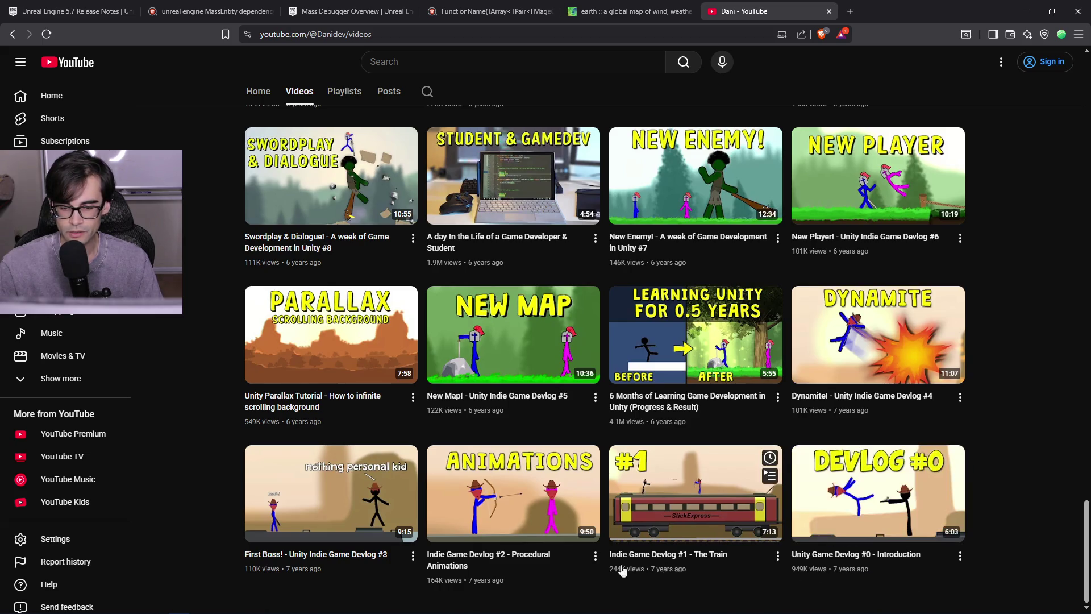
pyautogui.scroll(2, 1027, 380)
pyautogui.scroll(-2, 1025, 382)
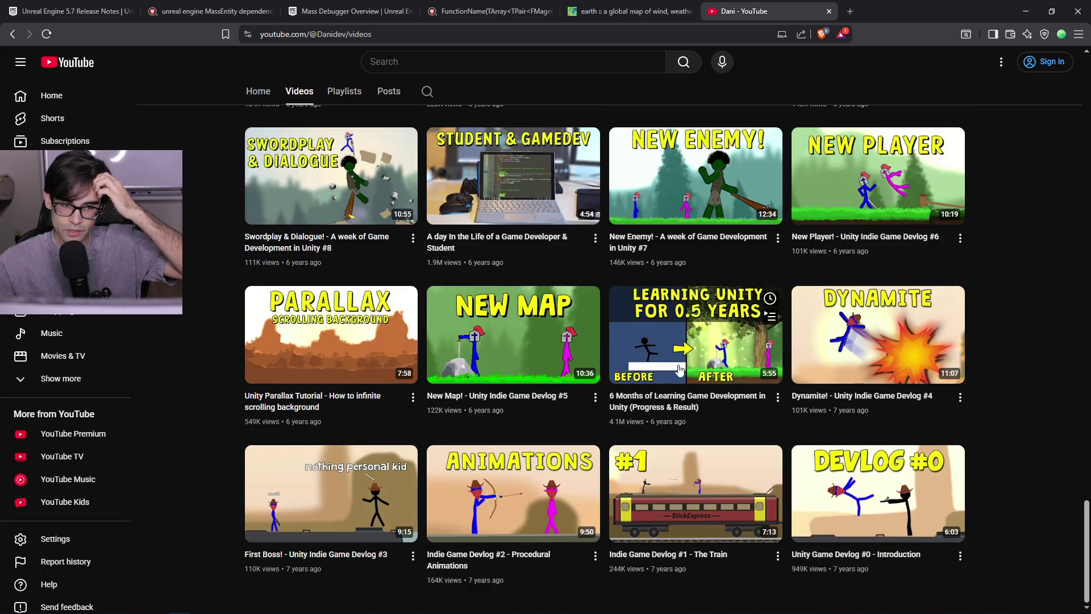
pyautogui.scroll(3, 541, 345)
pyautogui.scroll(7, 541, 345)
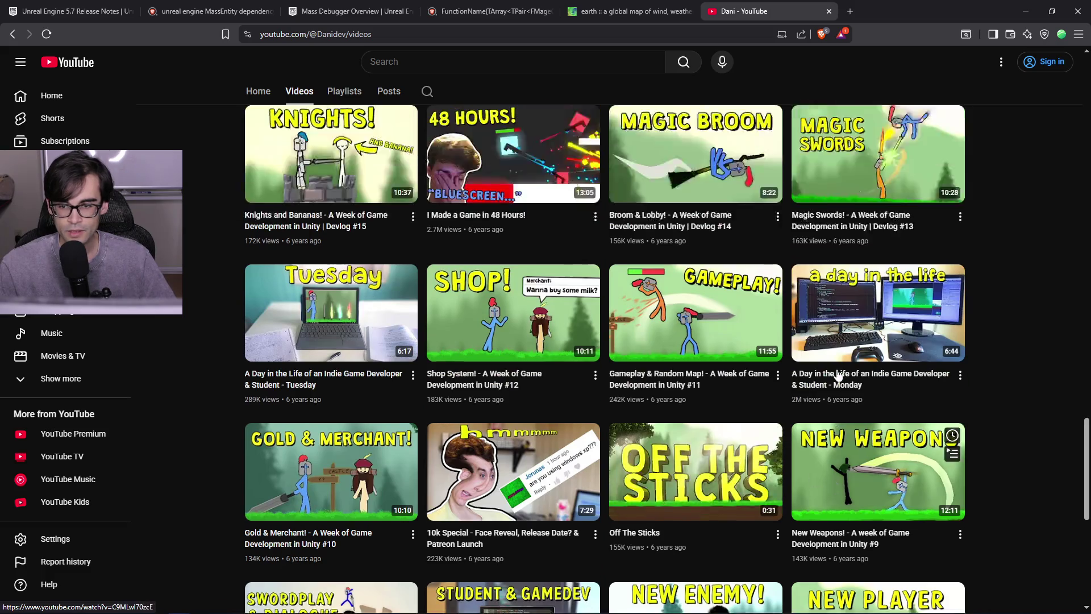
pyautogui.scroll(6, 838, 380)
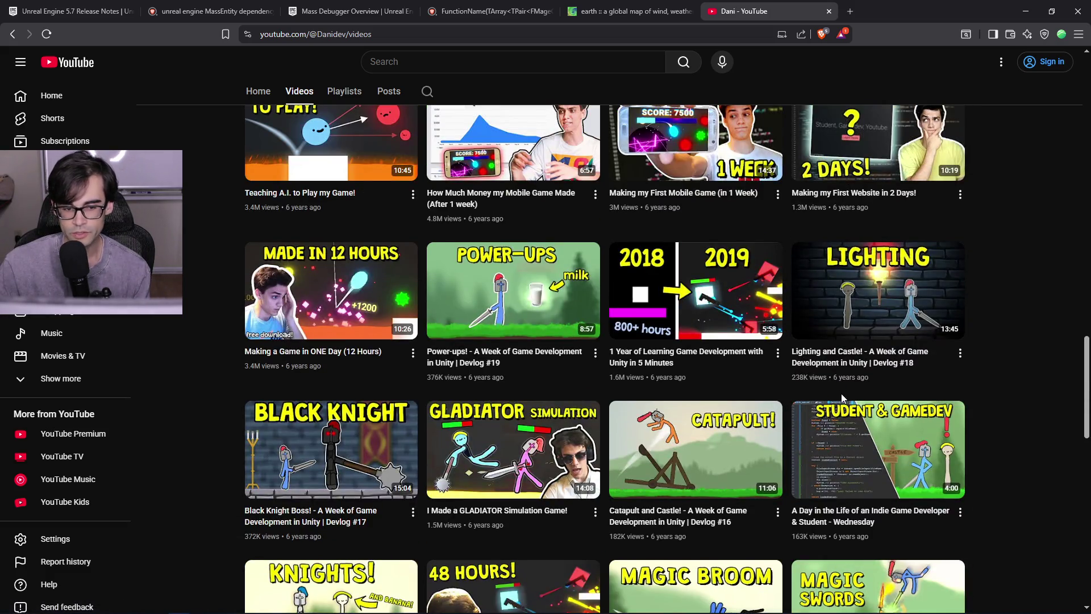
pyautogui.scroll(2, 751, 392)
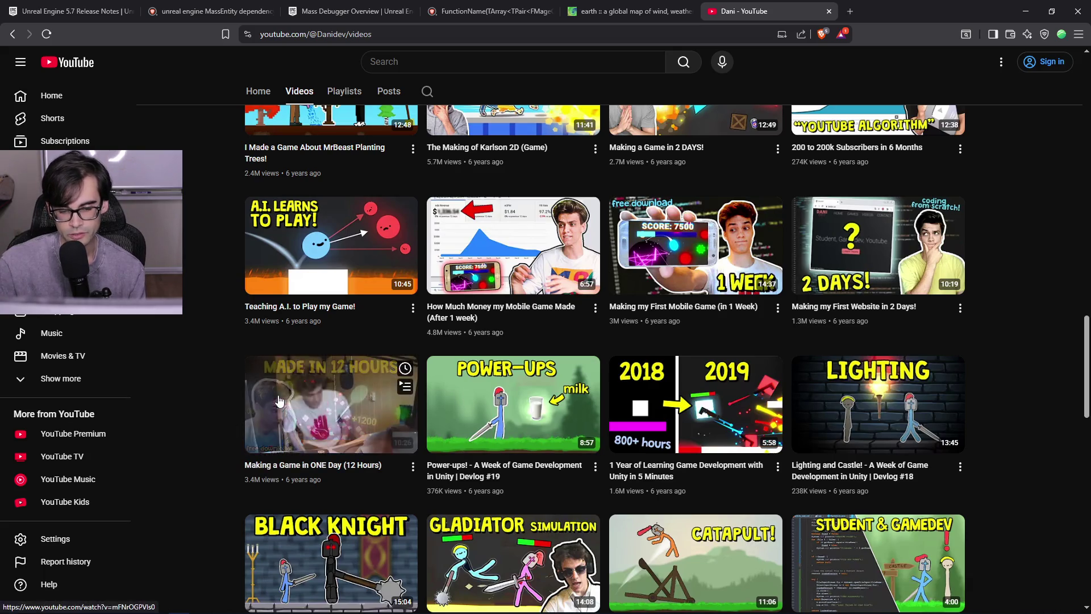
pyautogui.scroll(1, 1030, 339)
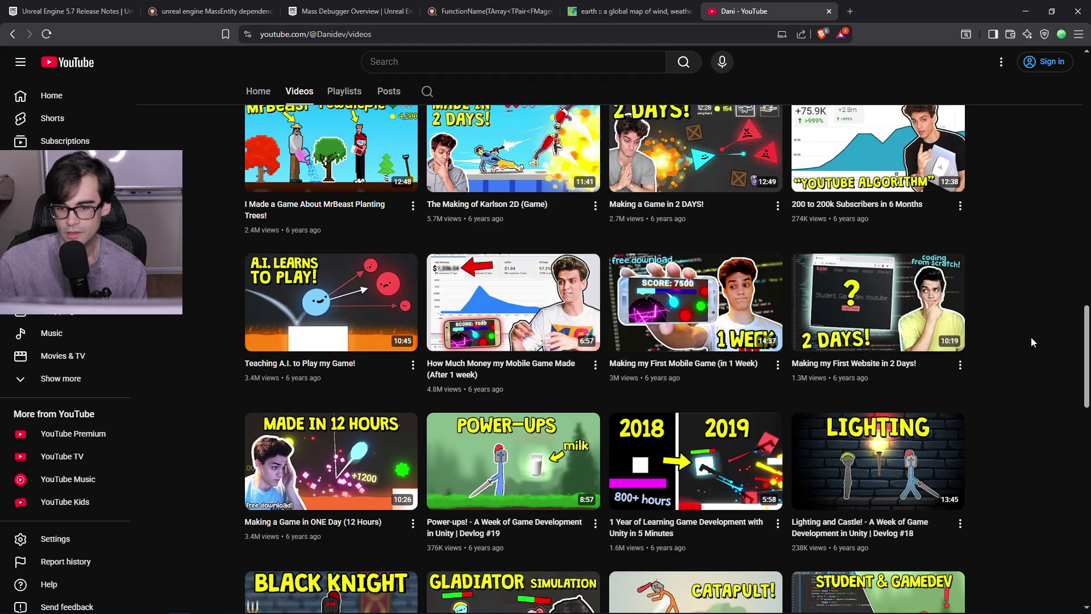
pyautogui.scroll(2, 1026, 336)
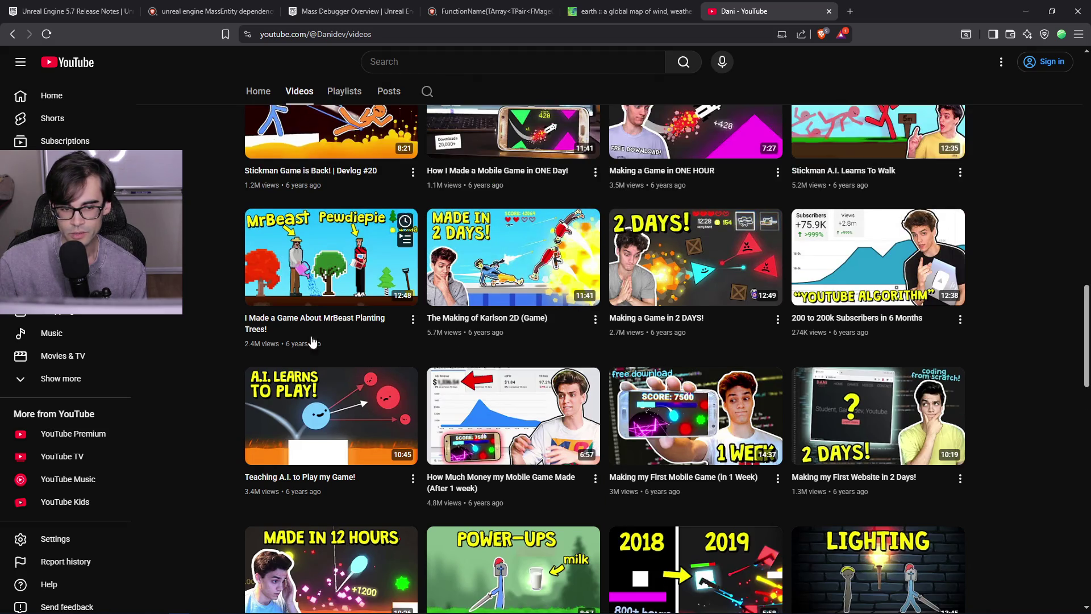
pyautogui.scroll(2, 291, 341)
pyautogui.scroll(3, 545, 306)
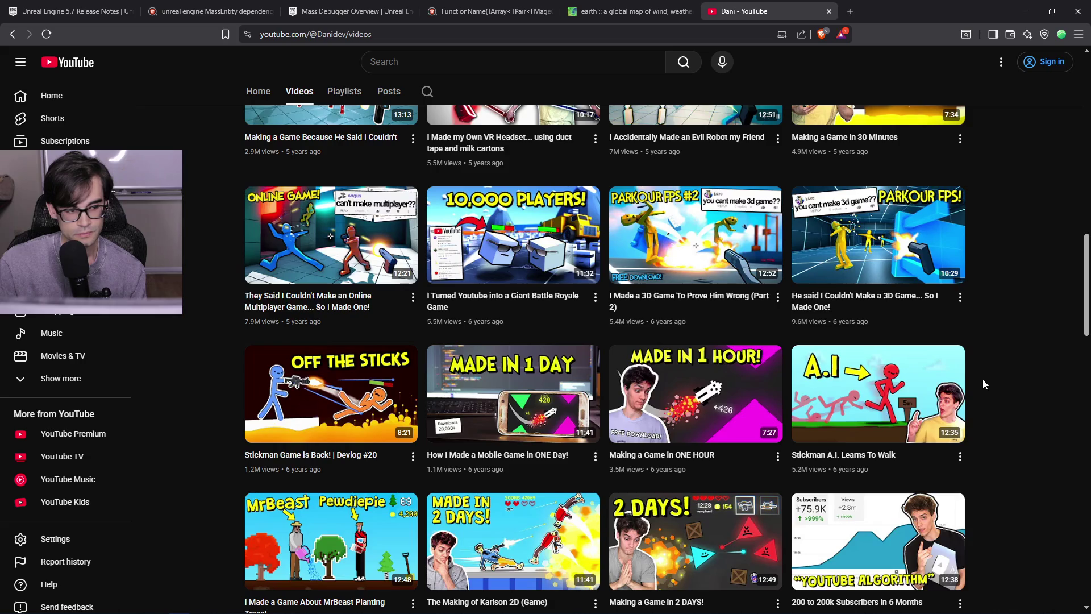
pyautogui.scroll(-4, 983, 380)
pyautogui.scroll(-5, 984, 375)
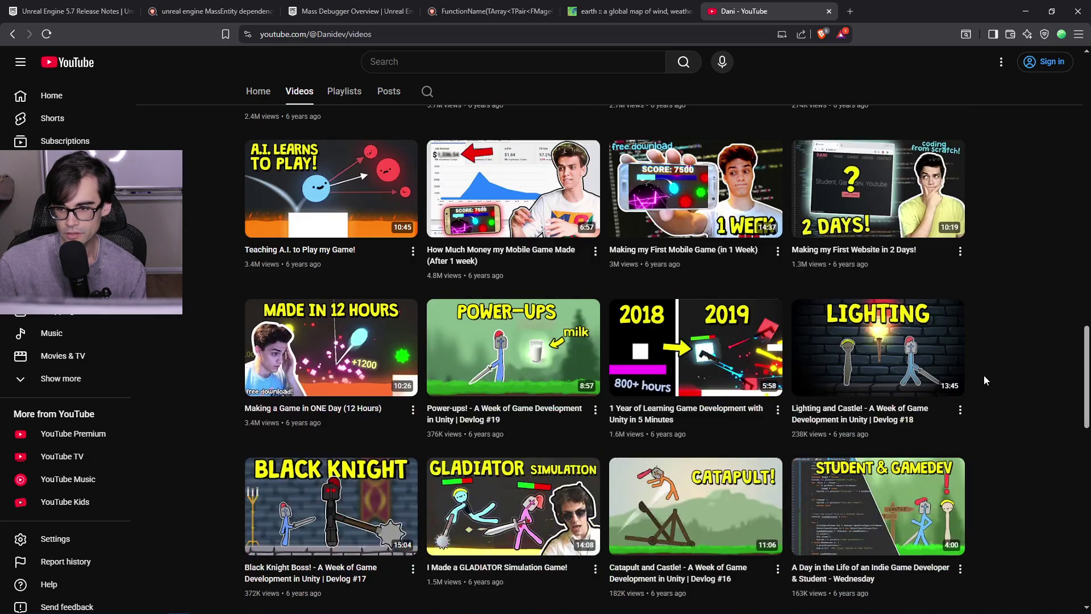
pyautogui.scroll(4, 984, 375)
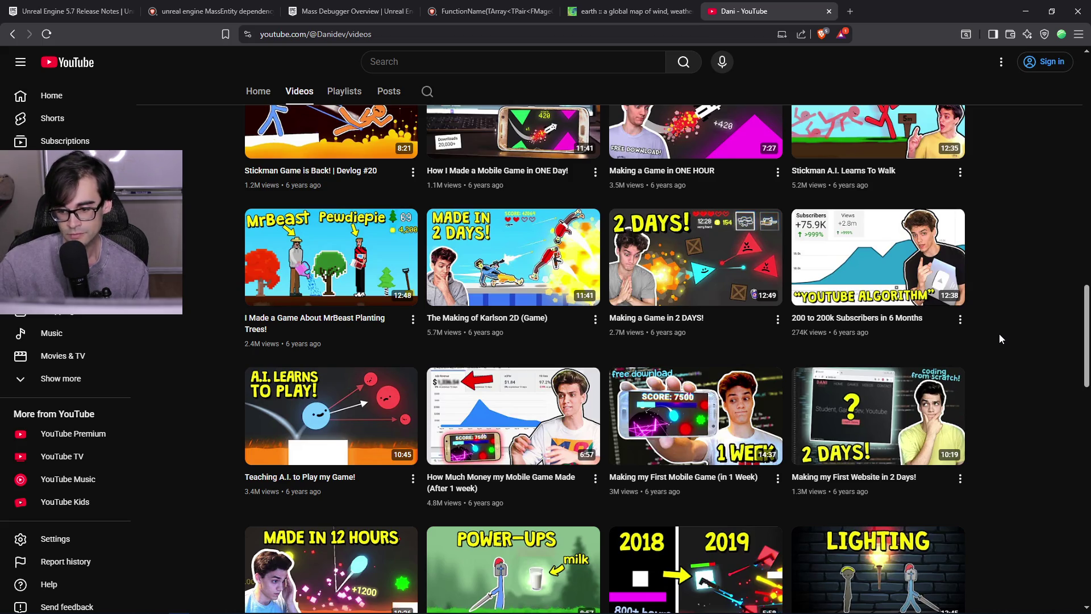
pyautogui.scroll(-3, 1000, 335)
pyautogui.scroll(-4, 999, 339)
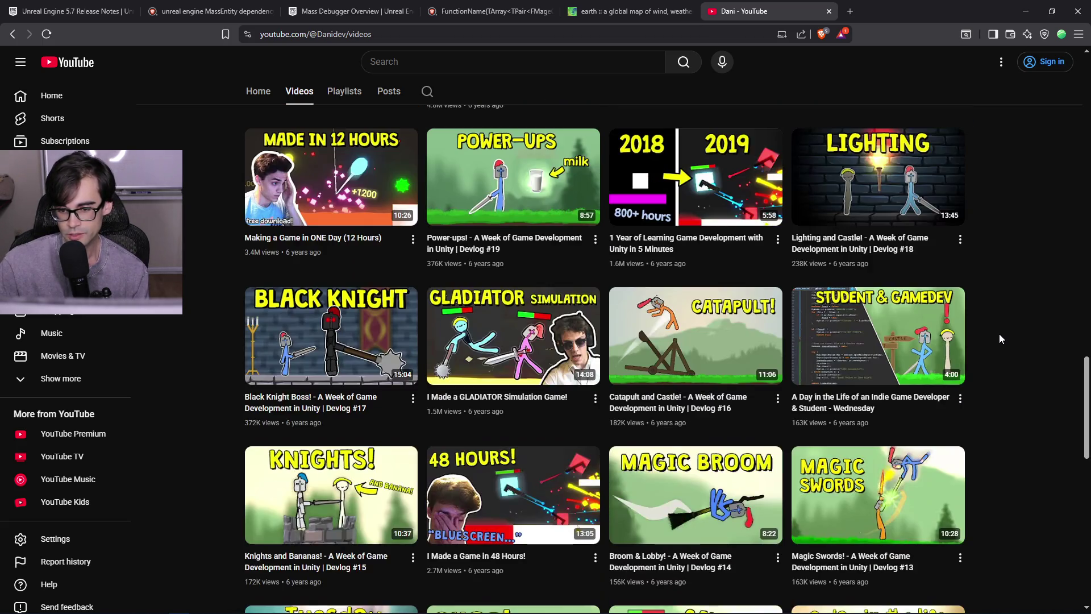
pyautogui.scroll(2, 1000, 338)
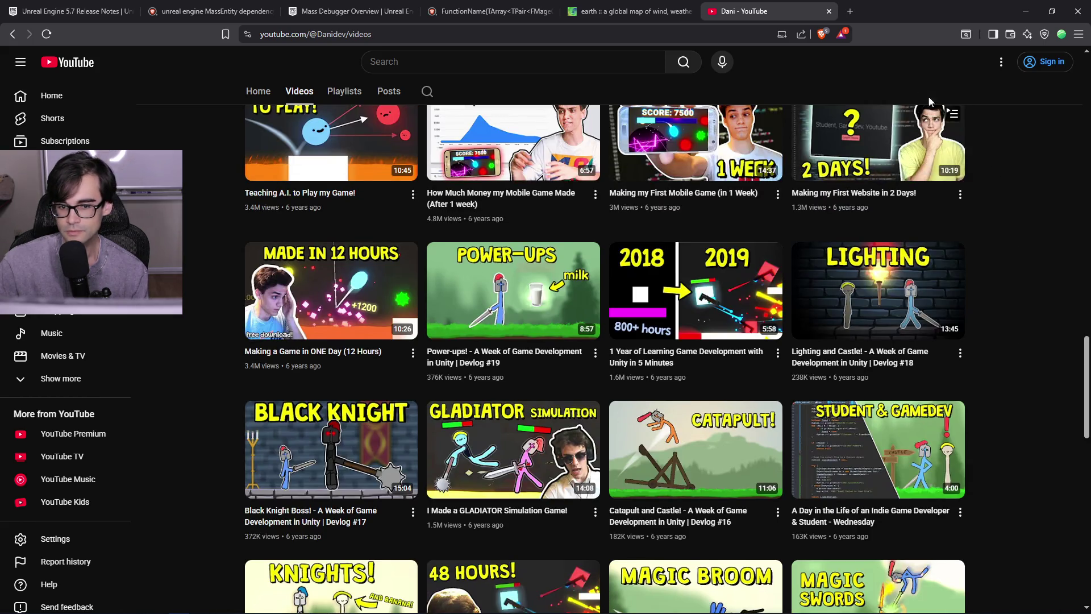
pyautogui.click(830, 11)
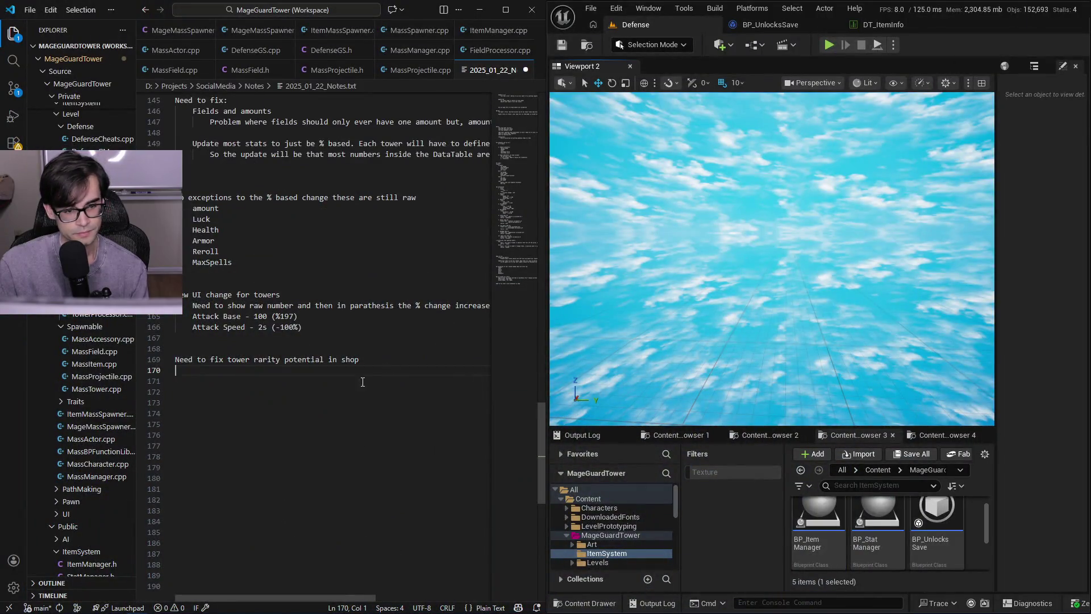
pyautogui.press('Return')
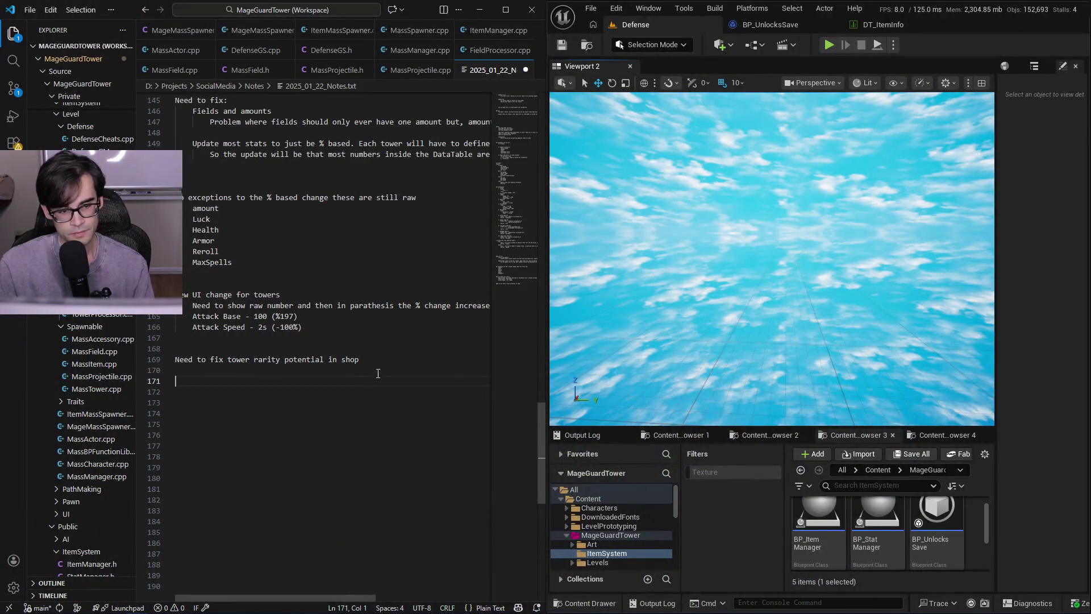
# - Show BP_UnlocksSave's class defaults and mark the PocketWatch entry in the accessory notes
pyautogui.scroll(15, 400, 389)
pyautogui.click(756, 25)
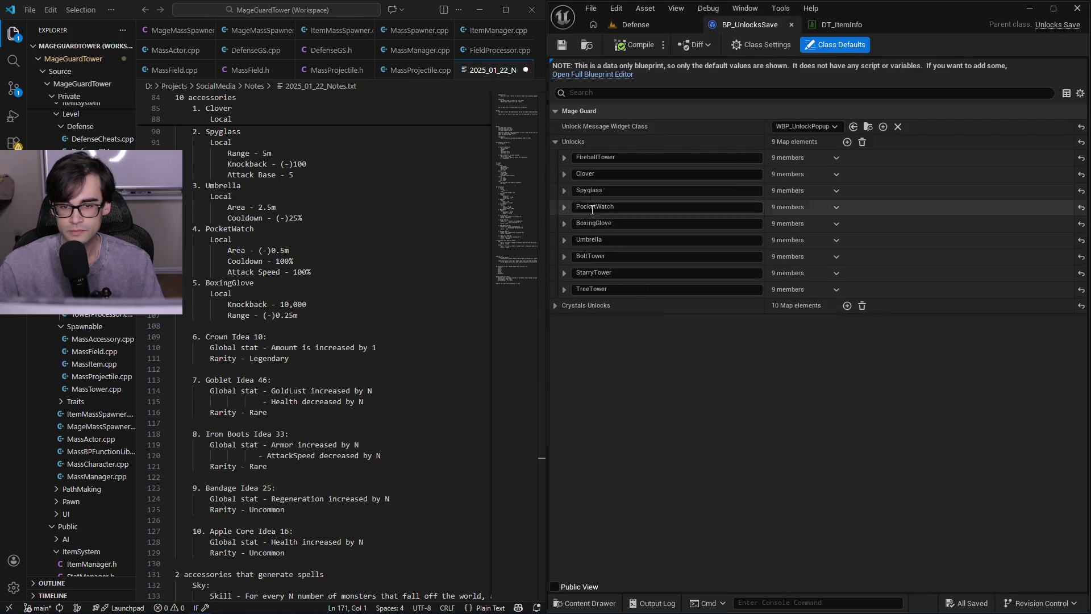
pyautogui.click(358, 226)
pyautogui.scroll(3, 358, 226)
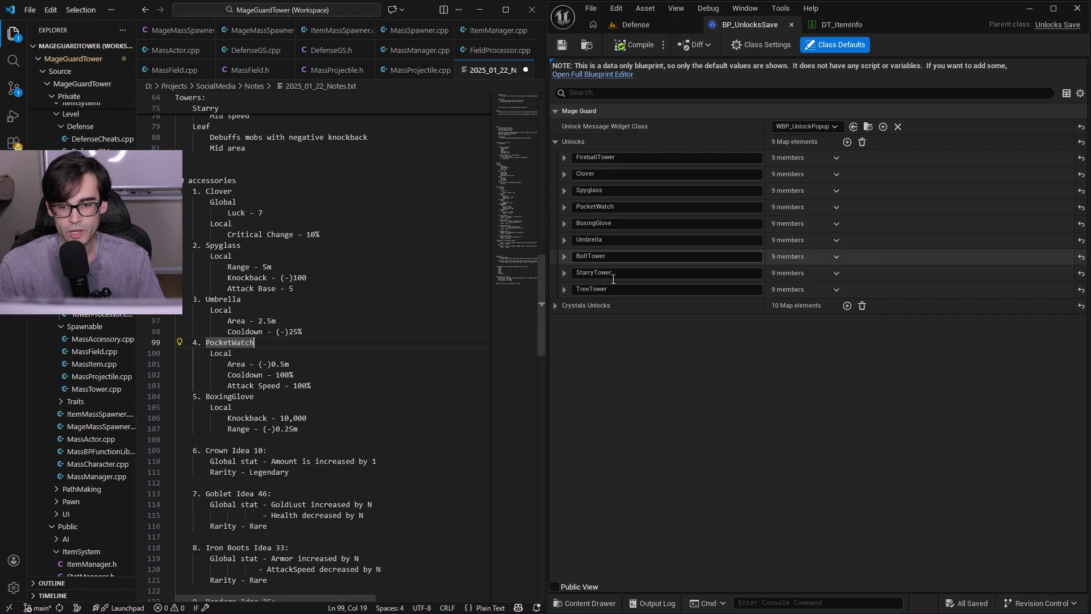
pyautogui.scroll(-1, 270, 433)
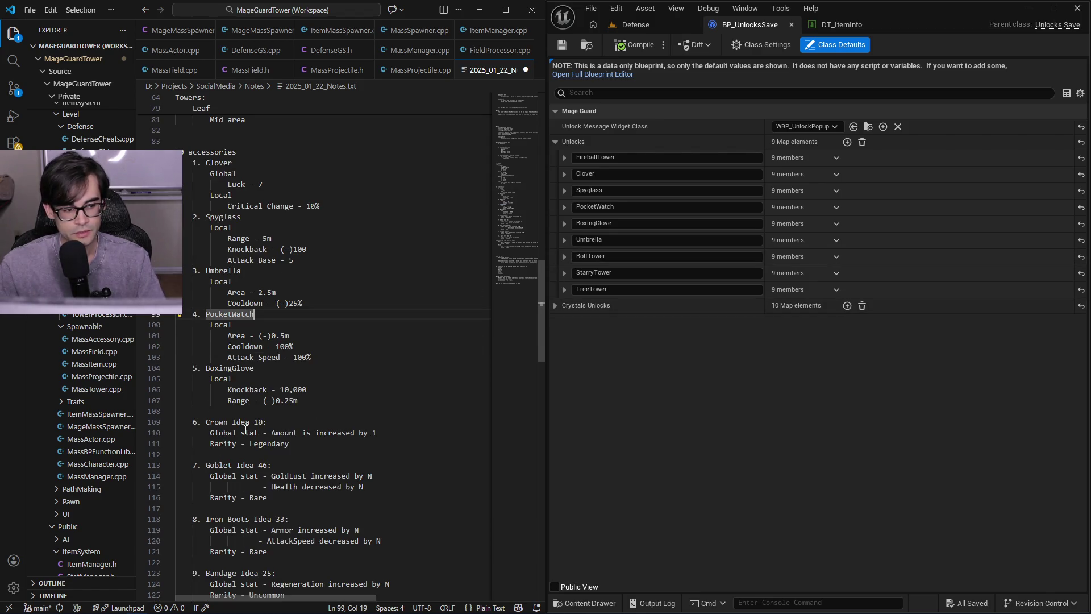
pyautogui.scroll(-2, 245, 438)
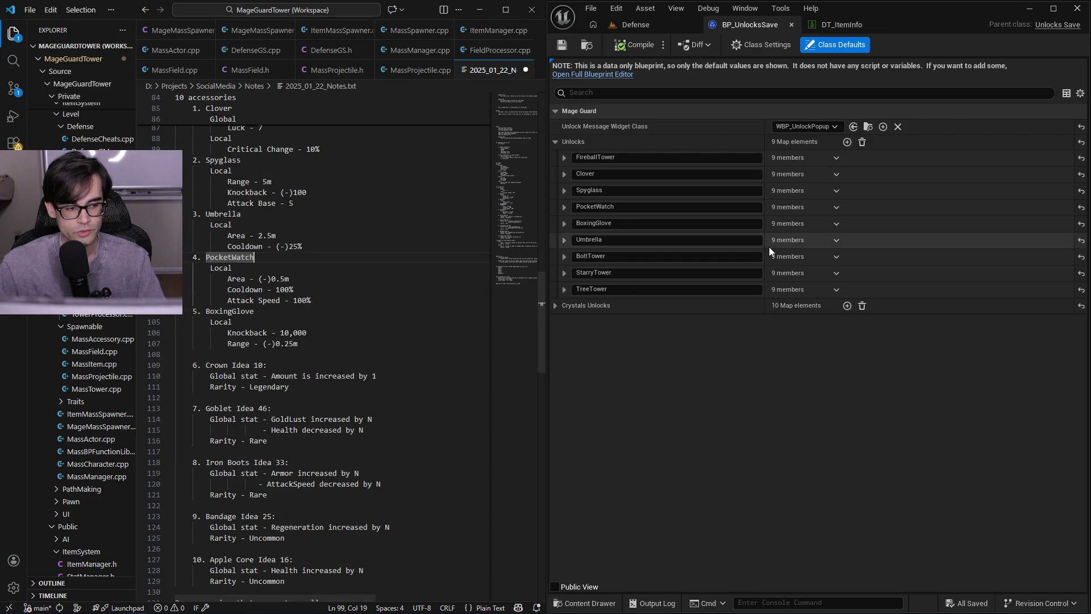
pyautogui.click(845, 26)
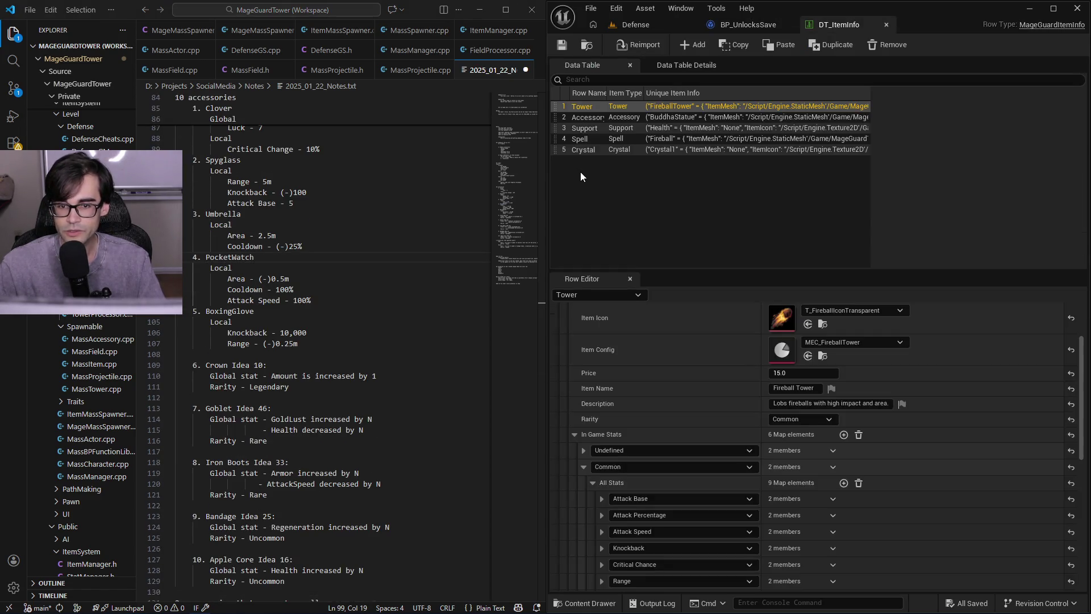
# - Select DT_ItemInfo's Accessory row and browse its entries in the Row Editor
pyautogui.click(584, 117)
pyautogui.scroll(5, 648, 392)
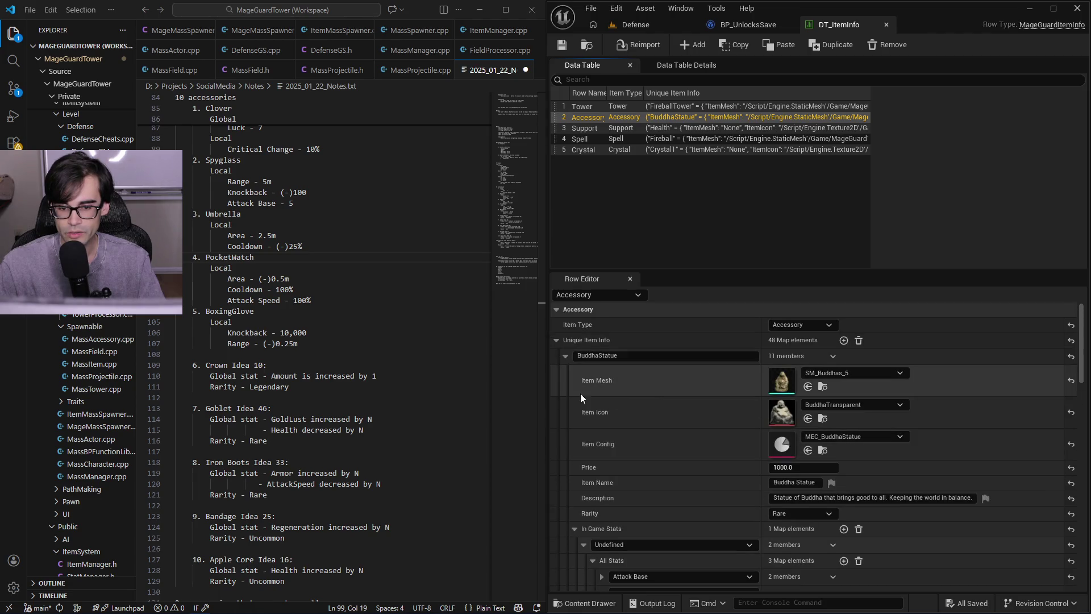
pyautogui.click(565, 356)
pyautogui.scroll(-5, 571, 381)
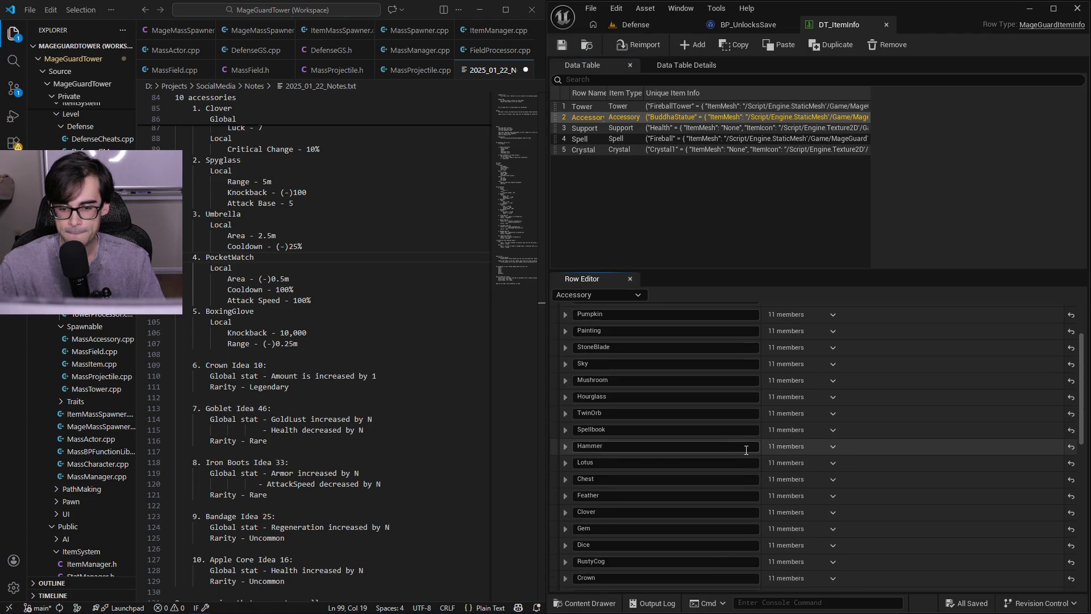
pyautogui.scroll(-2, 739, 449)
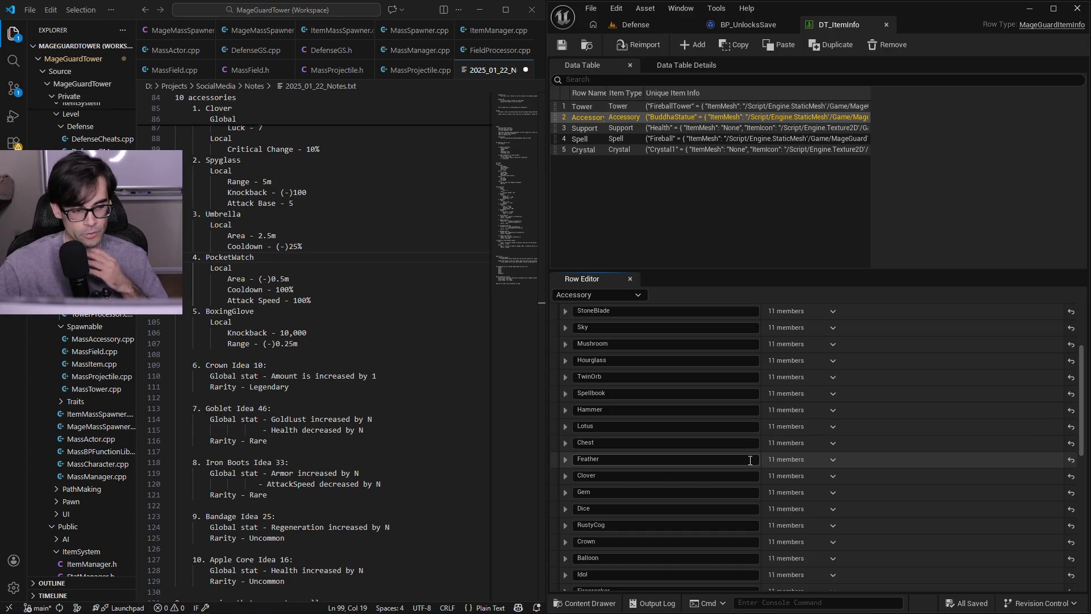
pyautogui.scroll(5, 984, 386)
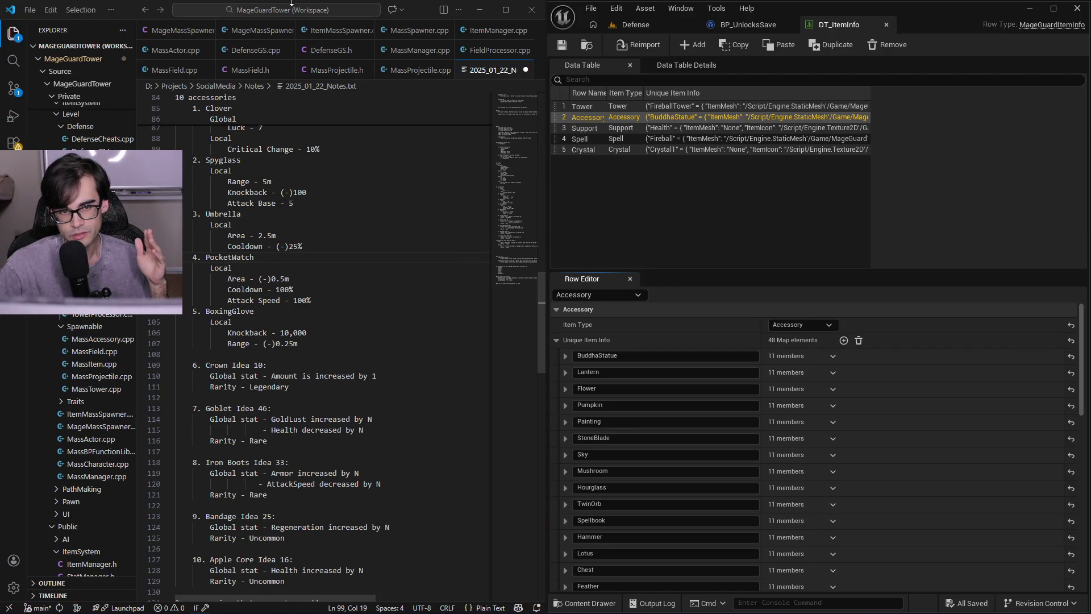
# - Inspect the BuddhaStatue entry's fields and minimize the notes editor
pyautogui.moveTo(420, 10)
pyautogui.mouseDown()
pyautogui.moveTo(269, 197)
pyautogui.moveTo(296, 102)
pyautogui.moveTo(227, 170)
pyautogui.moveTo(0, 148)
pyautogui.mouseUp()
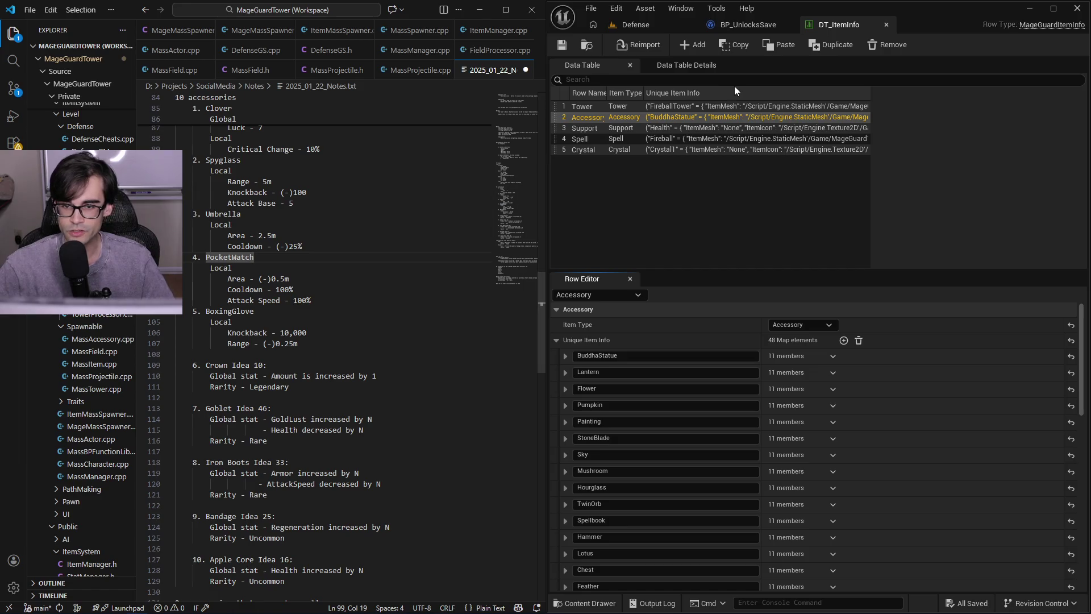
pyautogui.click(565, 356)
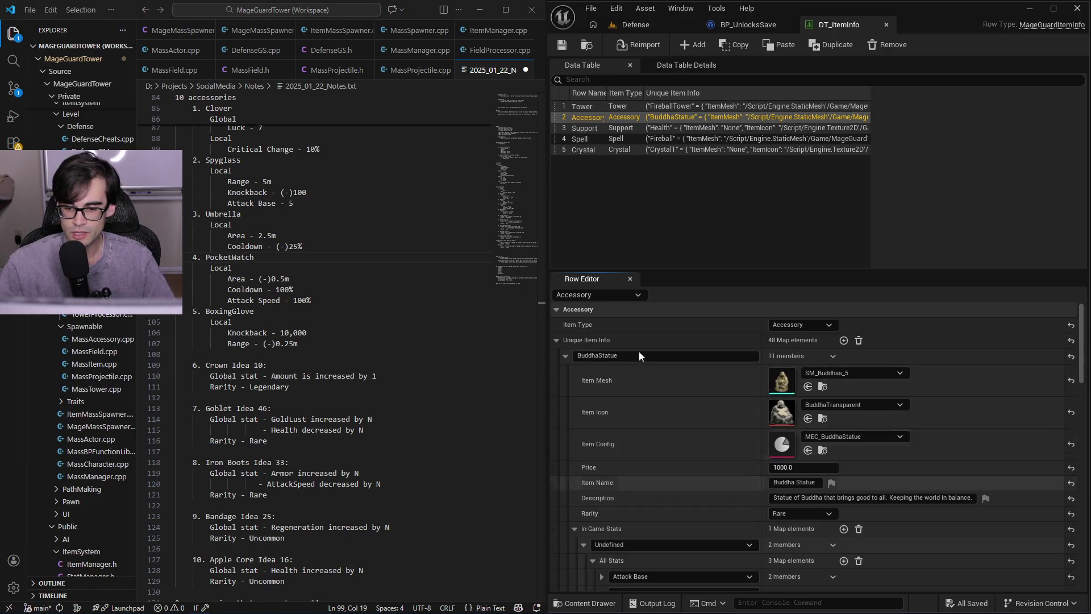
pyautogui.click(566, 355)
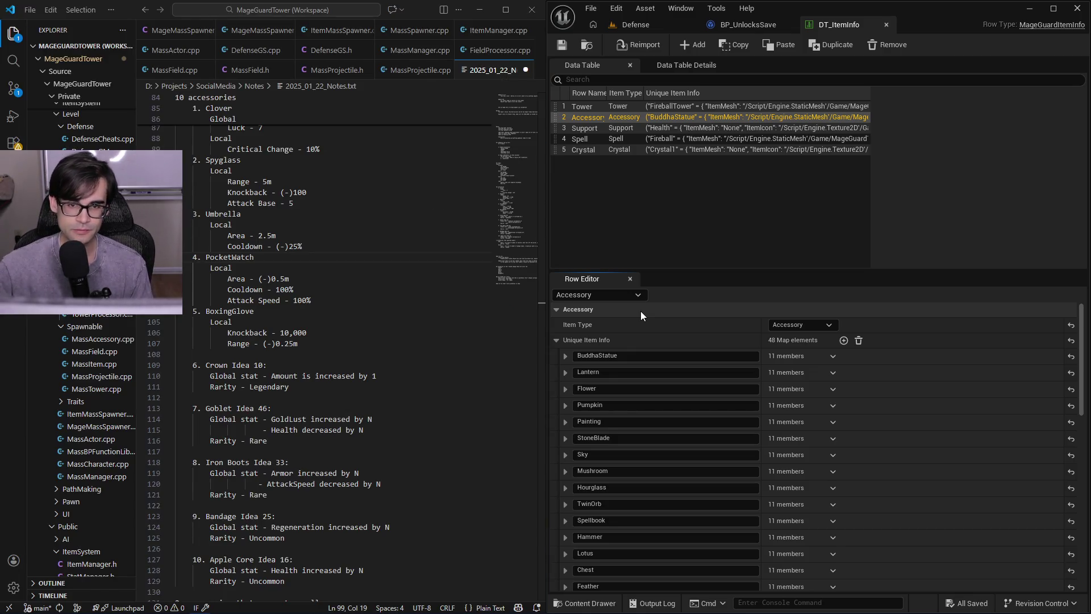
pyautogui.click(481, 12)
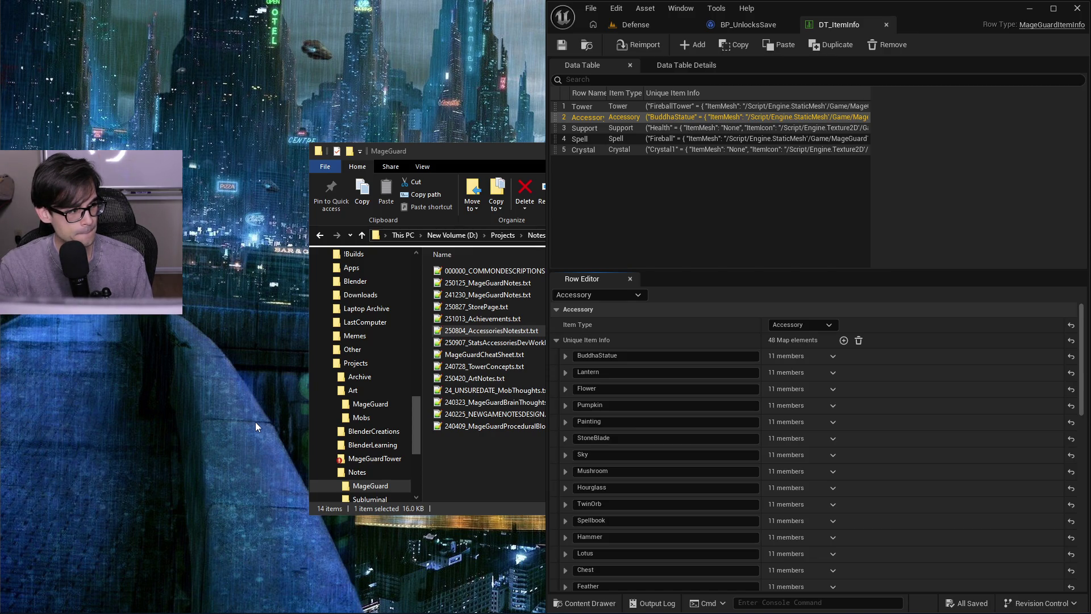
# - Return the notes to the left half at the BoxingGlove Knockback line and scroll the Accessory entries
pyautogui.hotkey('alt', 'Tab')
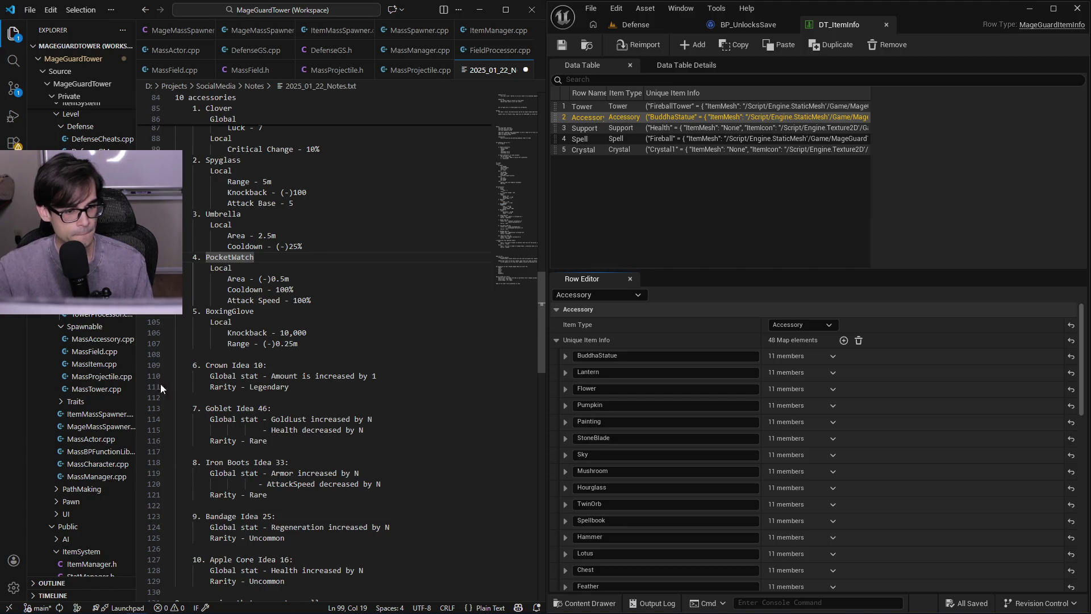
pyautogui.click(401, 337)
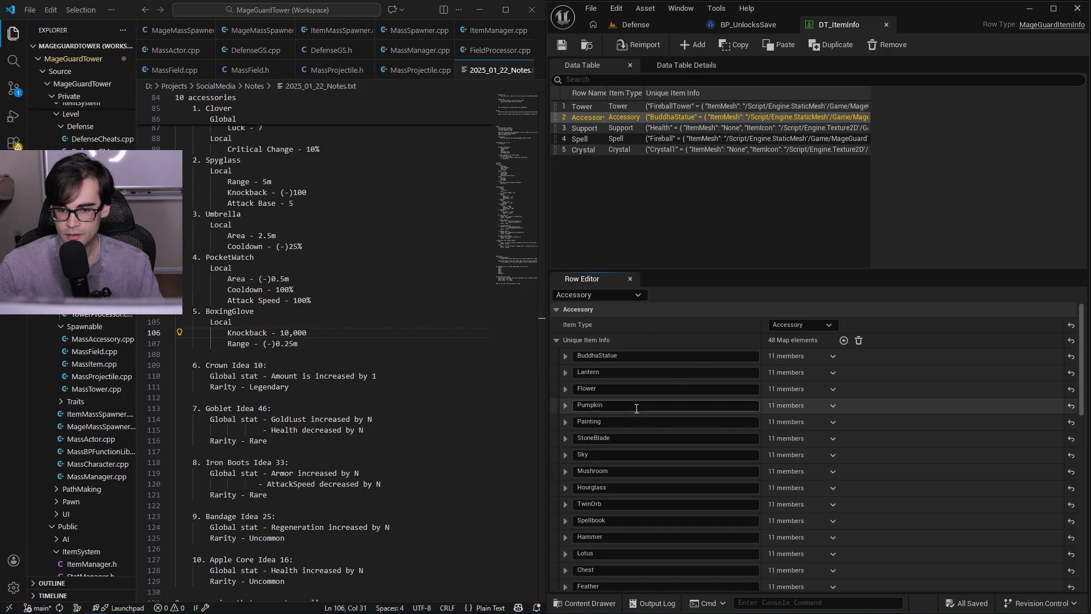
pyautogui.scroll(-3, 960, 431)
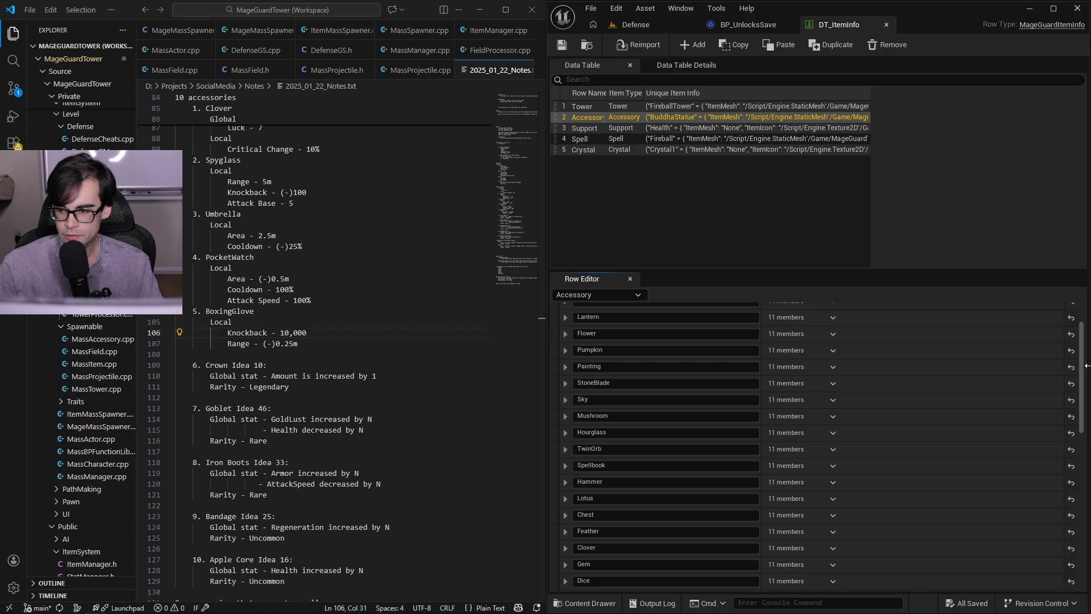
pyautogui.scroll(-1, 1084, 369)
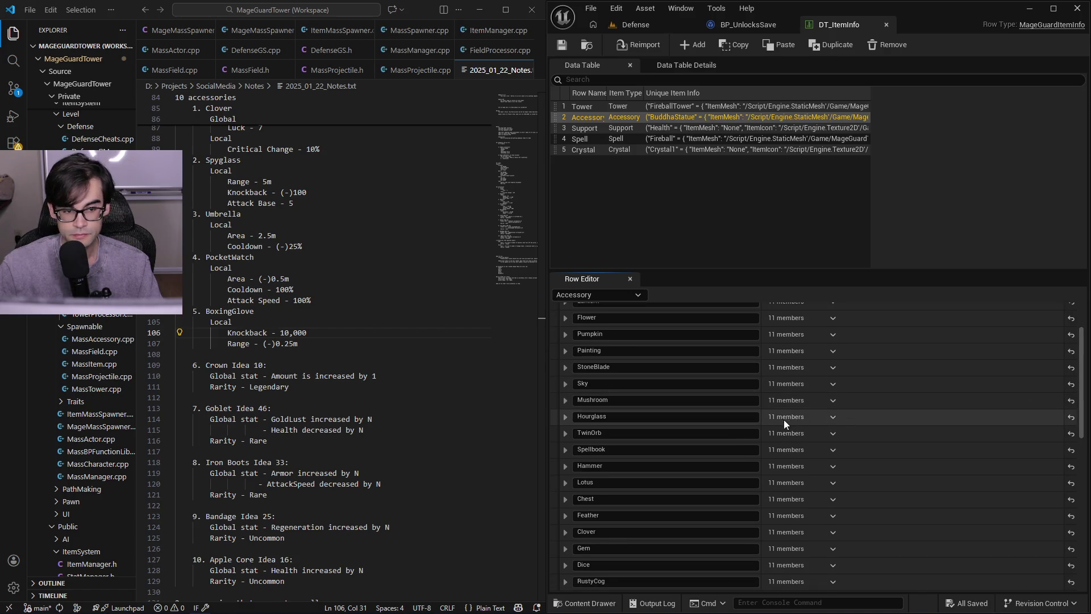
# - Unsnap the notes window and resize it taller and slightly narrower
pyautogui.scroll(-2, 750, 471)
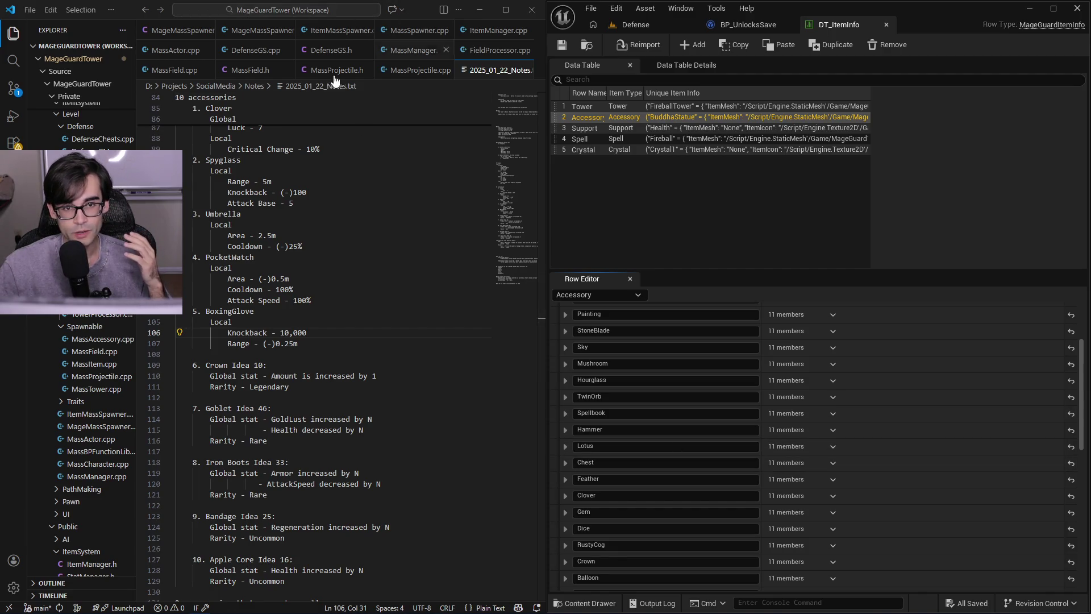
pyautogui.moveTo(419, 11); pyautogui.dragTo(412, 55)
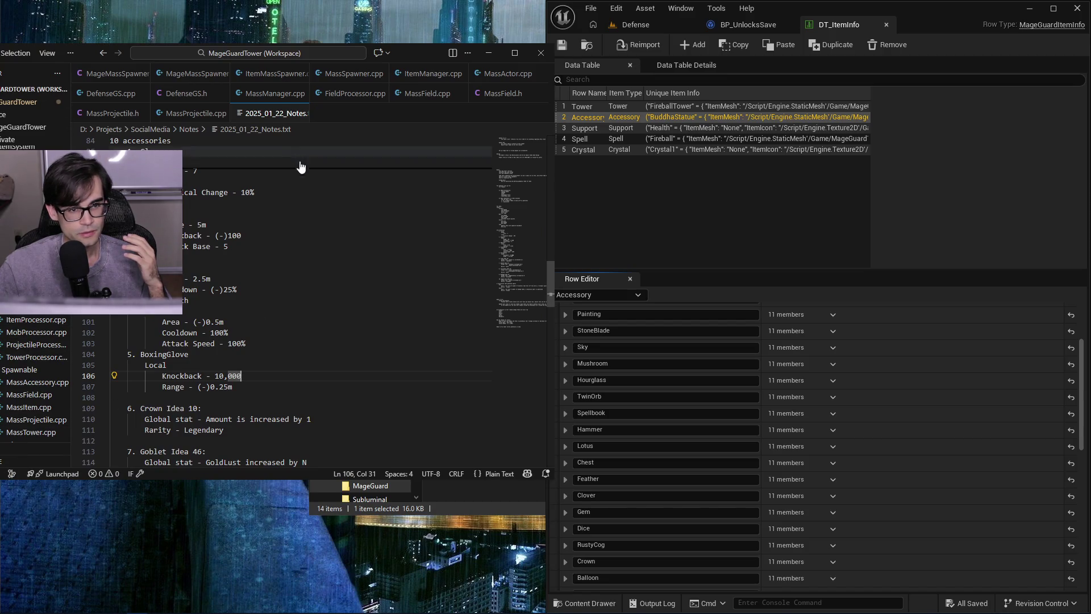
pyautogui.moveTo(464, 480); pyautogui.dragTo(466, 609)
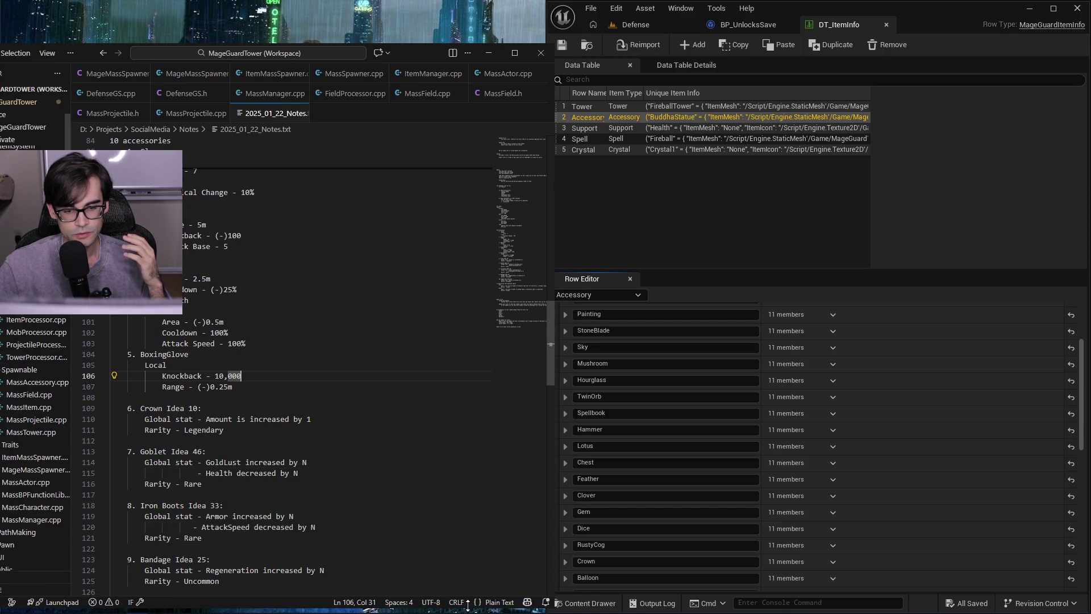
pyautogui.moveTo(419, 44); pyautogui.dragTo(418, 18)
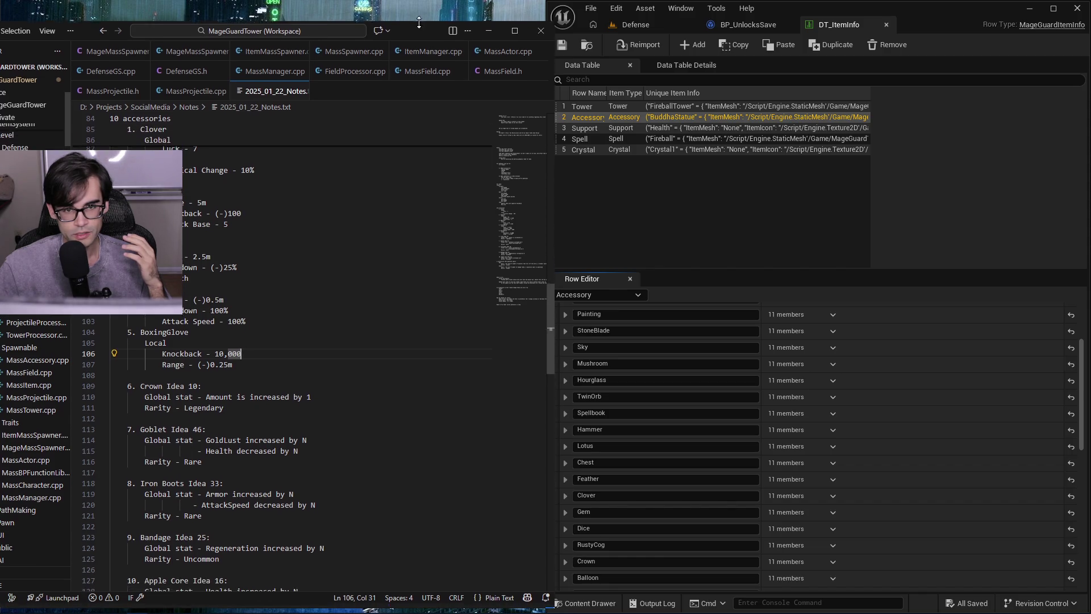
pyautogui.moveTo(548, 137); pyautogui.dragTo(545, 136)
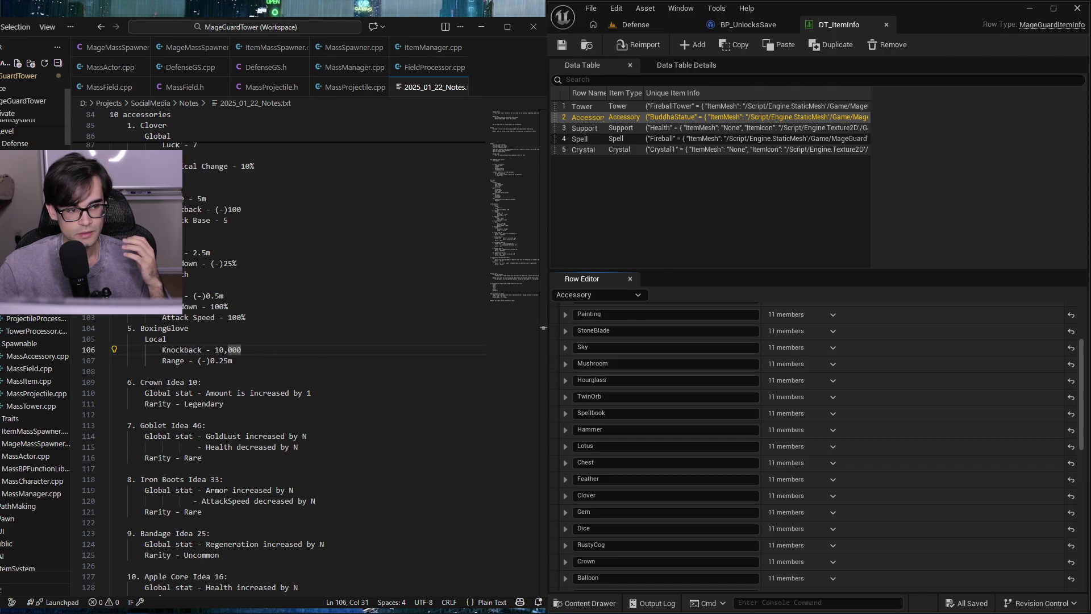
# - Snap the notes left, hide the file sidebar, and narrow the window beside Unreal
pyautogui.click(323, 288)
pyautogui.press('super+Left')
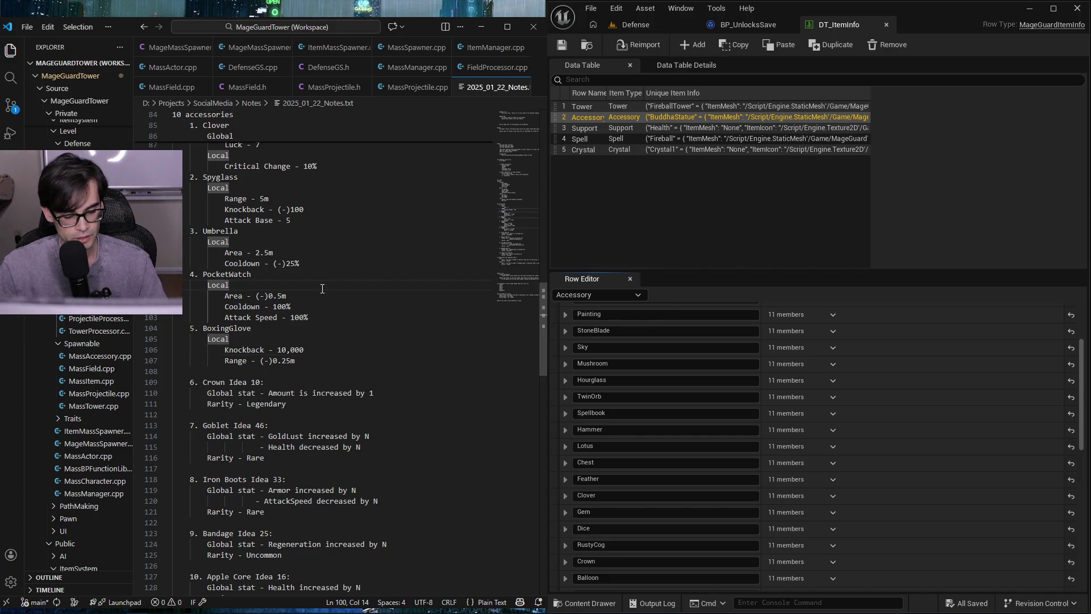
pyautogui.hotkey('ctrl', 'b')
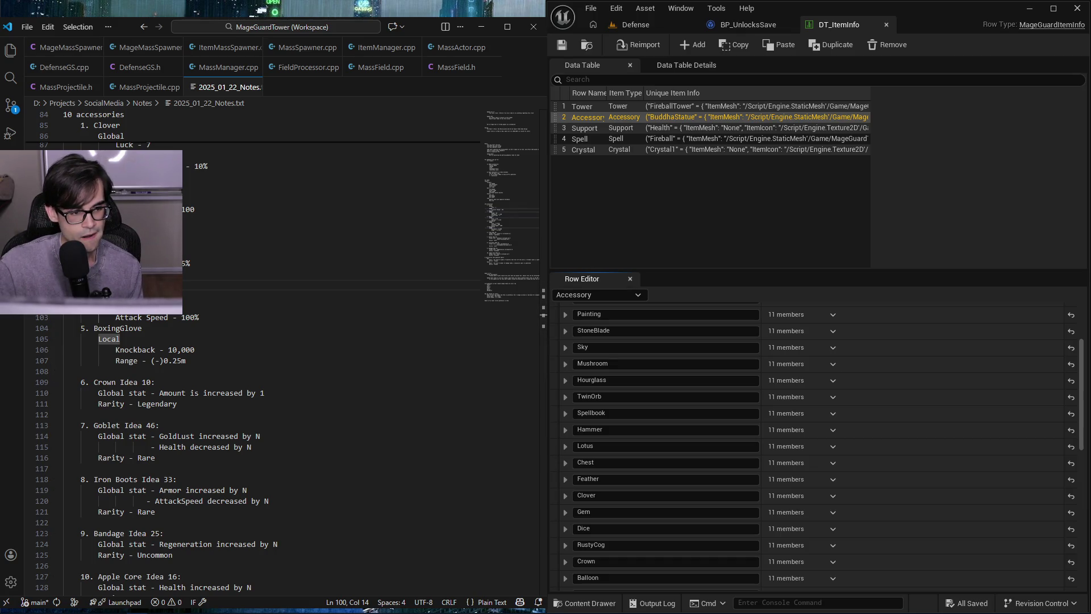
pyautogui.moveTo(424, 35); pyautogui.dragTo(432, 32)
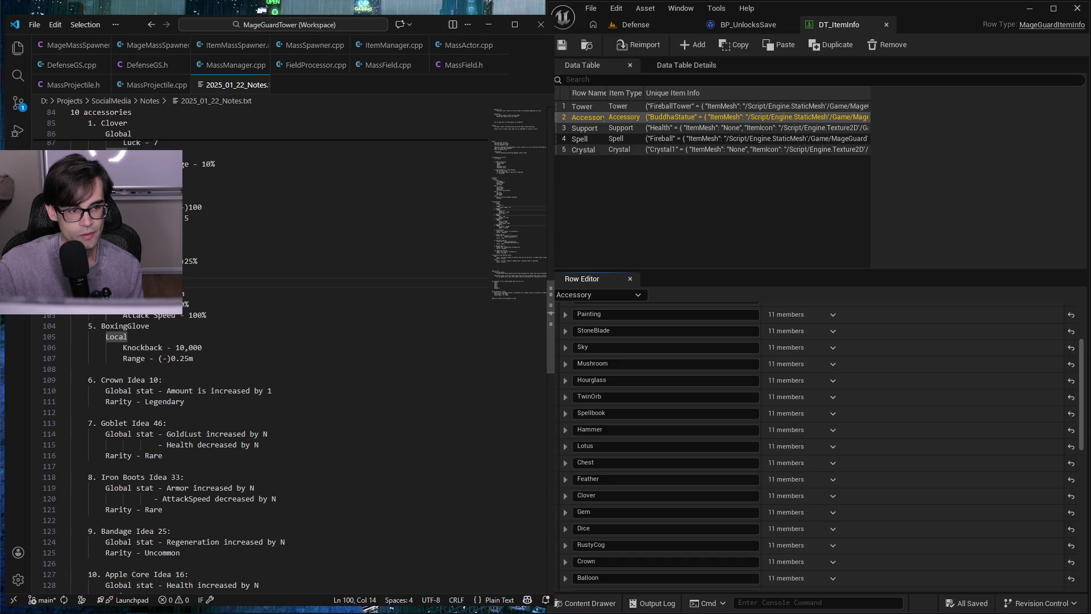
pyautogui.moveTo(1, 397); pyautogui.dragTo(54, 398)
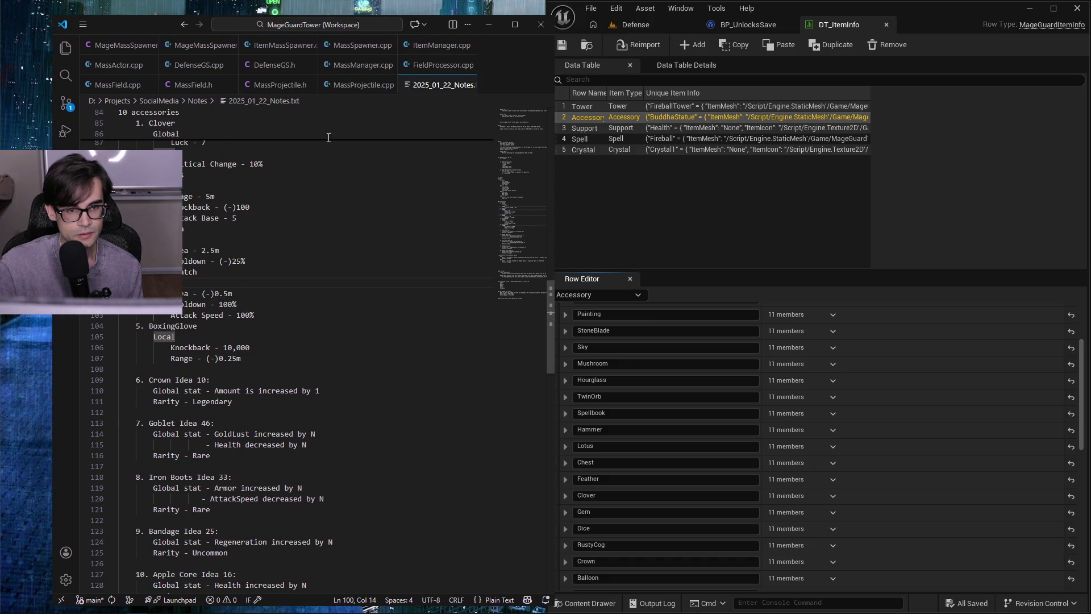
pyautogui.moveTo(441, 26)
pyautogui.mouseDown()
pyautogui.moveTo(396, 24)
pyautogui.moveTo(408, 23)
pyautogui.mouseUp()
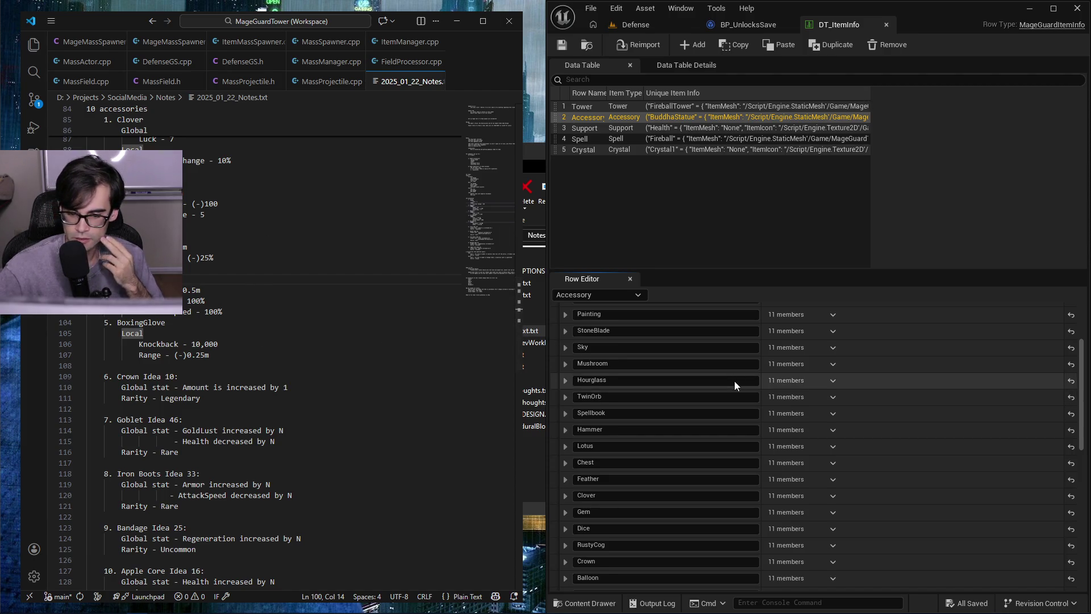
# - Expand Crown's In Game Stats down to its Amount, a Global Stat of 1.0
pyautogui.scroll(-2, 736, 409)
pyautogui.scroll(-8, 977, 409)
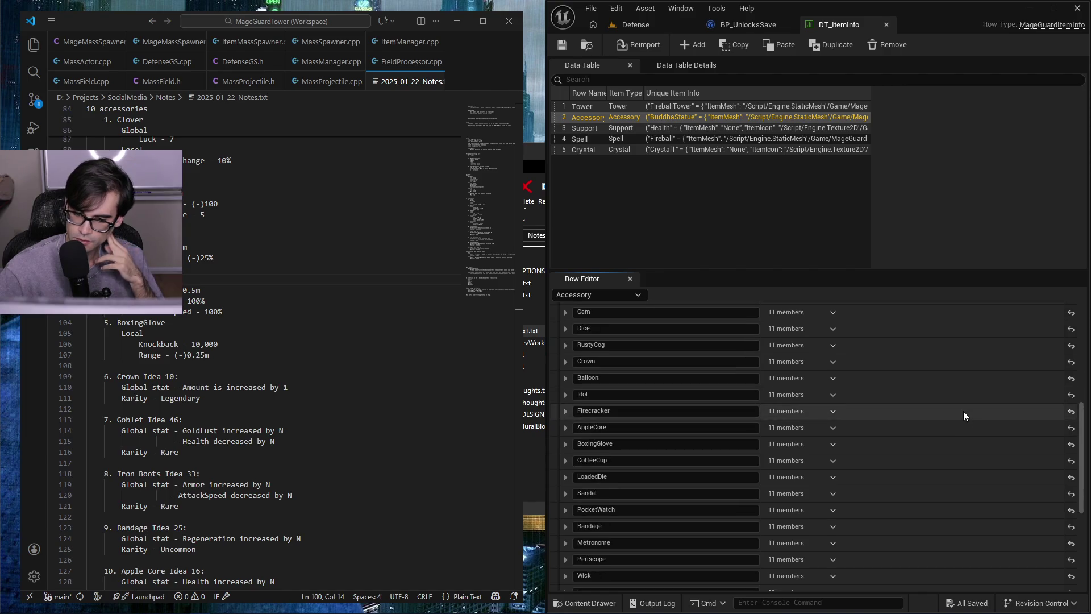
pyautogui.scroll(-4, 956, 414)
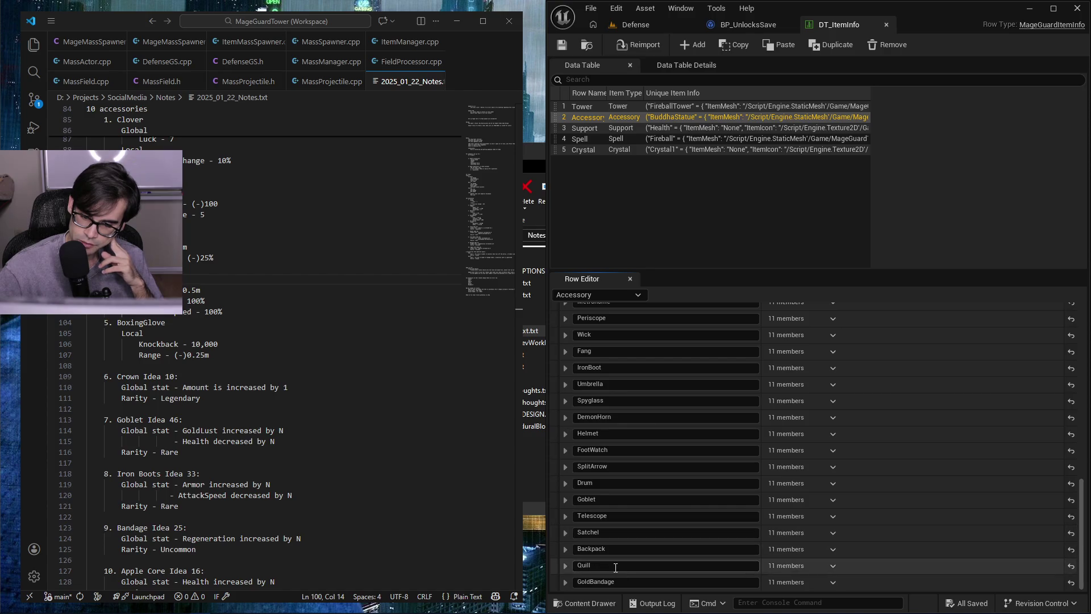
pyautogui.scroll(1, 681, 508)
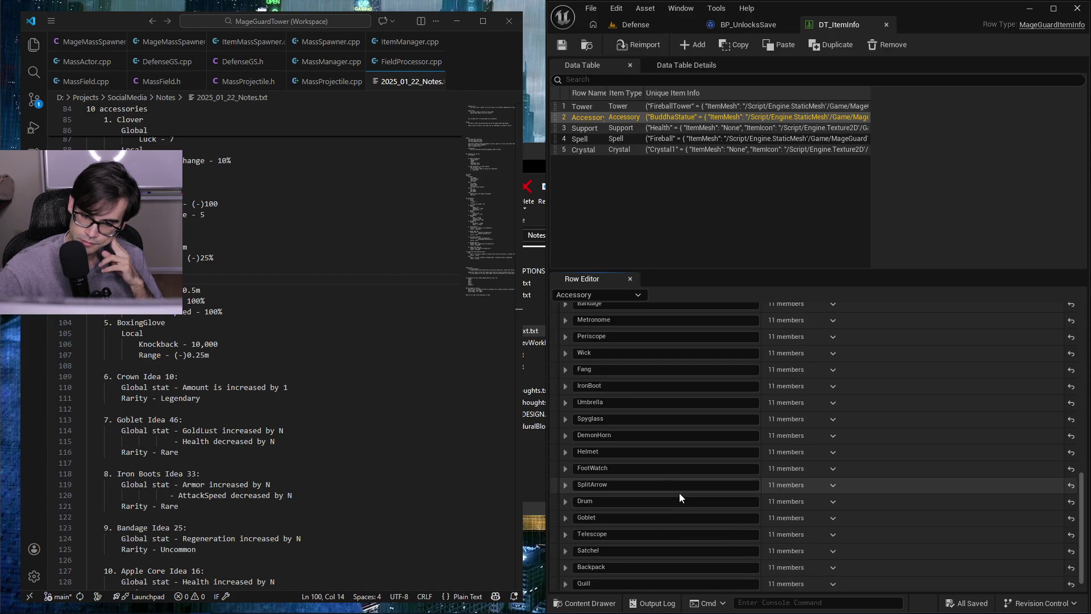
pyautogui.scroll(4, 611, 449)
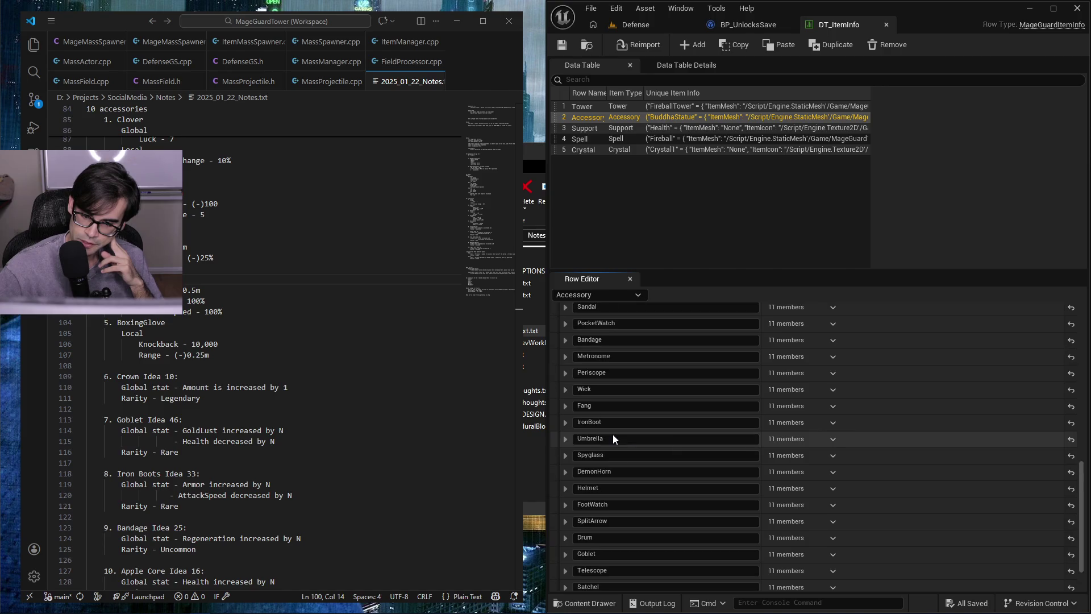
pyautogui.scroll(5, 613, 437)
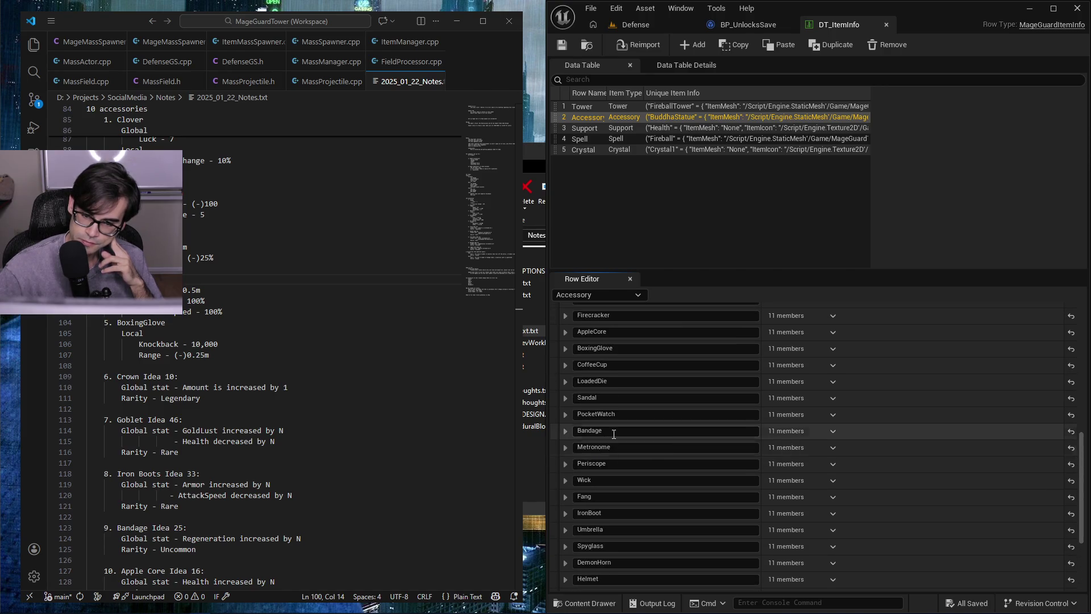
pyautogui.scroll(3, 614, 434)
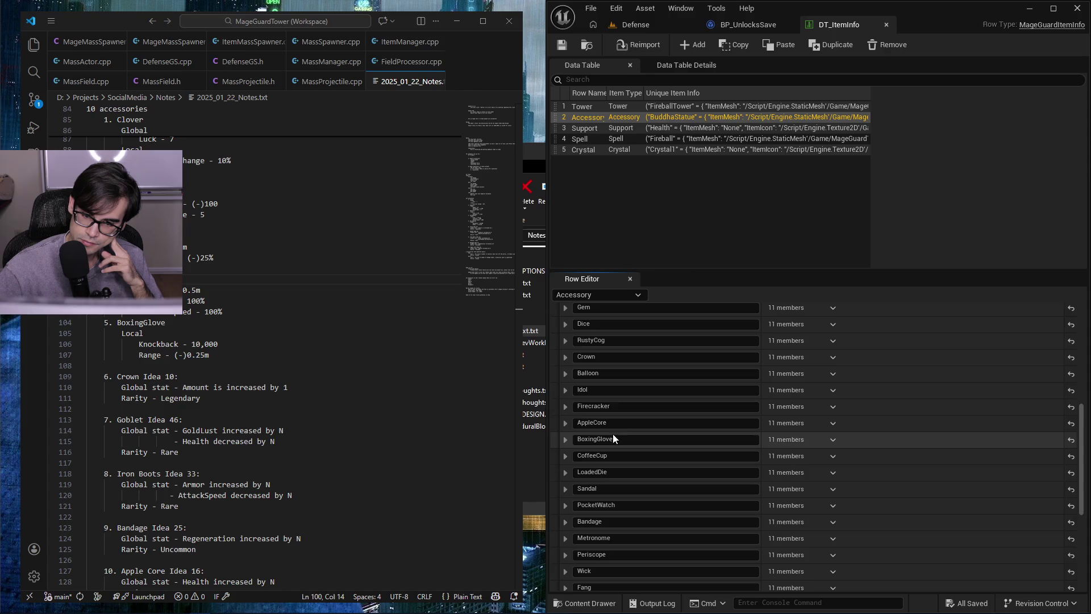
pyautogui.click(567, 358)
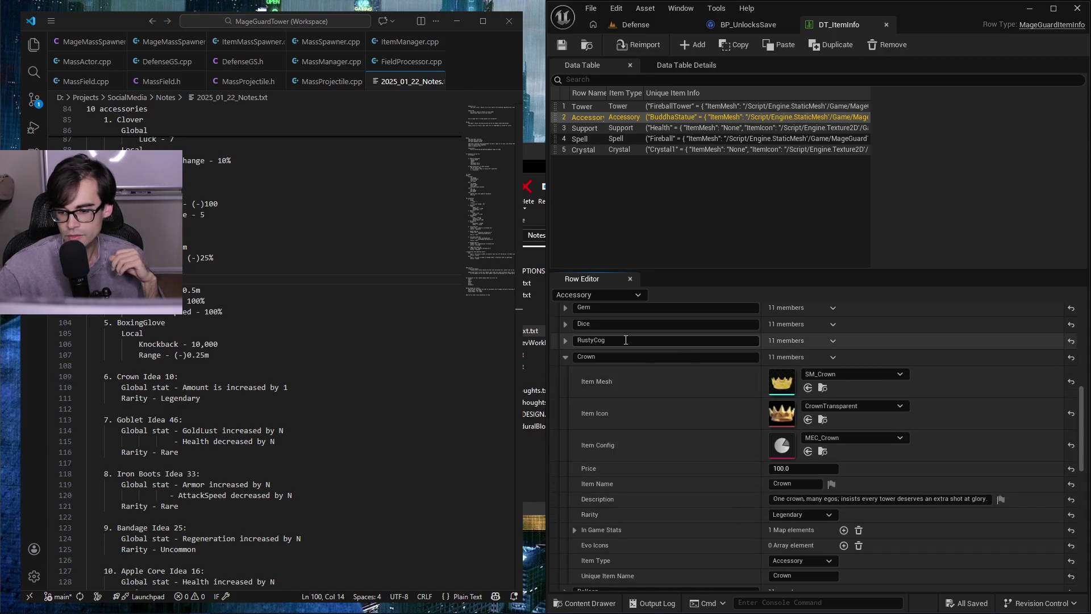
pyautogui.click(575, 529)
pyautogui.click(589, 545)
pyautogui.click(592, 562)
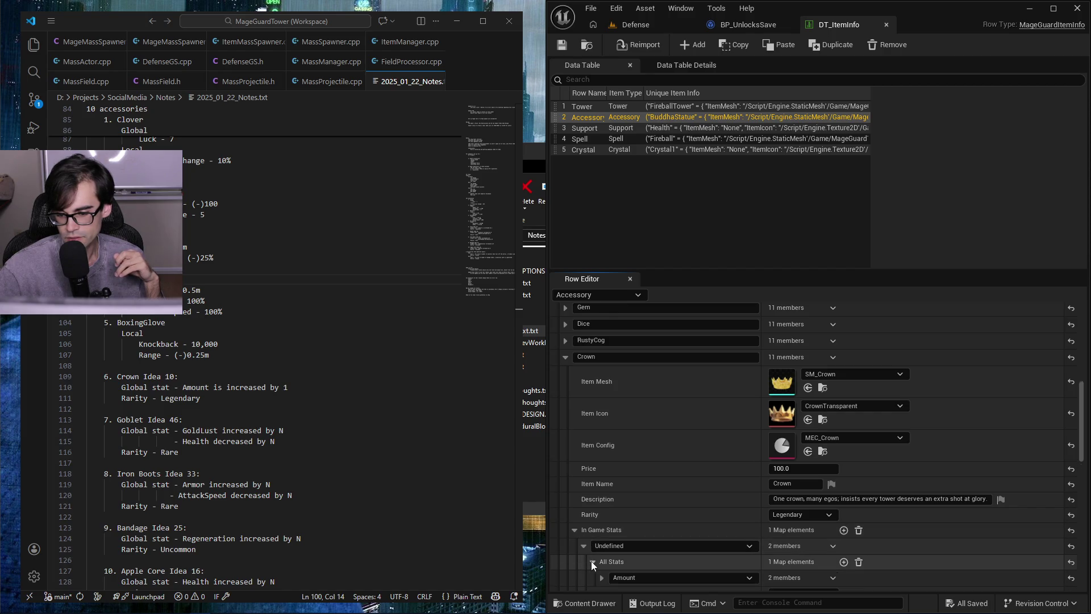
pyautogui.click(601, 577)
pyautogui.scroll(-1, 602, 574)
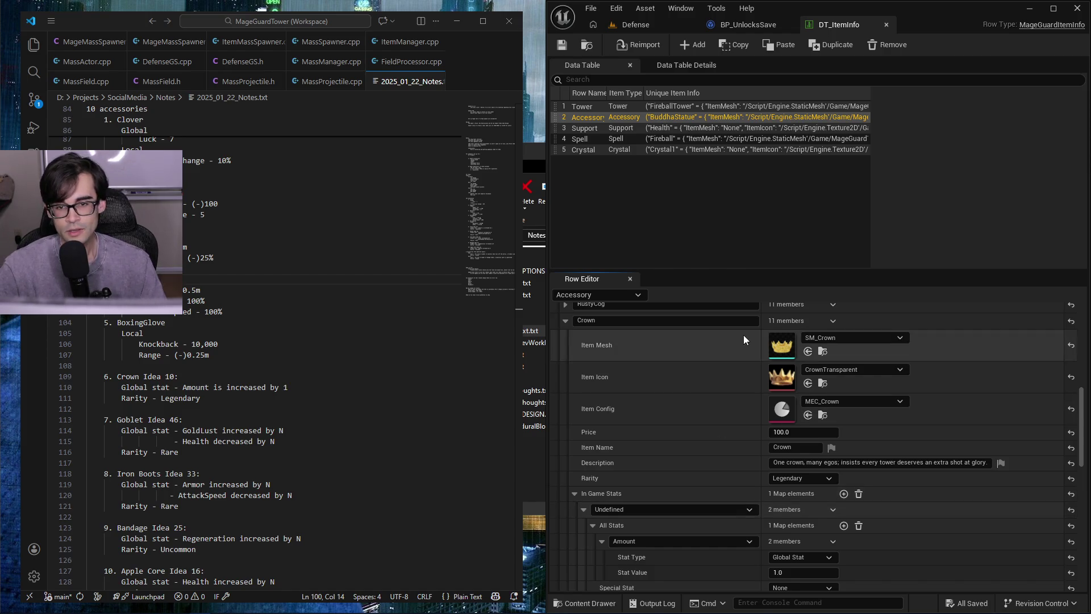
pyautogui.click(748, 24)
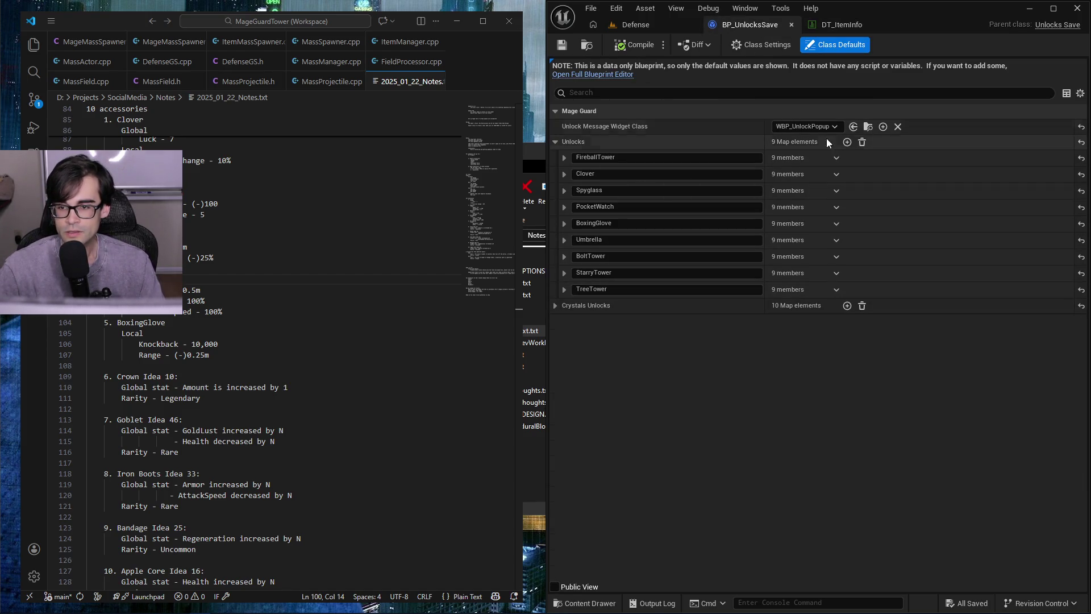
# - Add a Crown unlock as an unlocked Accessory hidden from achievements, and save BP_UnlocksSave
pyautogui.click(847, 141)
pyautogui.click(625, 308)
pyautogui.write('Crown')
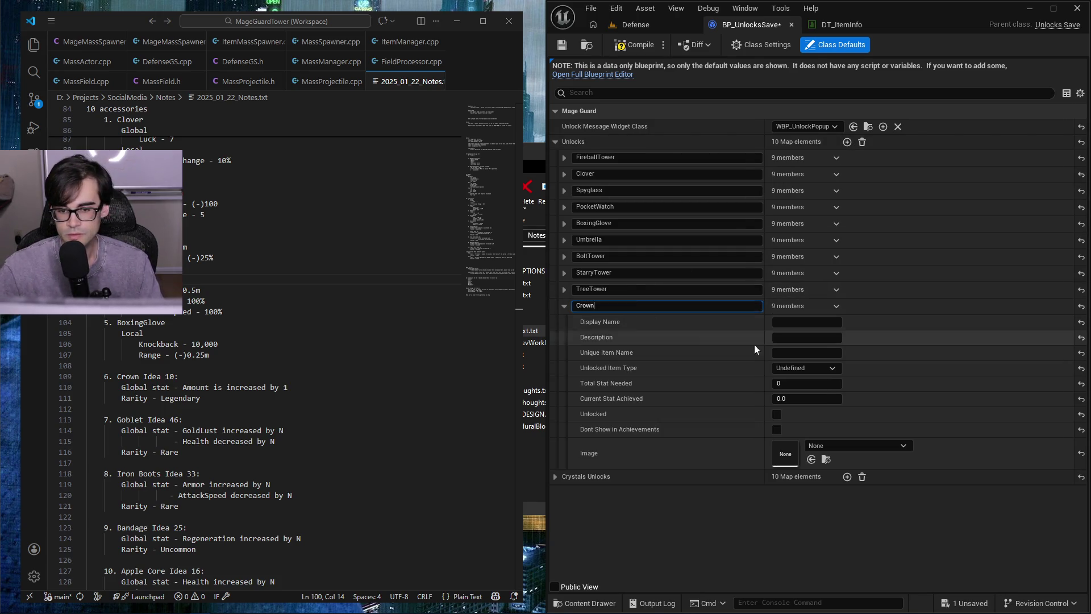
pyautogui.click(794, 353)
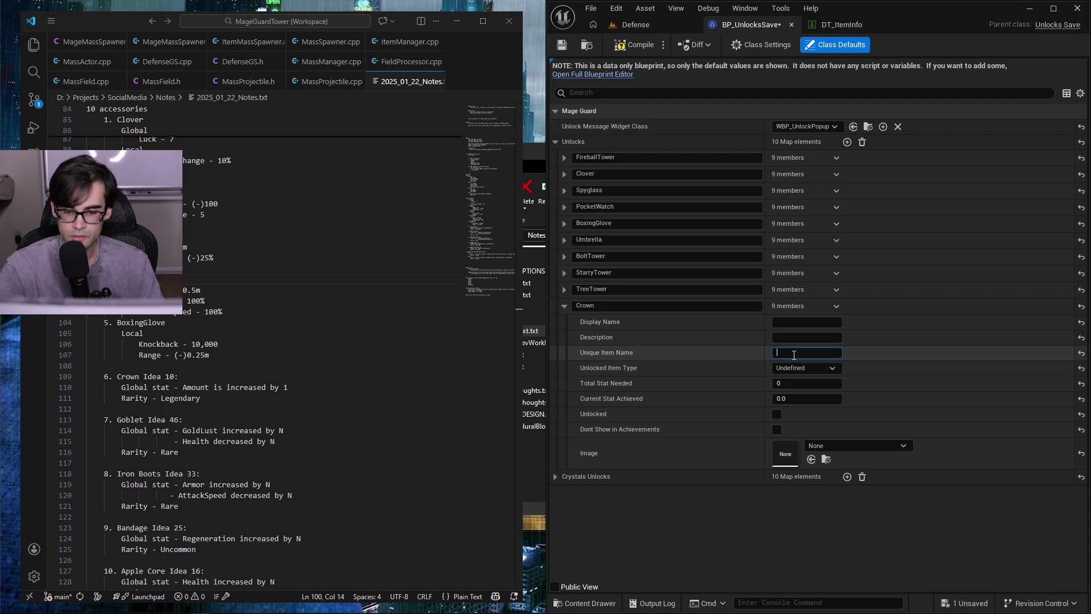
pyautogui.write('Crown')
pyautogui.click(804, 368)
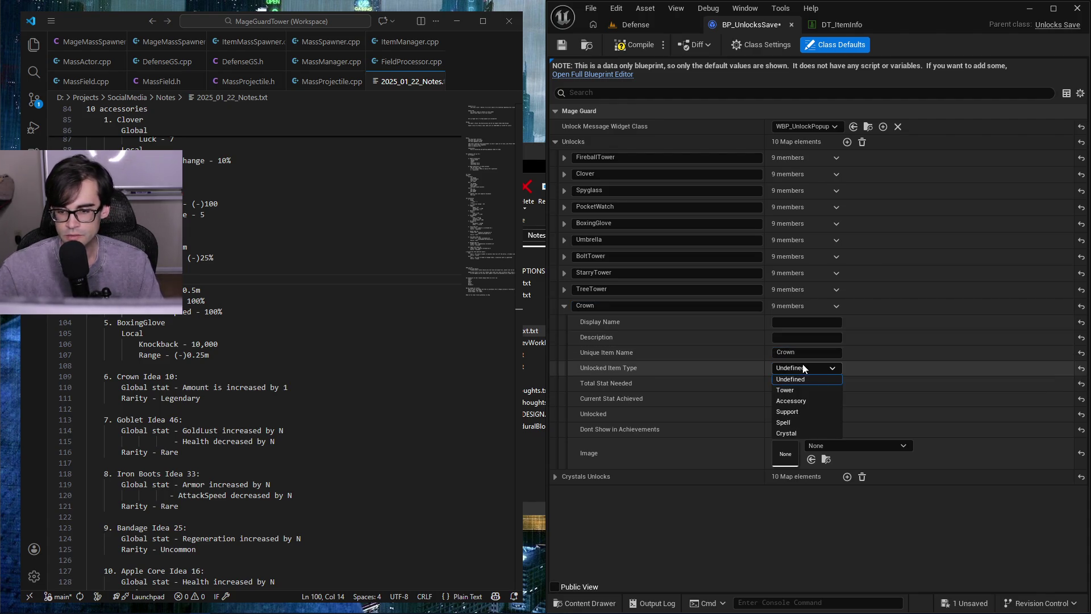
pyautogui.click(802, 396)
pyautogui.click(777, 415)
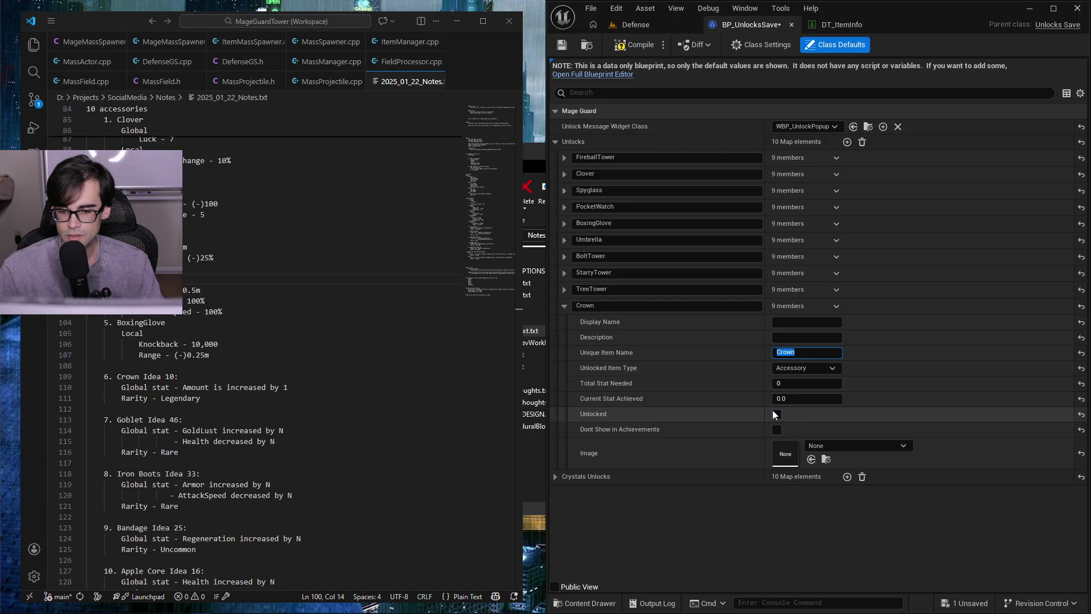
pyautogui.click(778, 429)
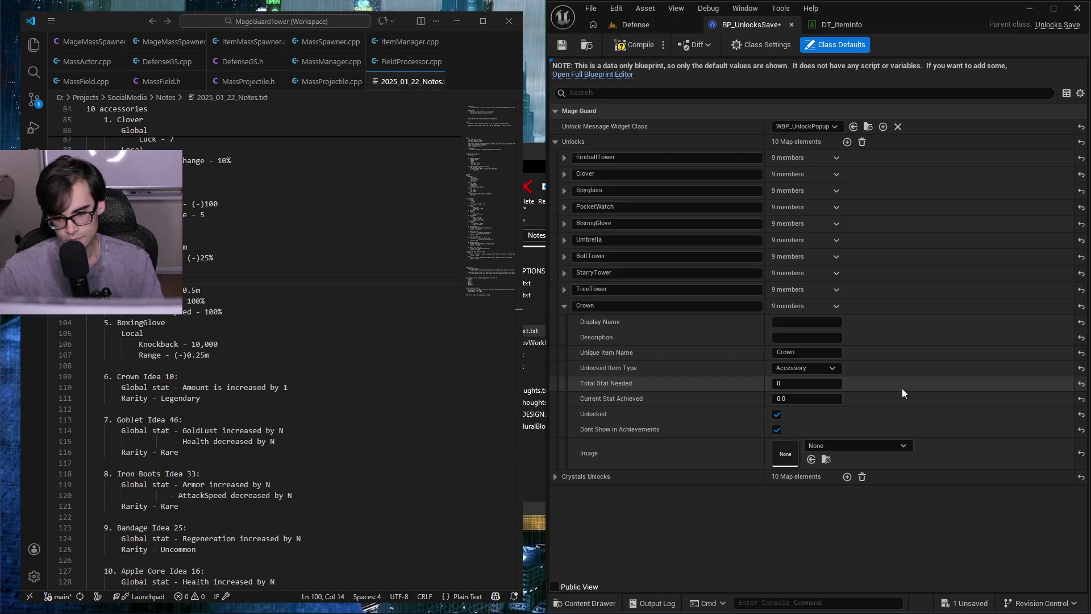
pyautogui.click(564, 307)
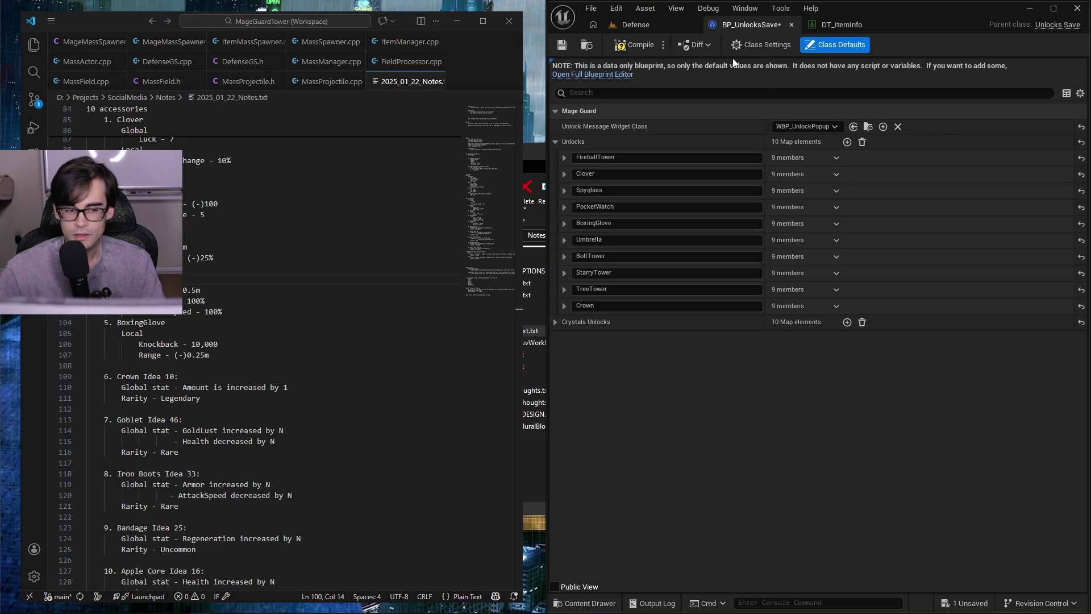
pyautogui.hotkey('ctrl', 's')
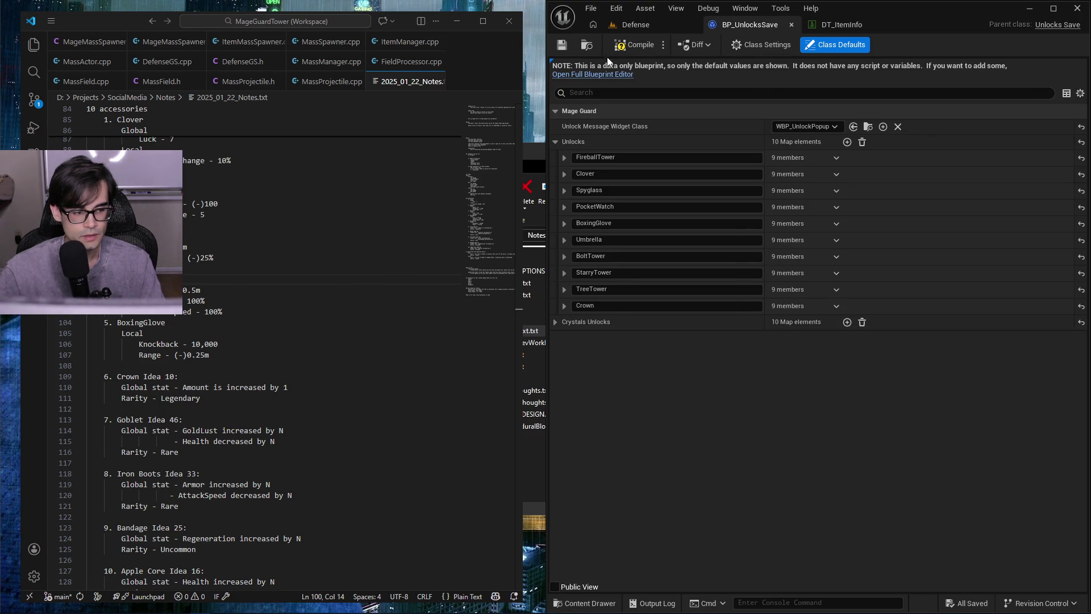
# - Add another Unlocks map entry keyed 'Goblet'
pyautogui.click(848, 142)
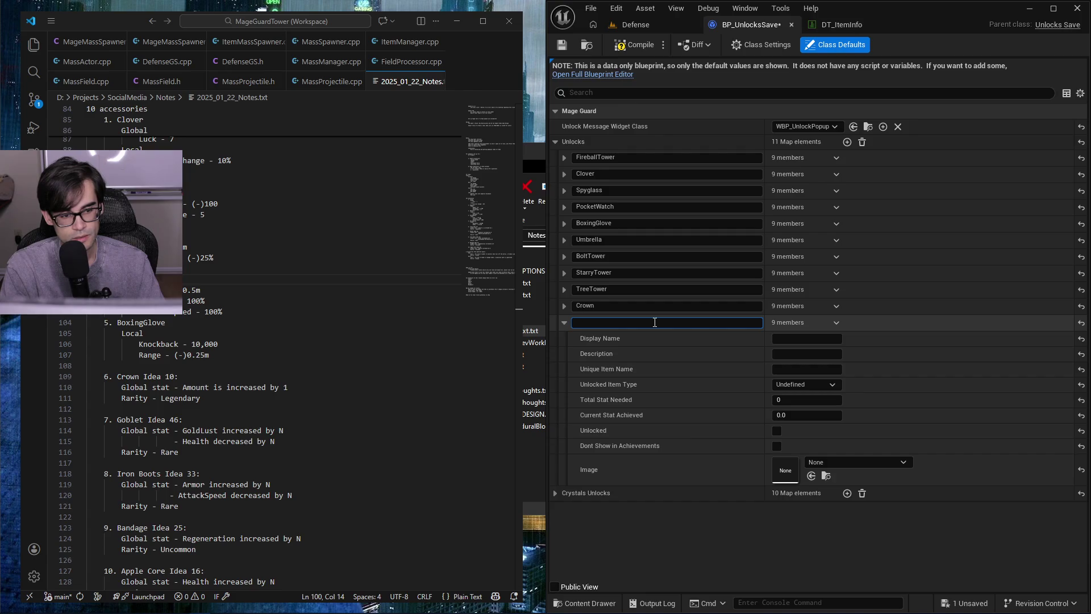
pyautogui.write('Goblet')
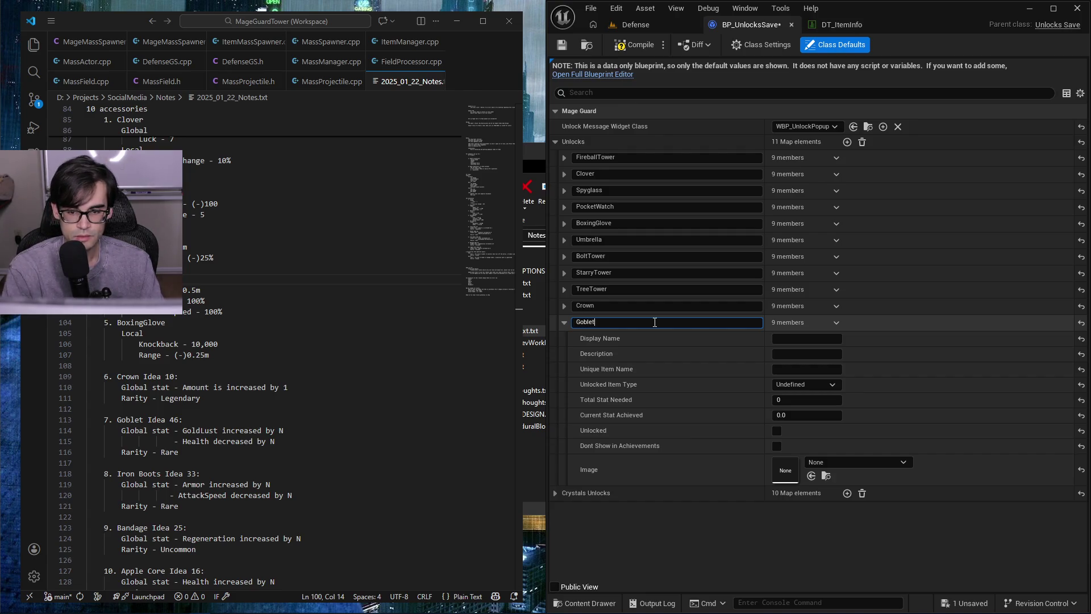
pyautogui.click(842, 25)
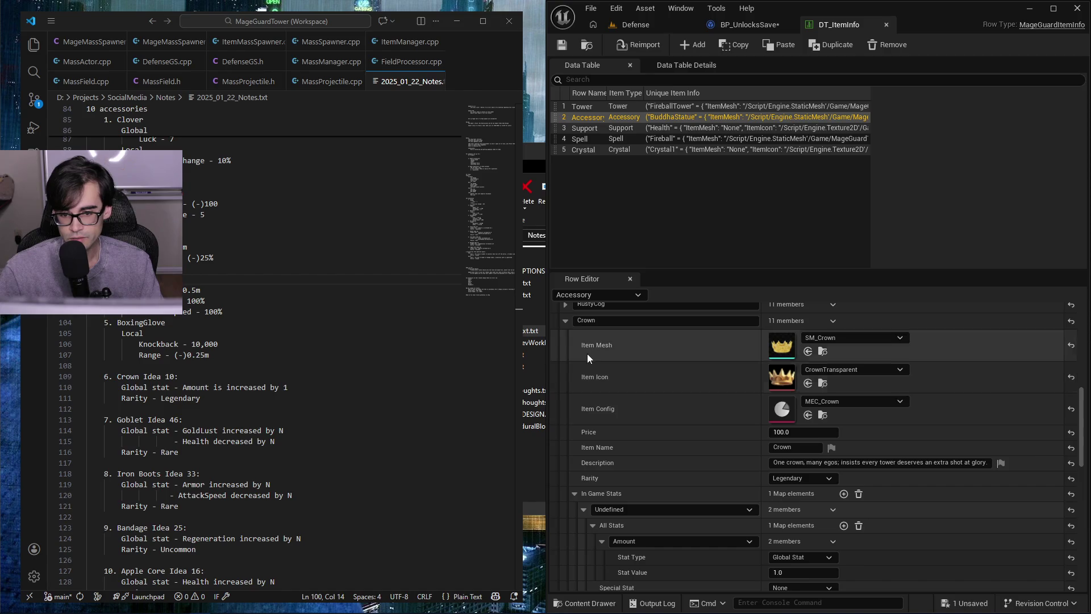
# - Collapse Crown and expand the Goblet row in DT_ItemInfo to check its details
pyautogui.click(566, 322)
pyautogui.scroll(-5, 682, 473)
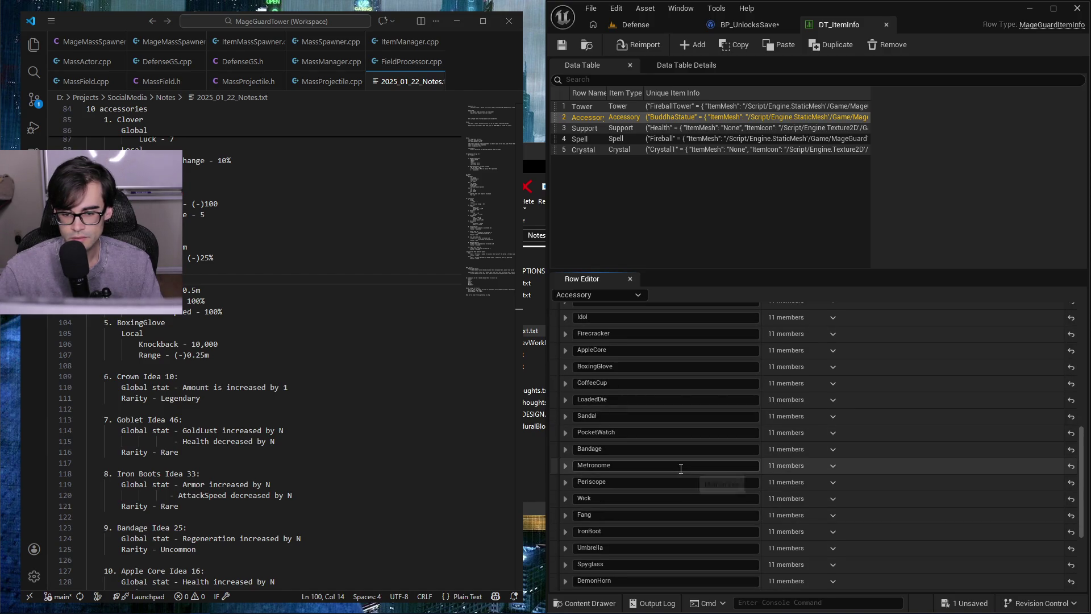
pyautogui.scroll(-4, 681, 473)
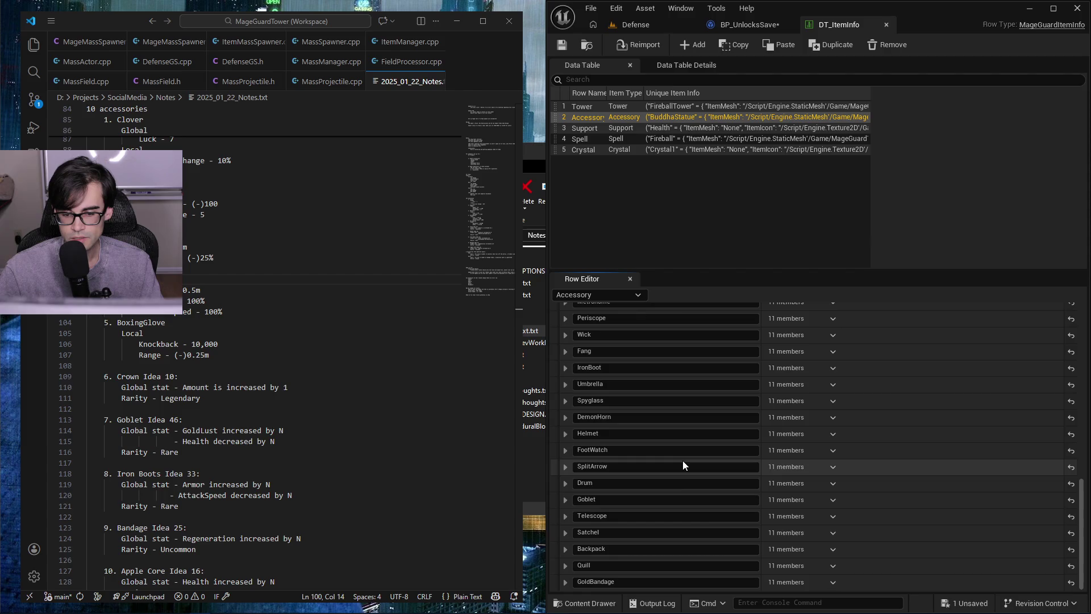
pyautogui.click(565, 500)
pyautogui.scroll(-4, 668, 521)
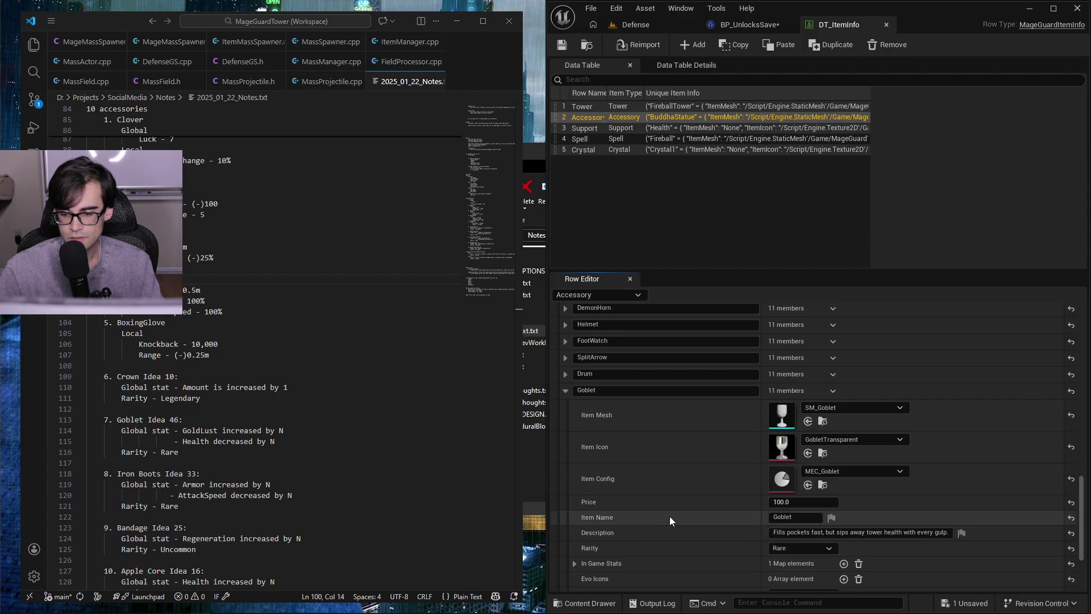
# - Set the Goblet unlock to name Goblet, type Accessory, unlocked and hidden from achievements
pyautogui.click(749, 24)
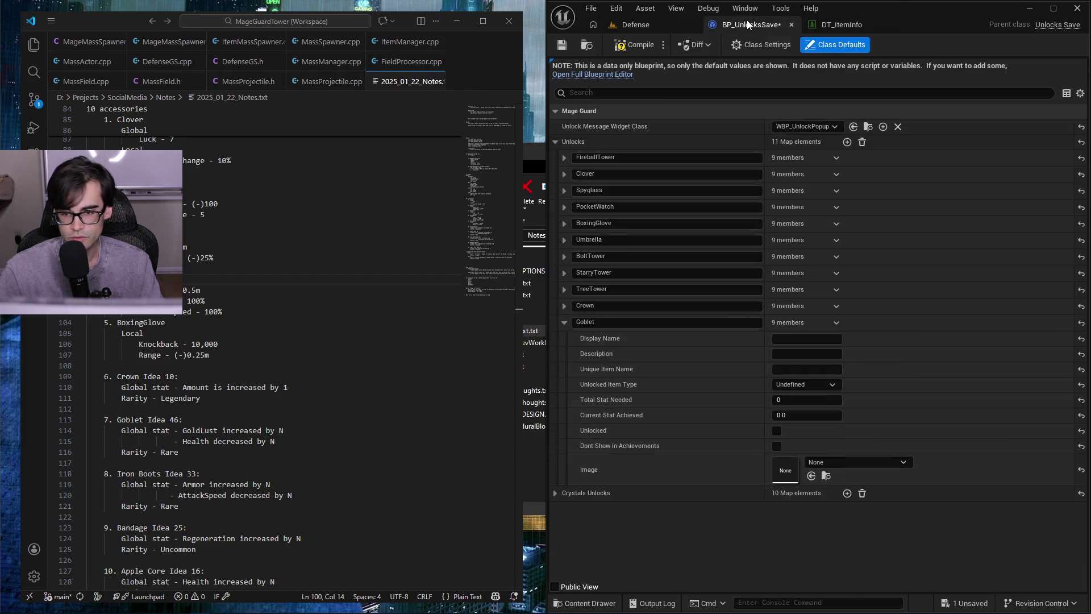
pyautogui.click(793, 370)
pyautogui.write('Goblet')
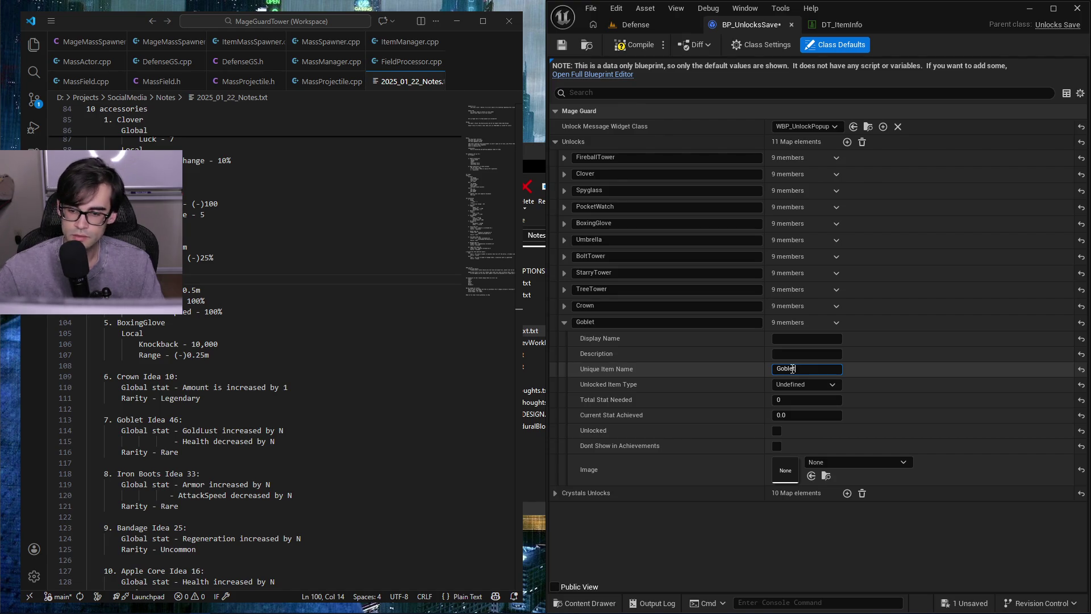
pyautogui.click(804, 385)
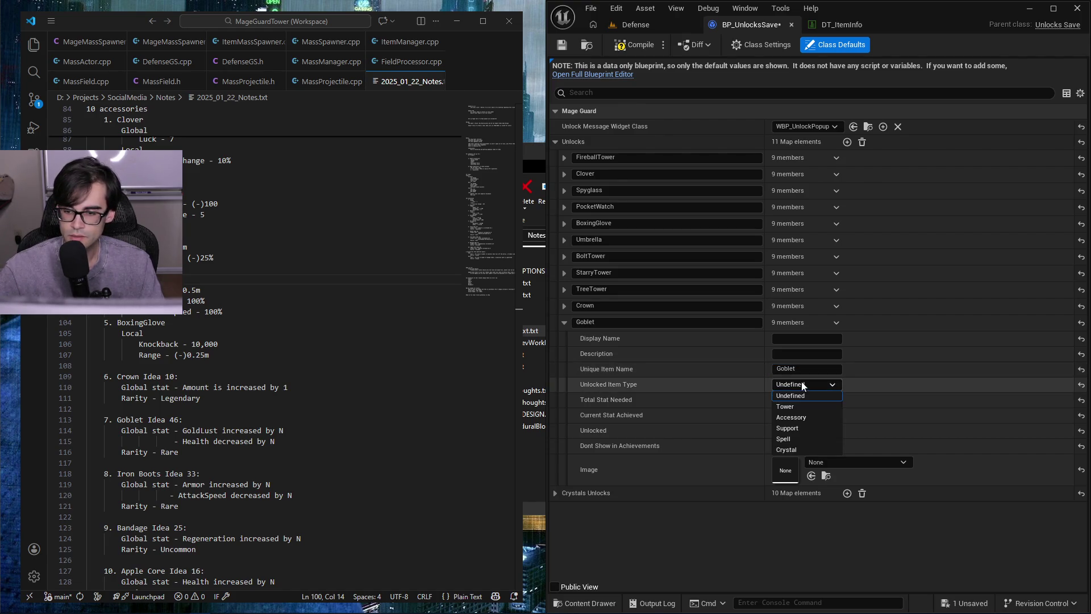
pyautogui.click(811, 418)
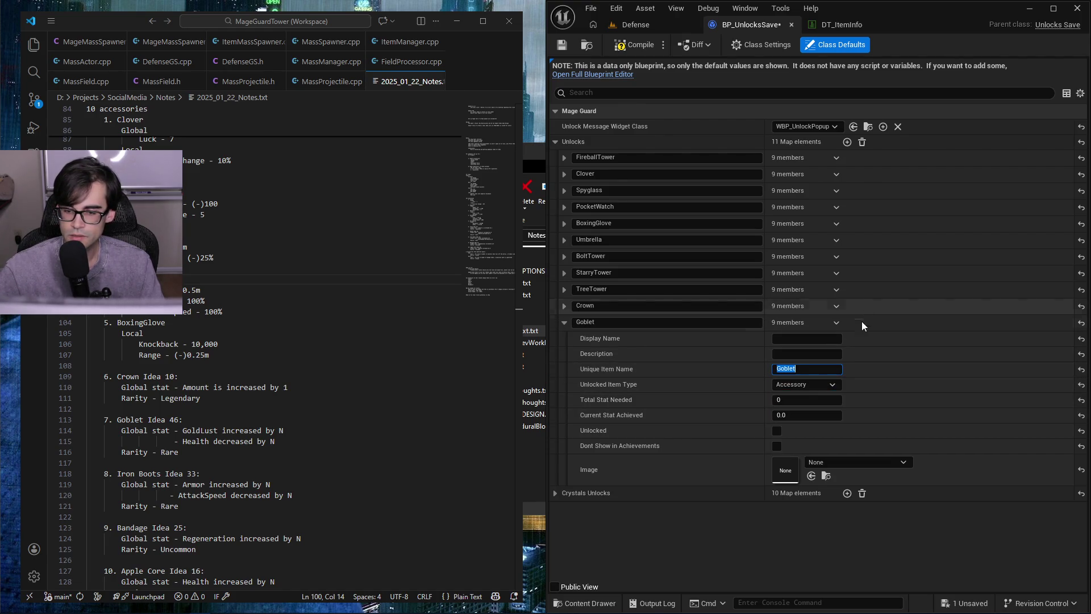
pyautogui.click(777, 431)
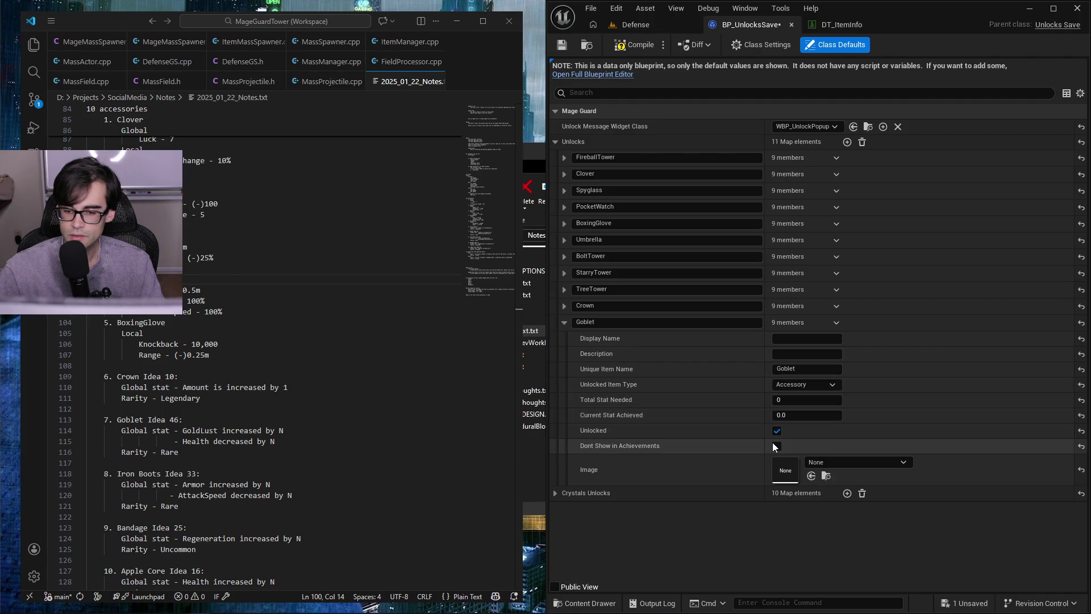
pyautogui.click(777, 447)
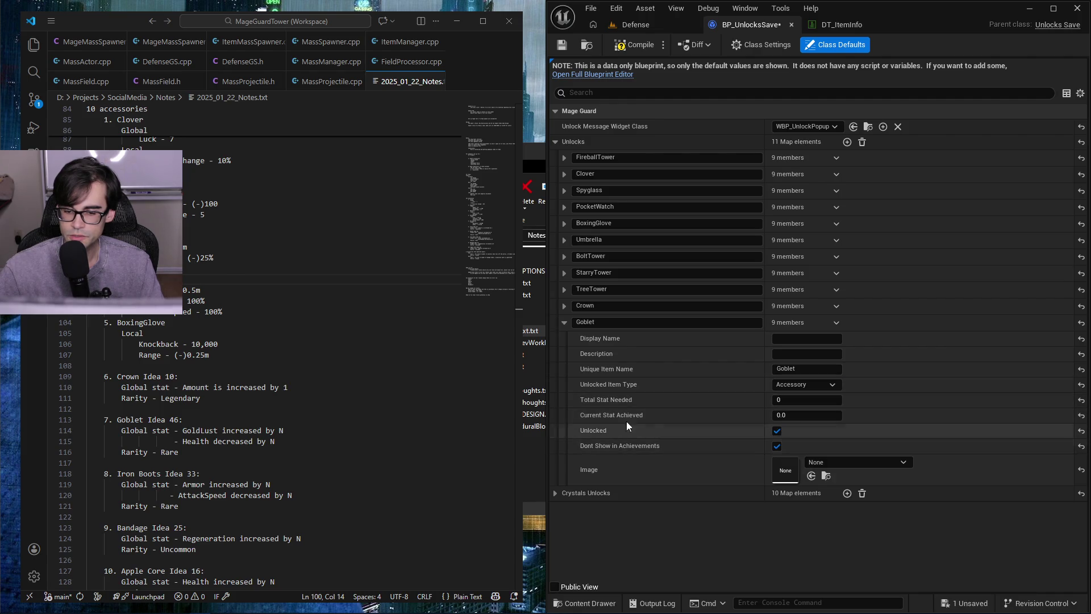
pyautogui.click(565, 324)
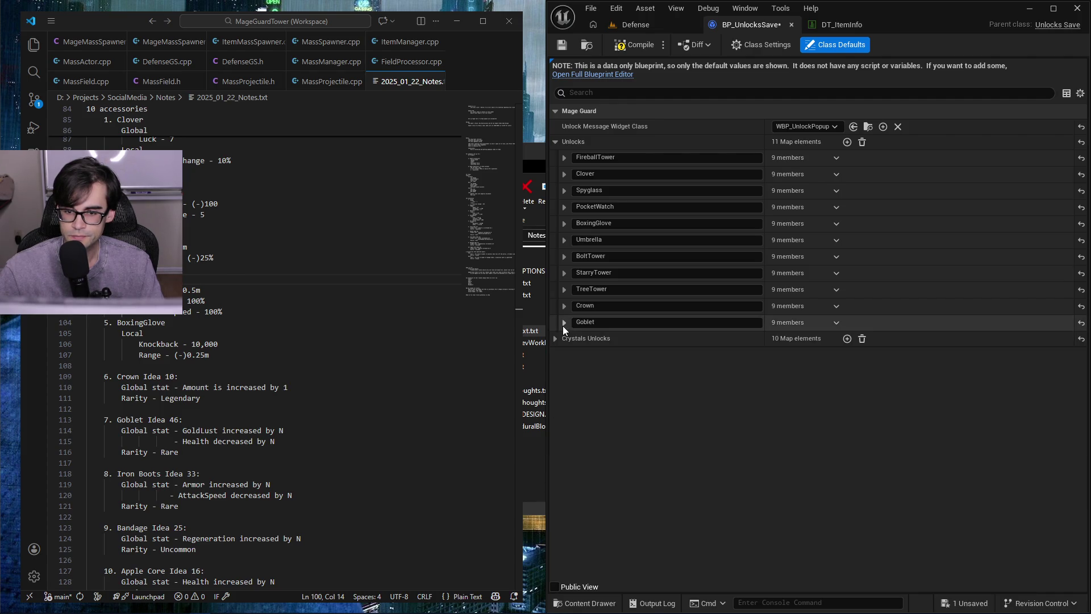
# - Add an IronBoots entry to the Unlocks map
pyautogui.click(847, 142)
pyautogui.click(639, 339)
pyautogui.write('IronBoots')
pyautogui.press('Return')
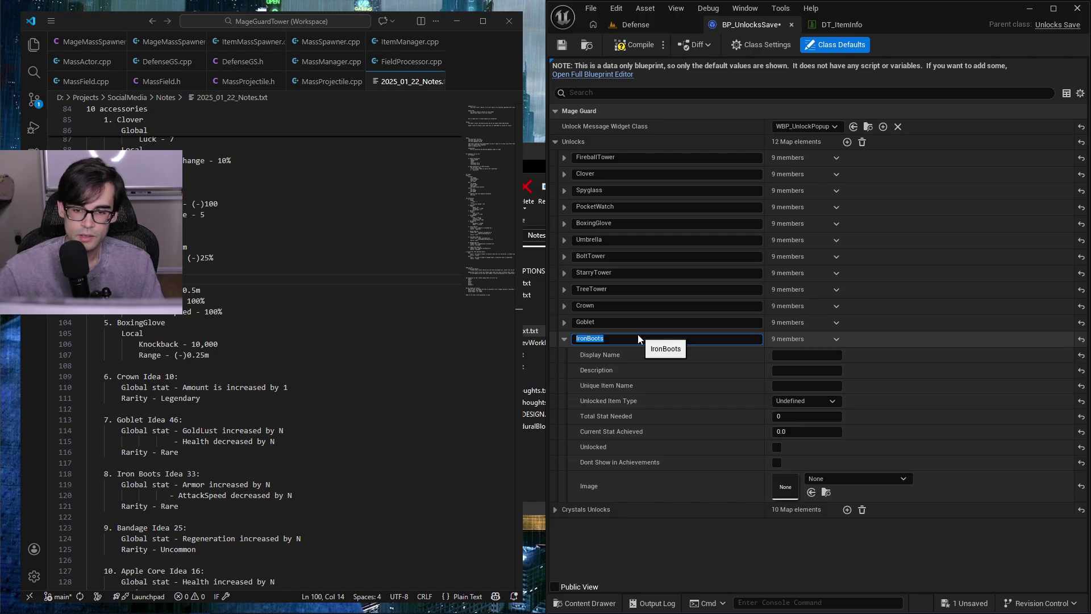
pyautogui.click(565, 339)
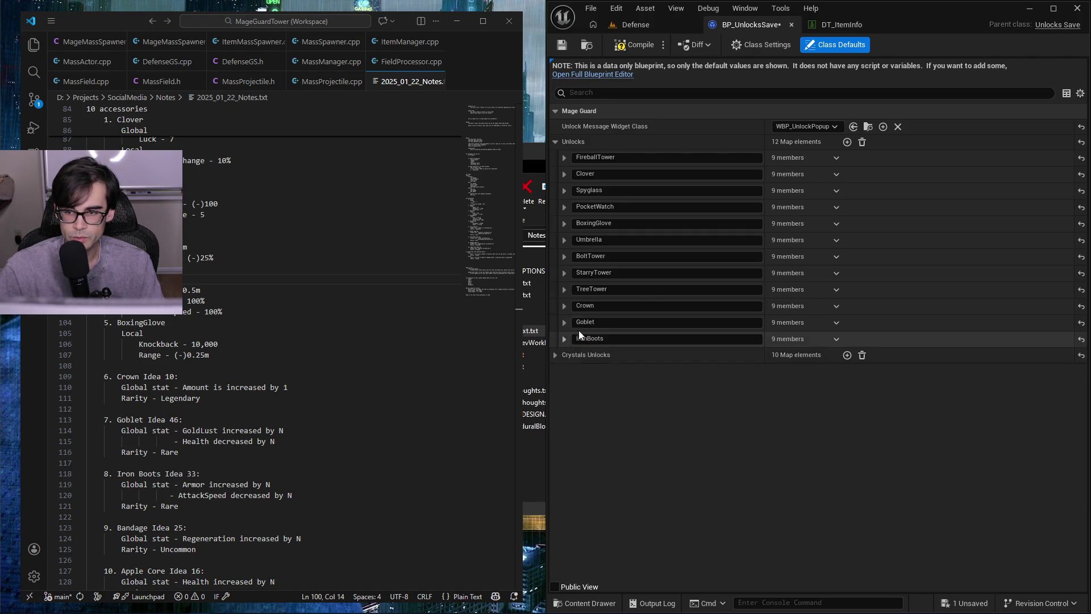
# - Add Bandage and AppleCore entries to the Unlocks map
pyautogui.click(847, 142)
pyautogui.click(587, 356)
pyautogui.write('Bandage')
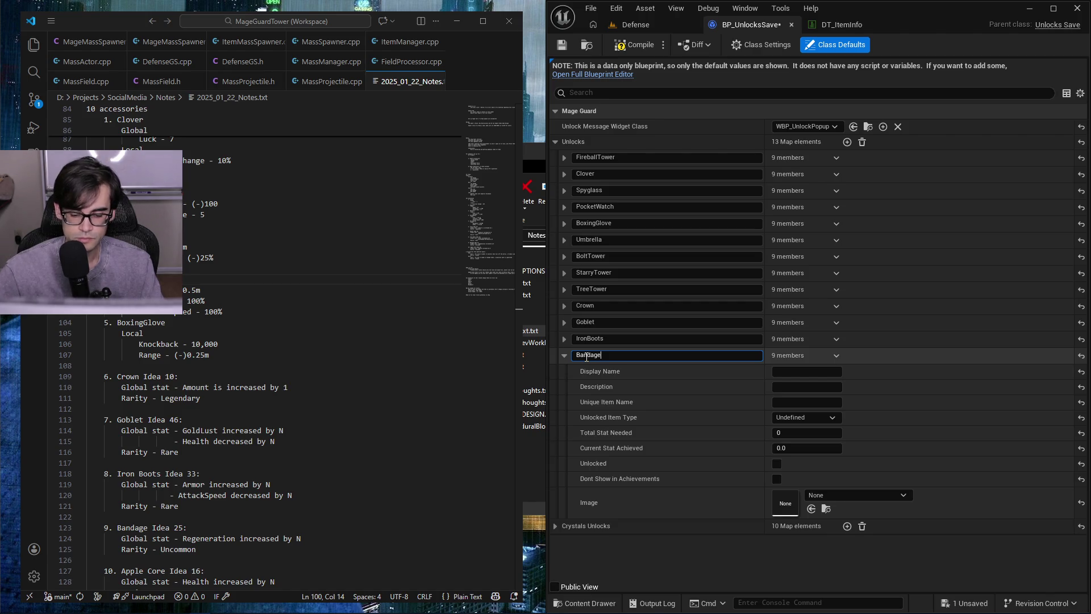
pyautogui.press('Return')
pyautogui.click(847, 142)
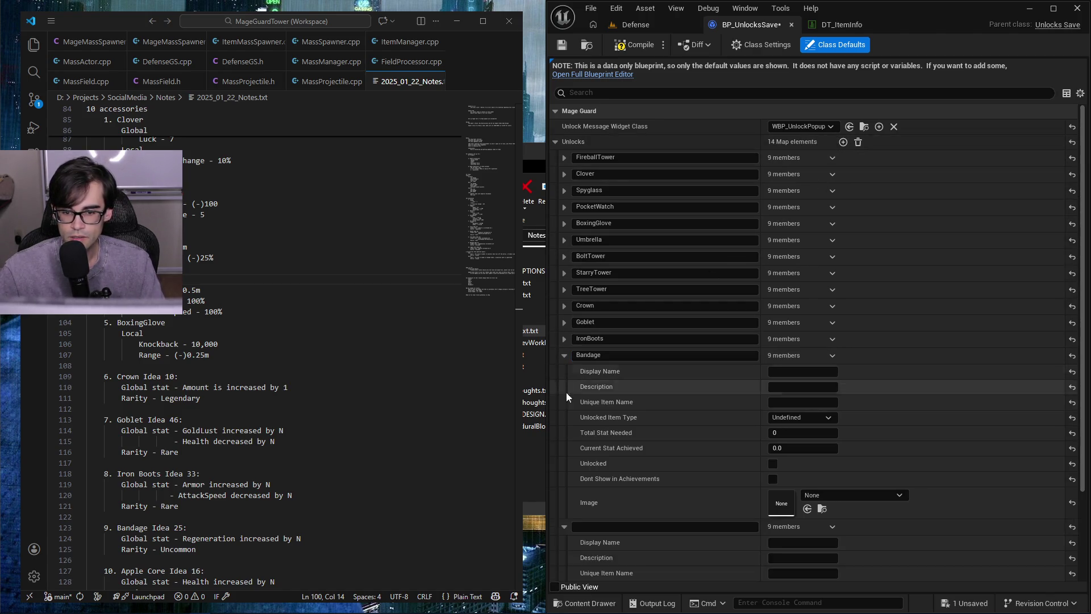
pyautogui.scroll(-1, 653, 525)
pyautogui.write('AppleCore')
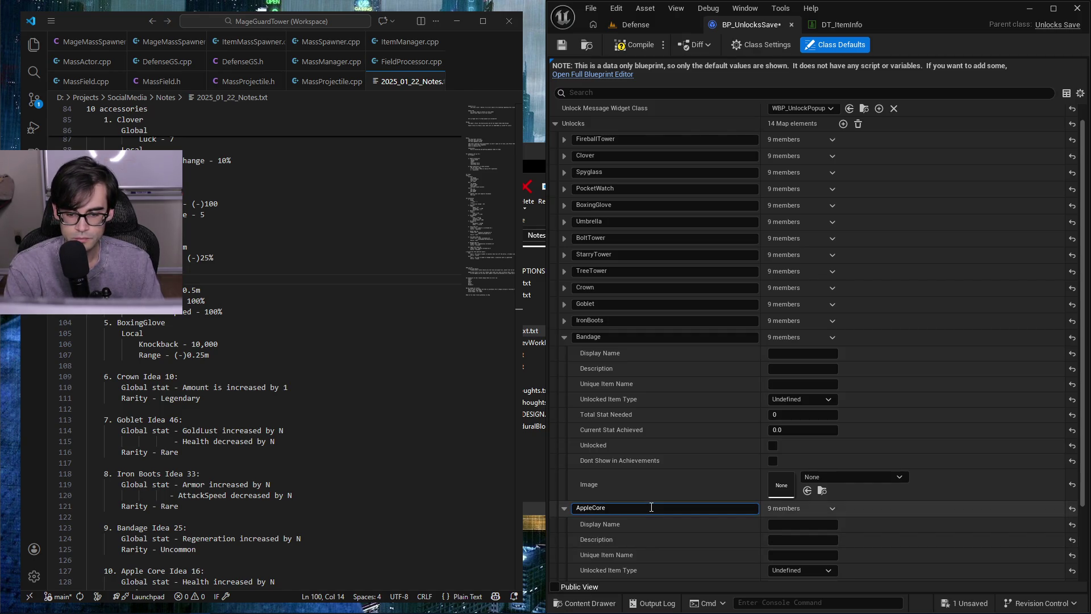
pyautogui.click(604, 336)
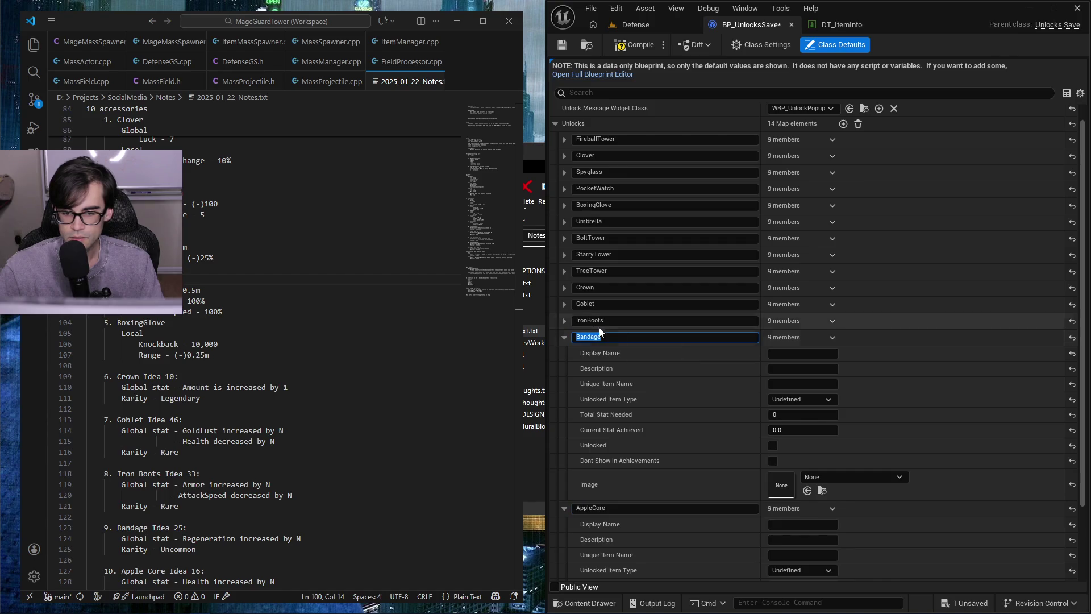
pyautogui.press('Return')
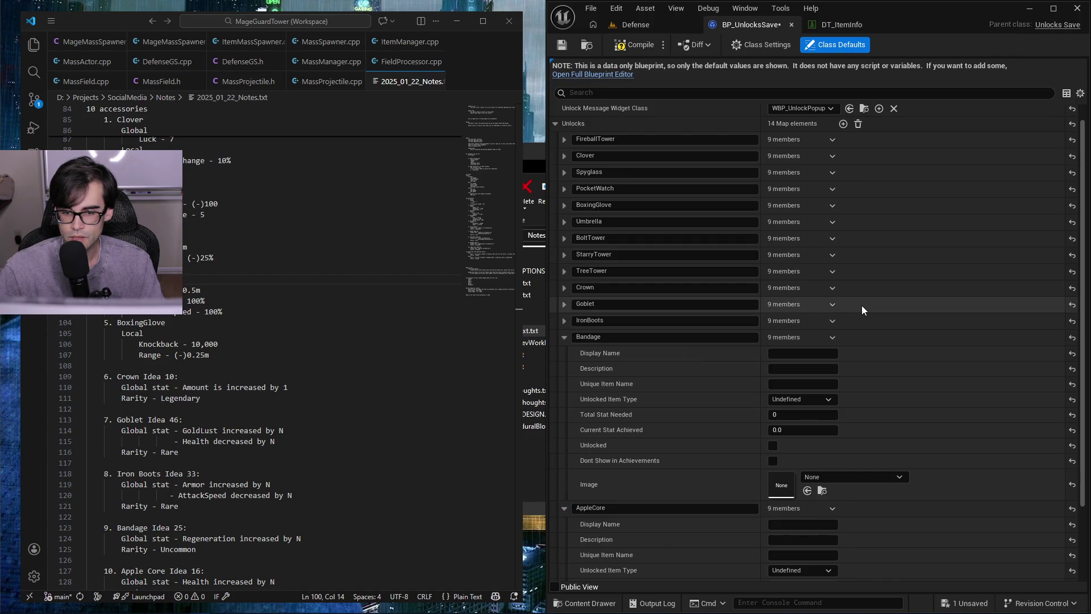
# - Set the IronBoots entry's Unique Item Name to IronBoots
pyautogui.rightClick(862, 305)
pyautogui.click(905, 368)
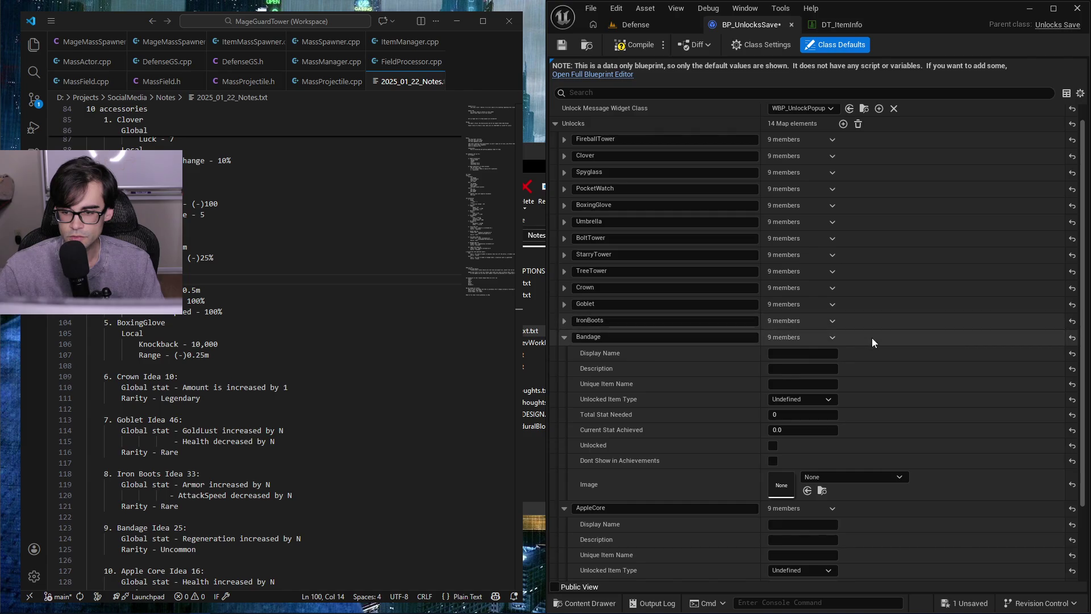
pyautogui.click(565, 337)
pyautogui.click(564, 370)
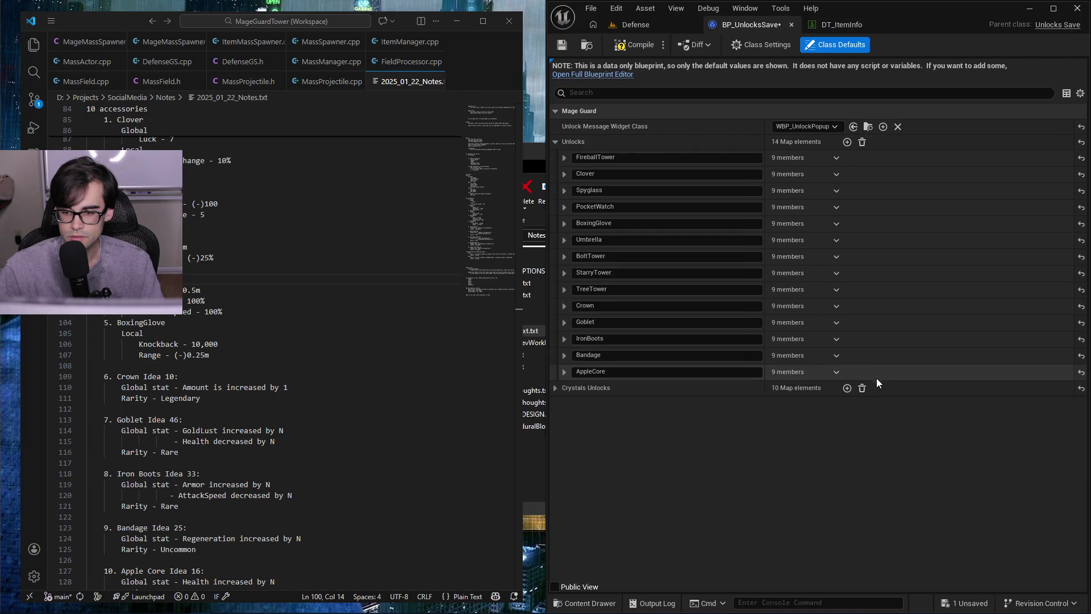
pyautogui.click(565, 338)
pyautogui.click(813, 385)
pyautogui.write('IronBoots')
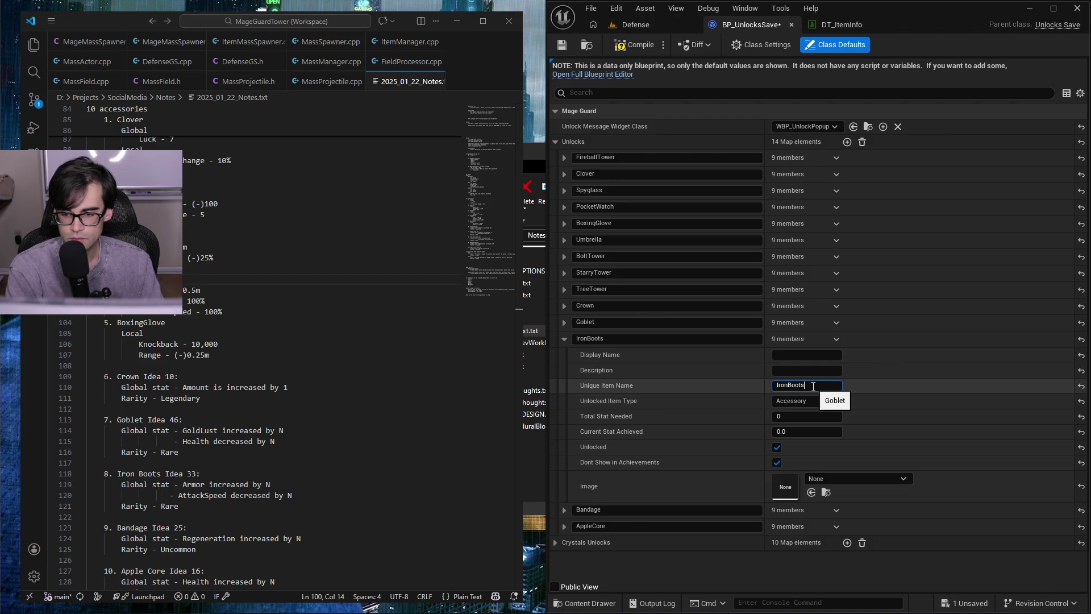
pyautogui.press('Return')
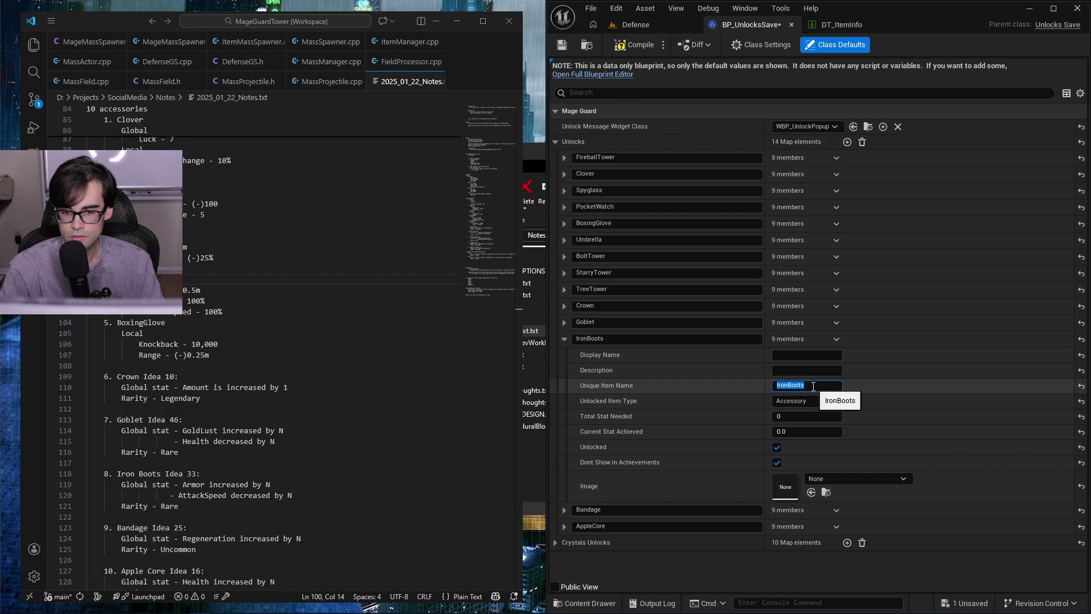
pyautogui.click(825, 24)
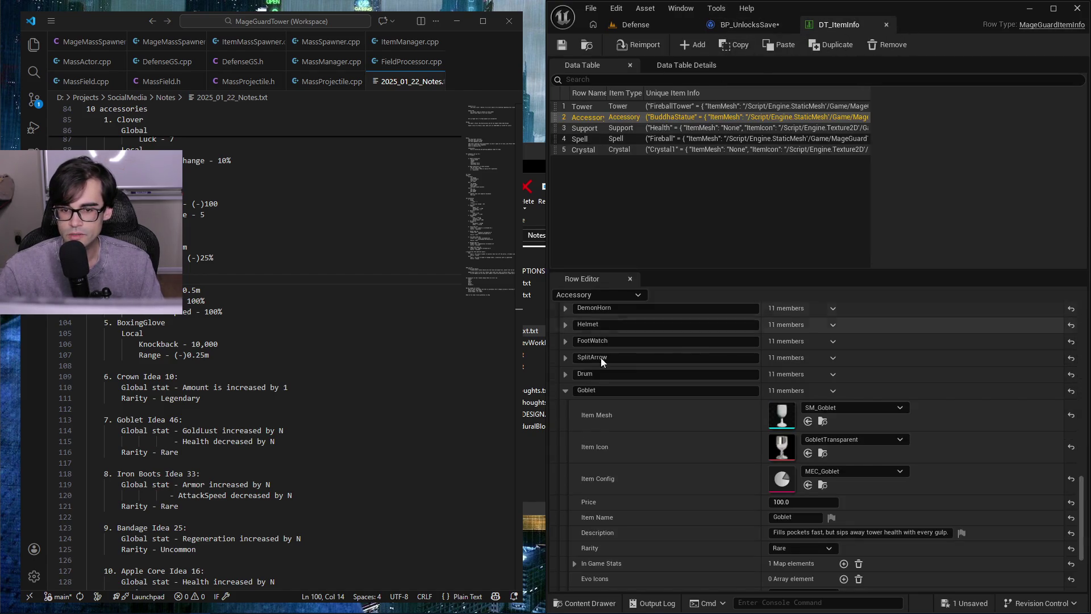
# - Check the IronBoot row's name in DT_ItemInfo, then return to BP_UnlocksSave
pyautogui.click(565, 390)
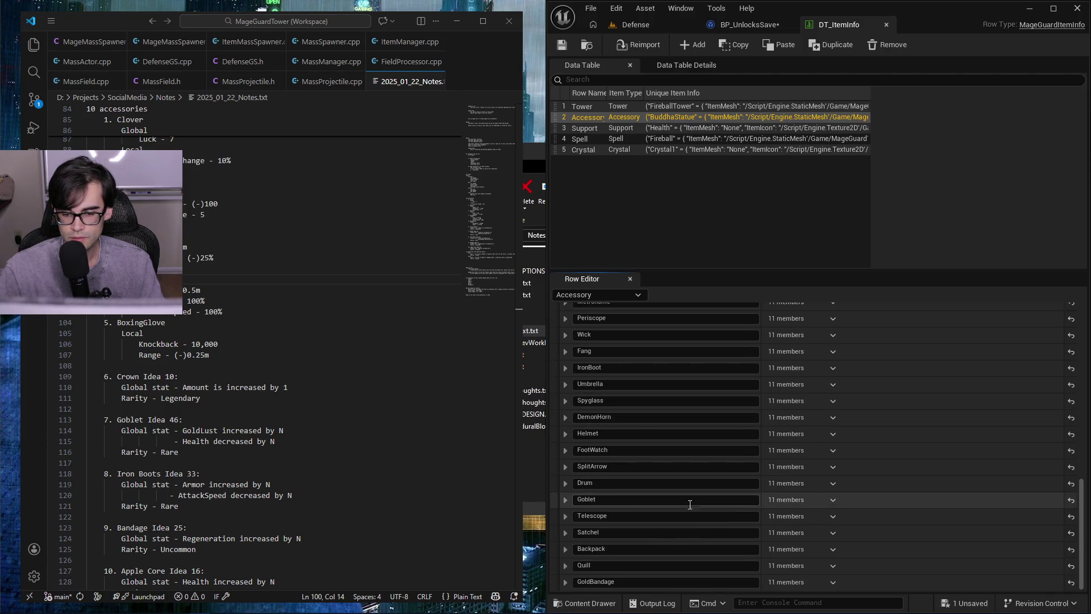
pyautogui.scroll(2, 698, 530)
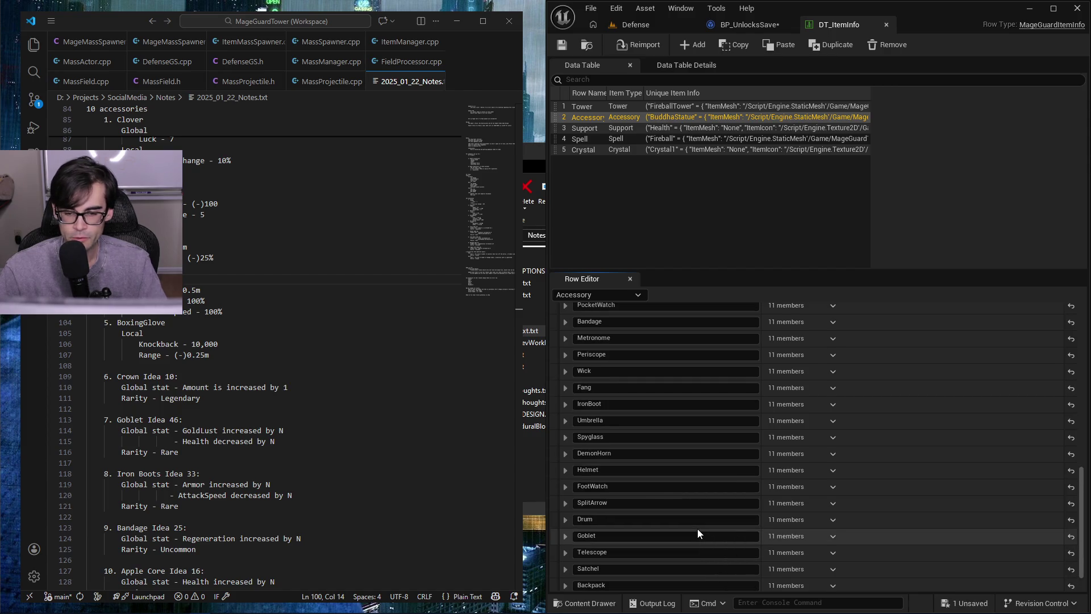
pyautogui.click(566, 404)
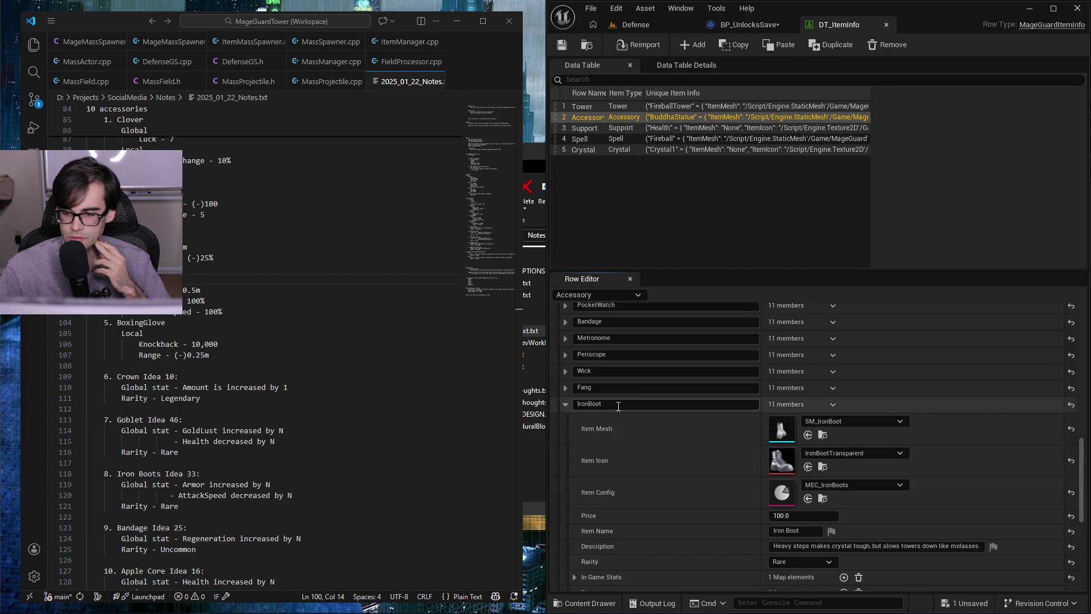
pyautogui.click(746, 24)
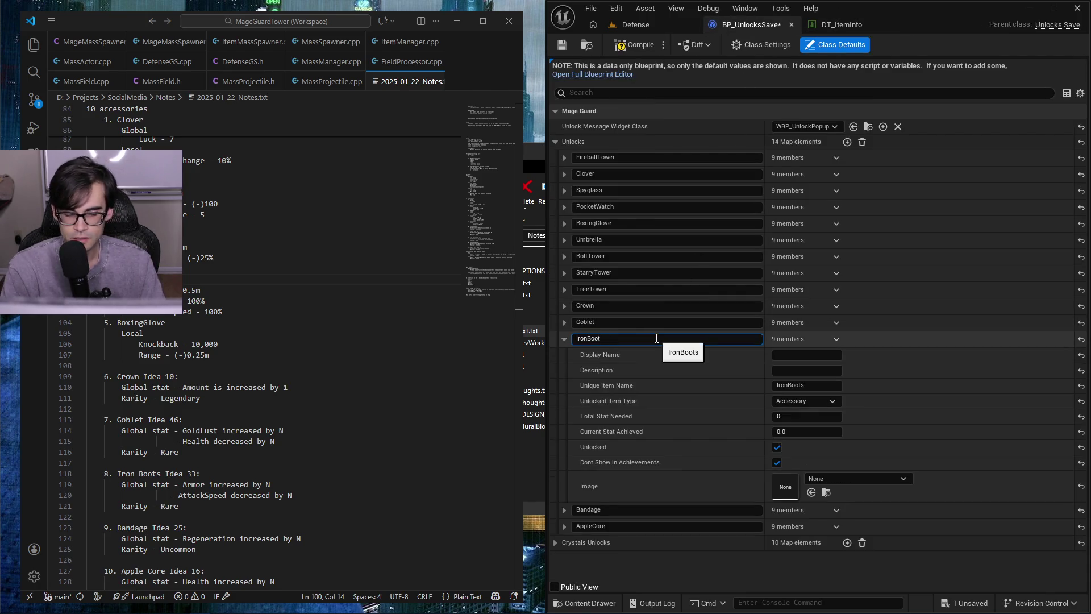
# - Update IronBoot's unique item name and save, then set Bandage's Unique Item Name to Bandage
pyautogui.click(831, 386)
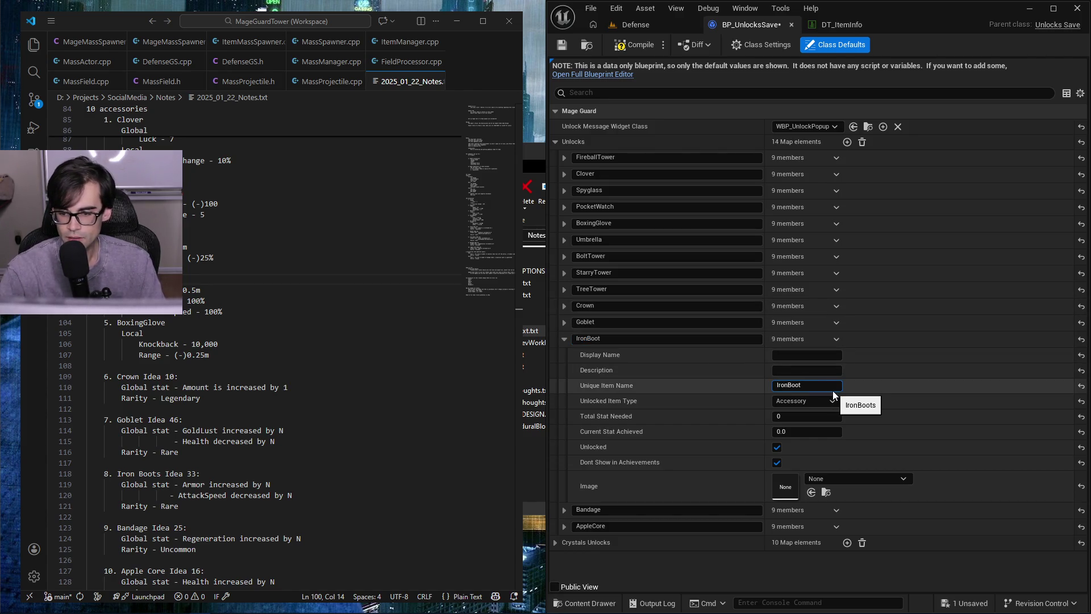
pyautogui.hotkey('ctrl', 's')
pyautogui.click(565, 340)
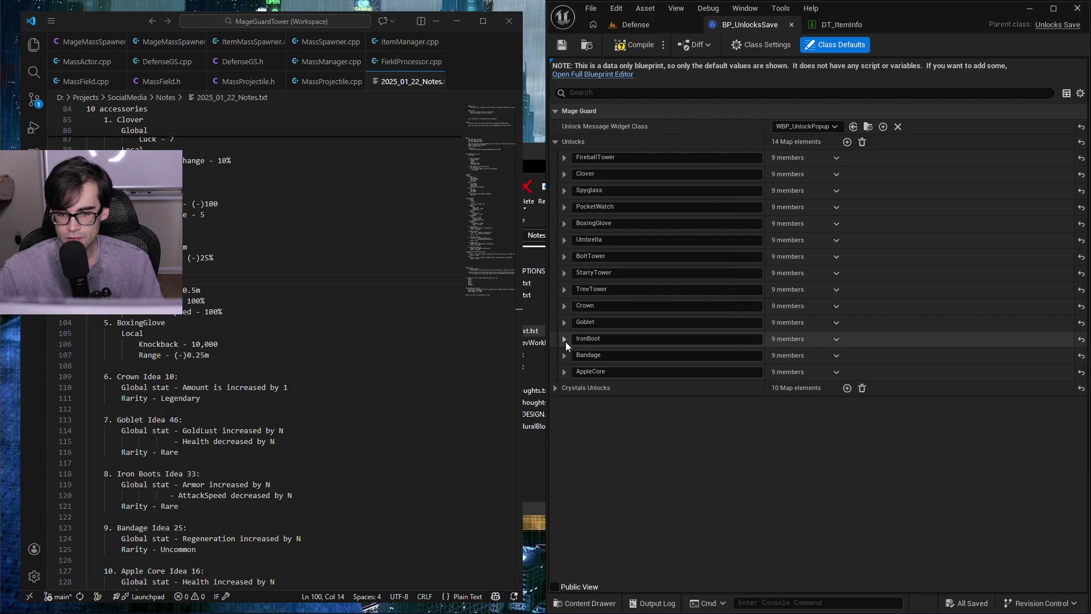
pyautogui.click(565, 355)
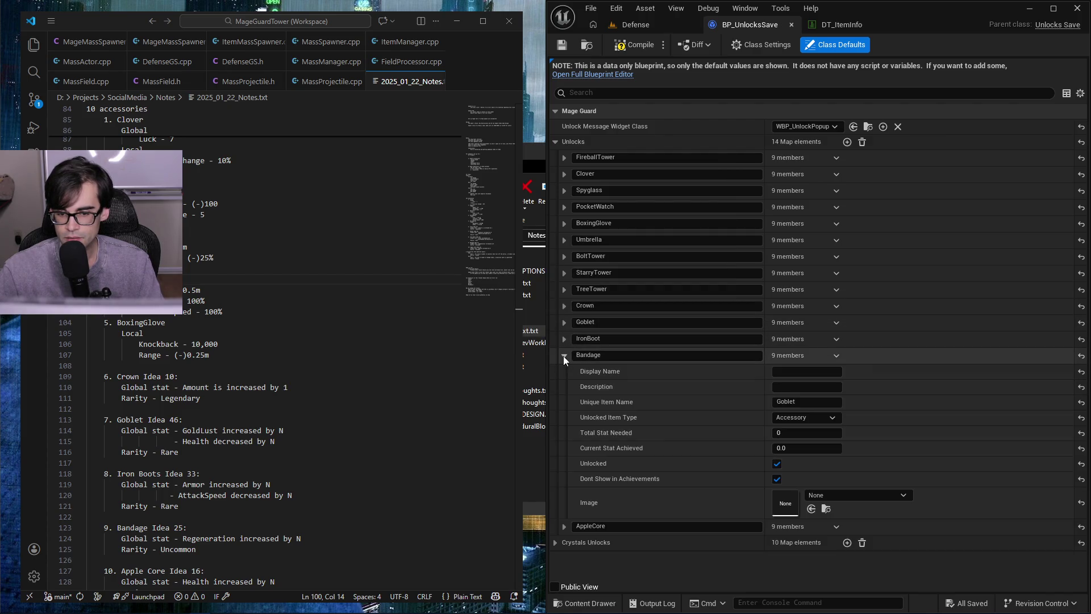
pyautogui.click(815, 401)
pyautogui.write('Bandage')
pyautogui.click(565, 353)
pyautogui.click(626, 374)
# - Set AppleCore's Unique Item Name to AppleCore and save BP_UnlocksSave
pyautogui.doubleClick(627, 371)
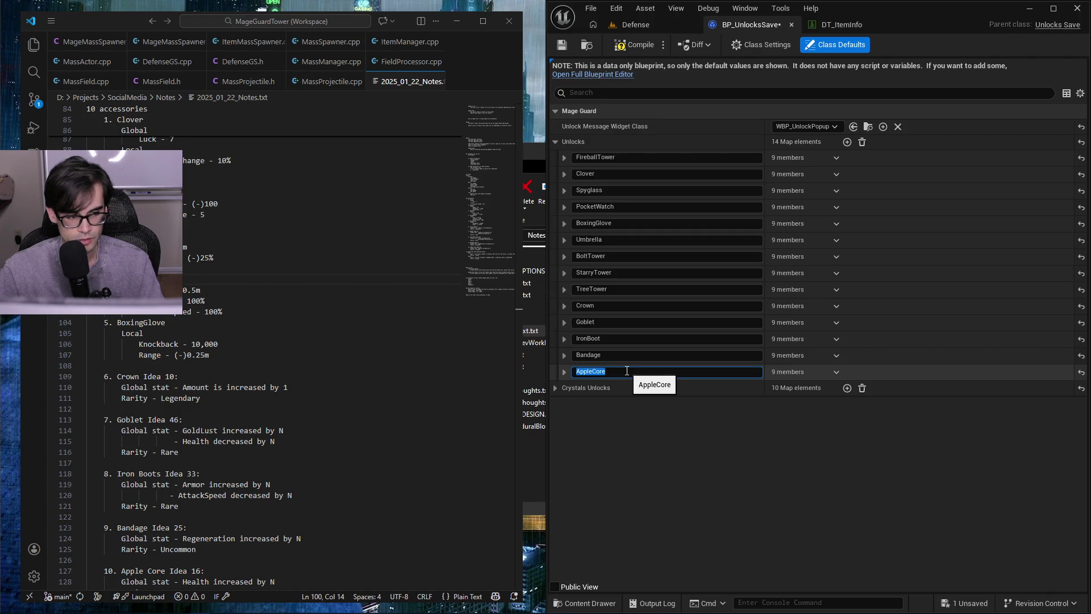
pyautogui.click(565, 372)
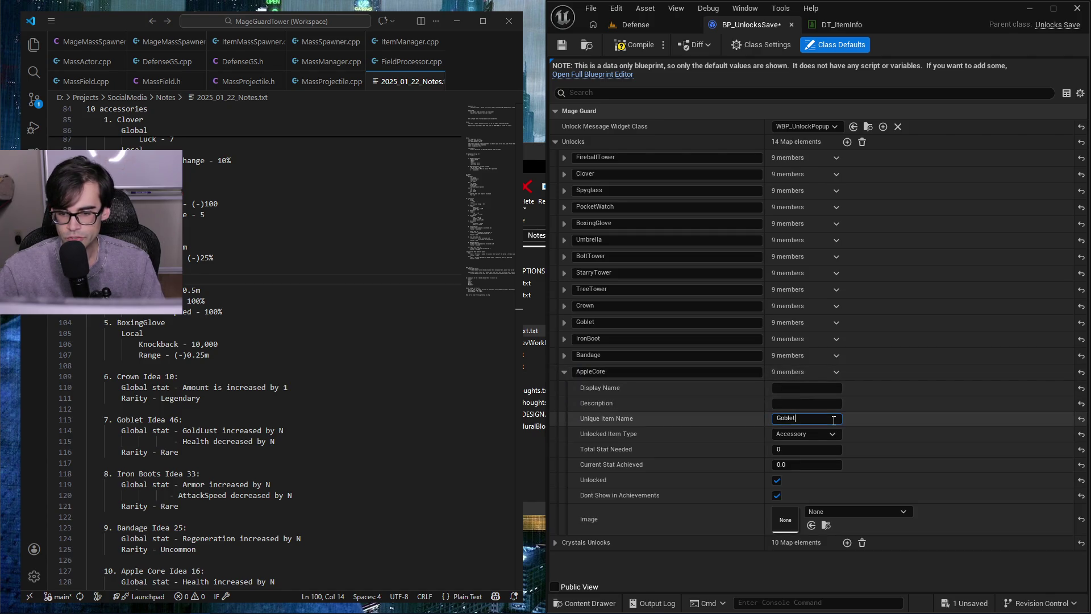
pyautogui.doubleClick(833, 420)
pyautogui.write('AppleCore')
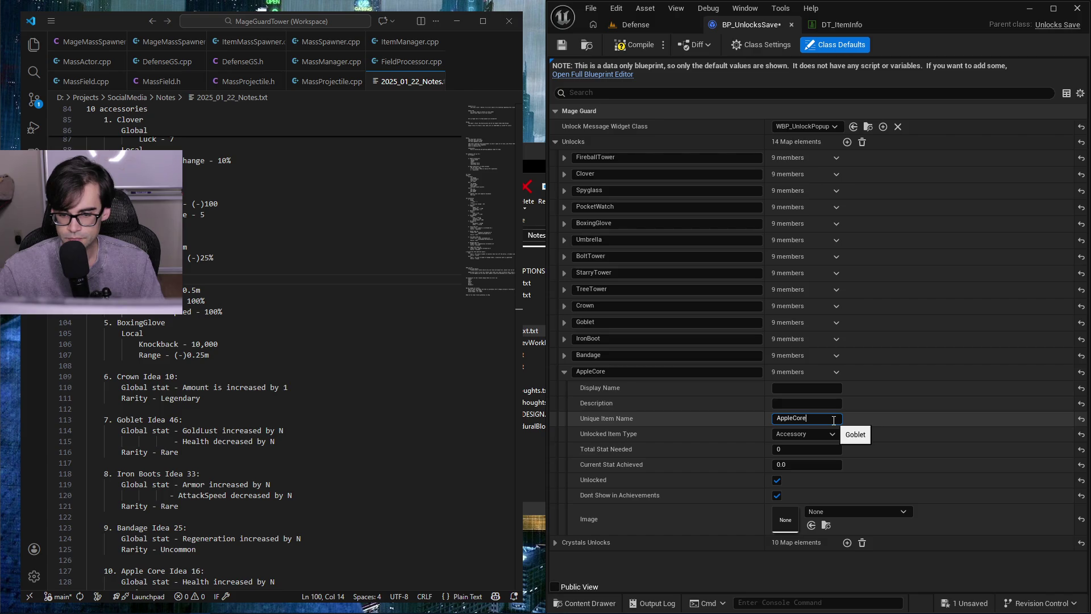
pyautogui.hotkey('ctrl', 's')
pyautogui.click(565, 373)
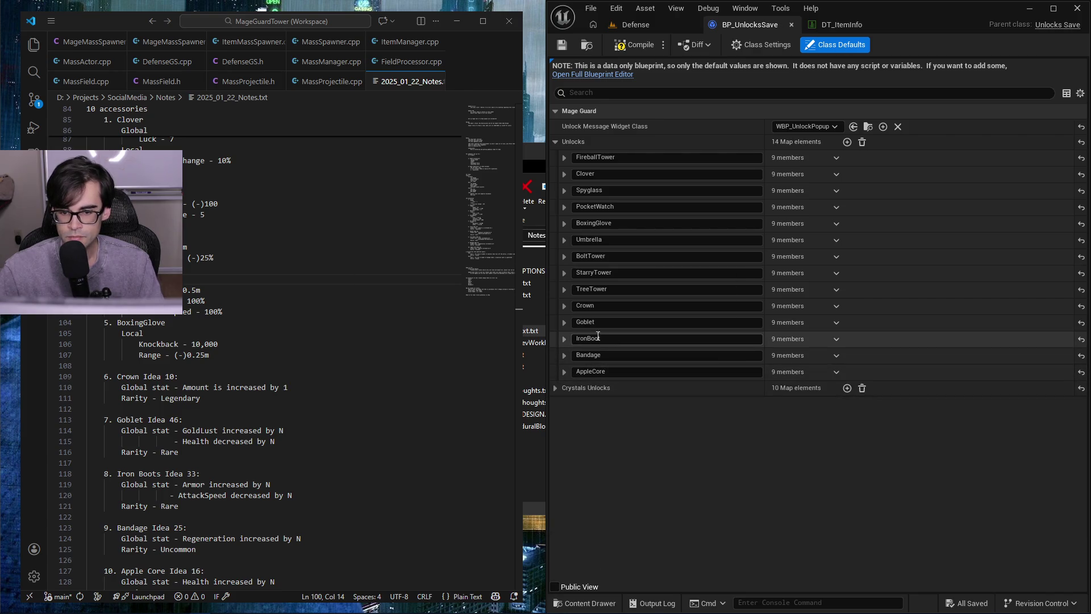
pyautogui.scroll(-13, 219, 441)
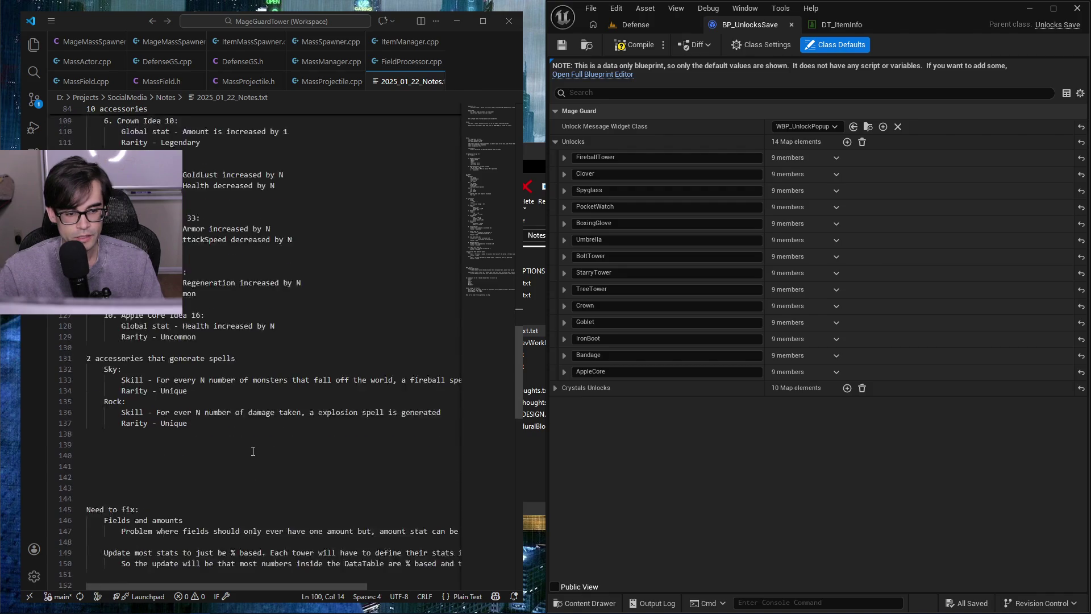
# - Add Sky and Rock entries to the Unlocks map
pyautogui.scroll(5, 220, 441)
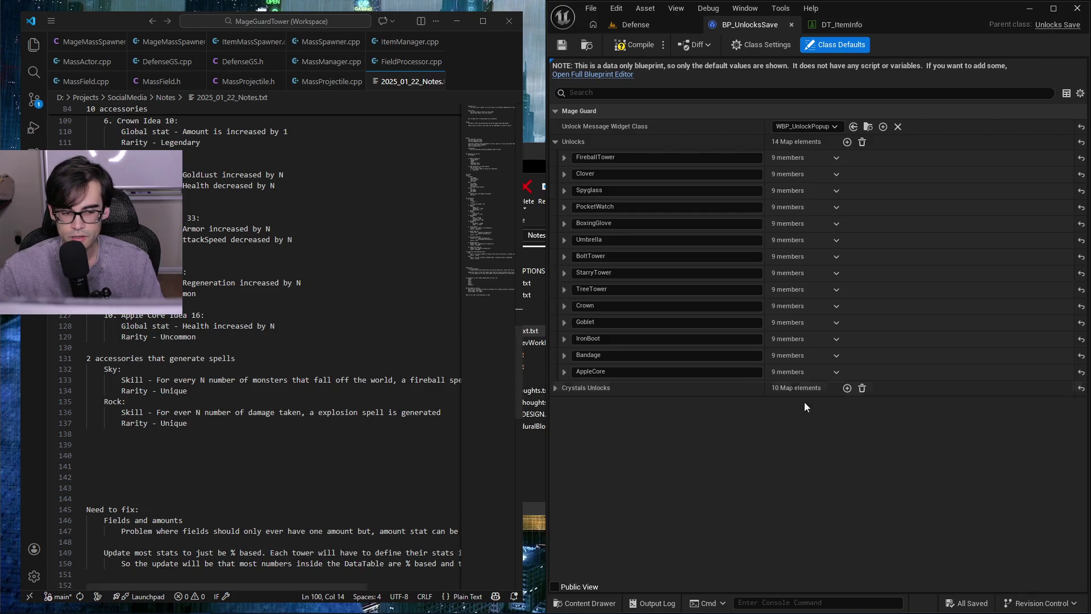
pyautogui.click(848, 143)
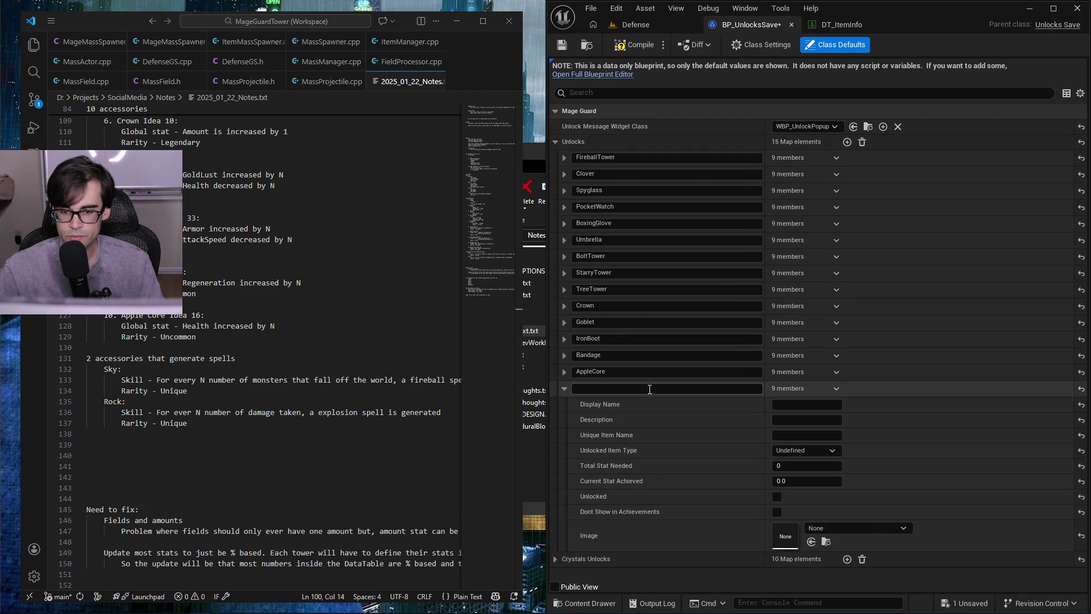
pyautogui.write('Sky')
pyautogui.press('Return')
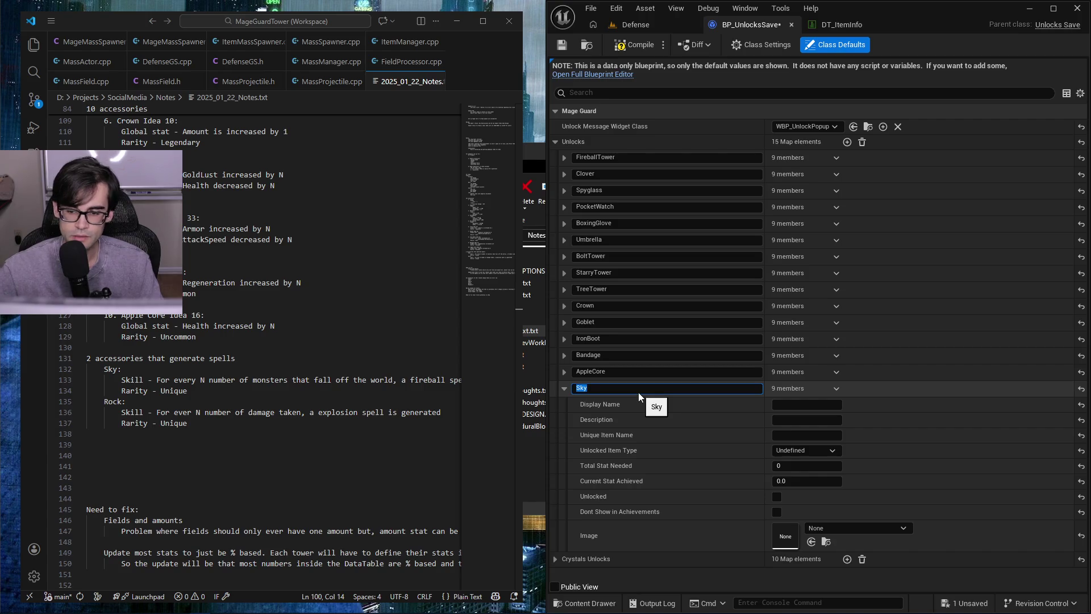
pyautogui.click(847, 142)
pyautogui.click(662, 558)
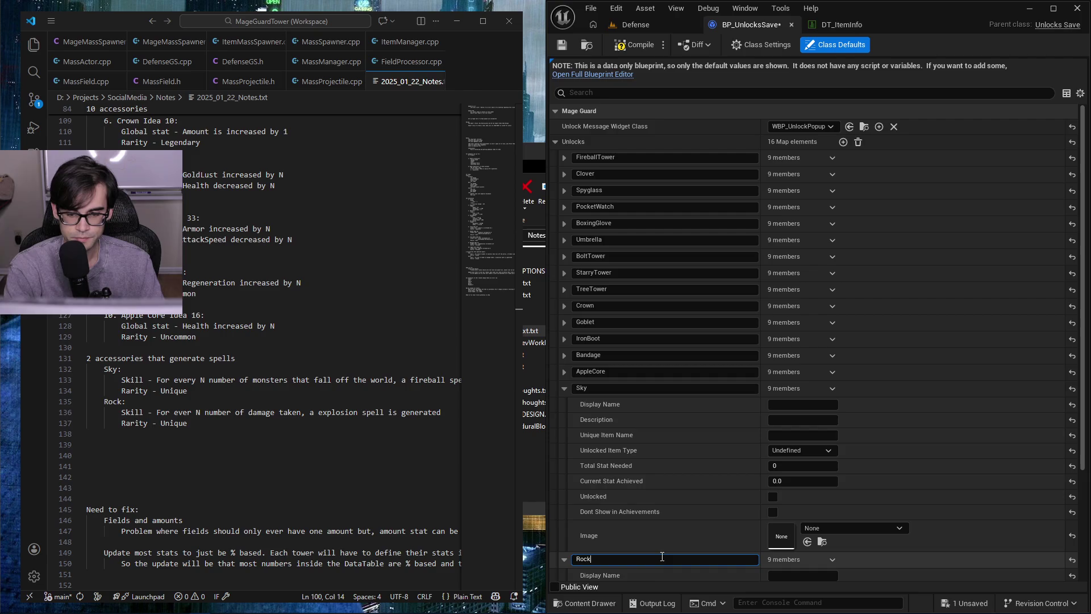
pyautogui.write('Rock')
pyautogui.press('Return')
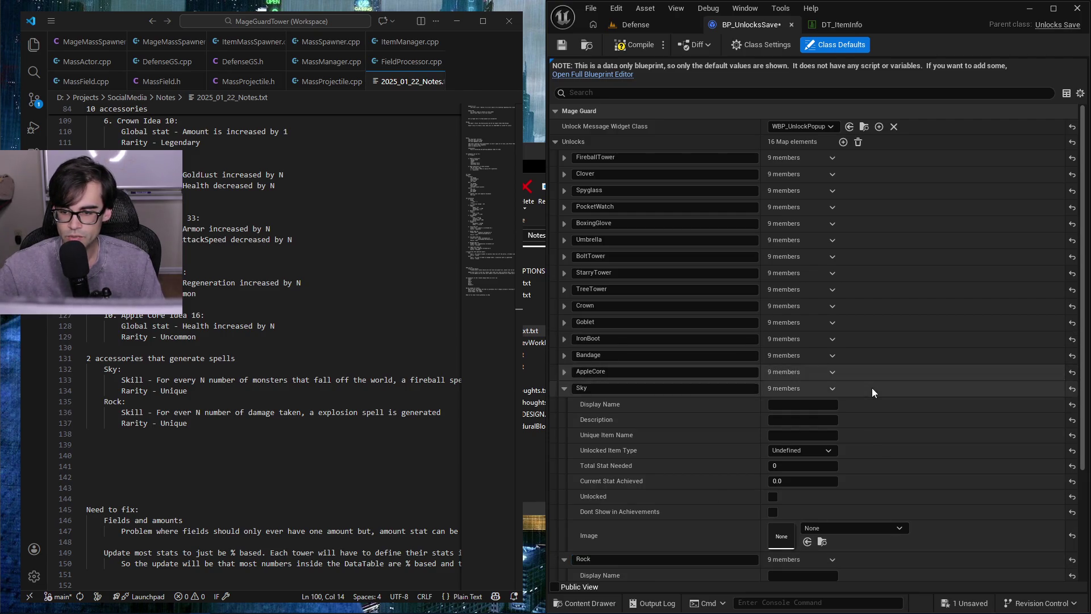
# - Set the Unique Item Names of Sky and Rock to Sky and Rock, then save
pyautogui.click(825, 434)
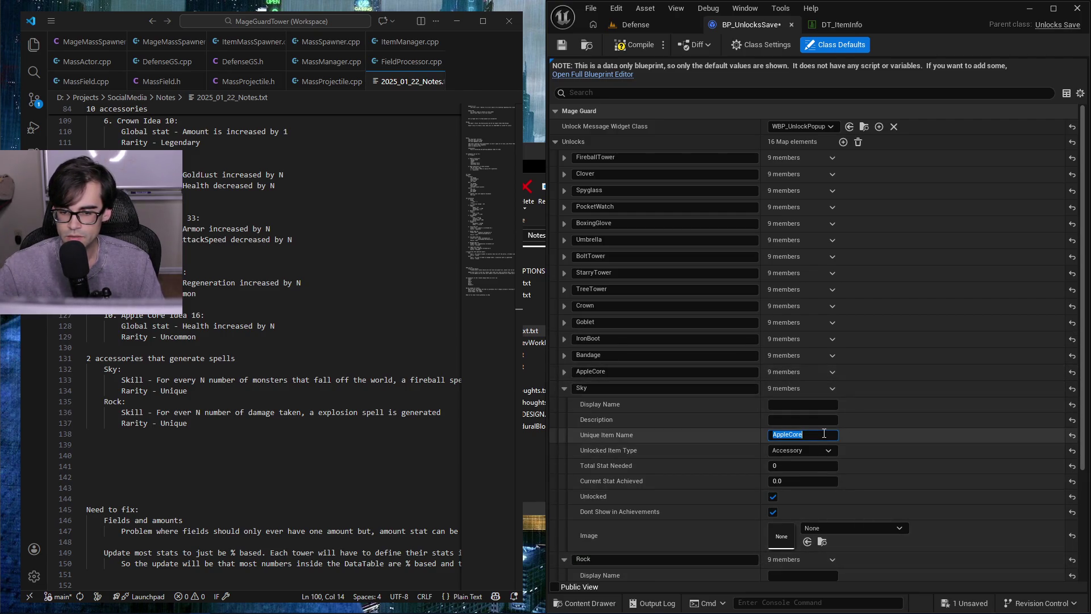
pyautogui.write('Sky')
pyautogui.press('Return')
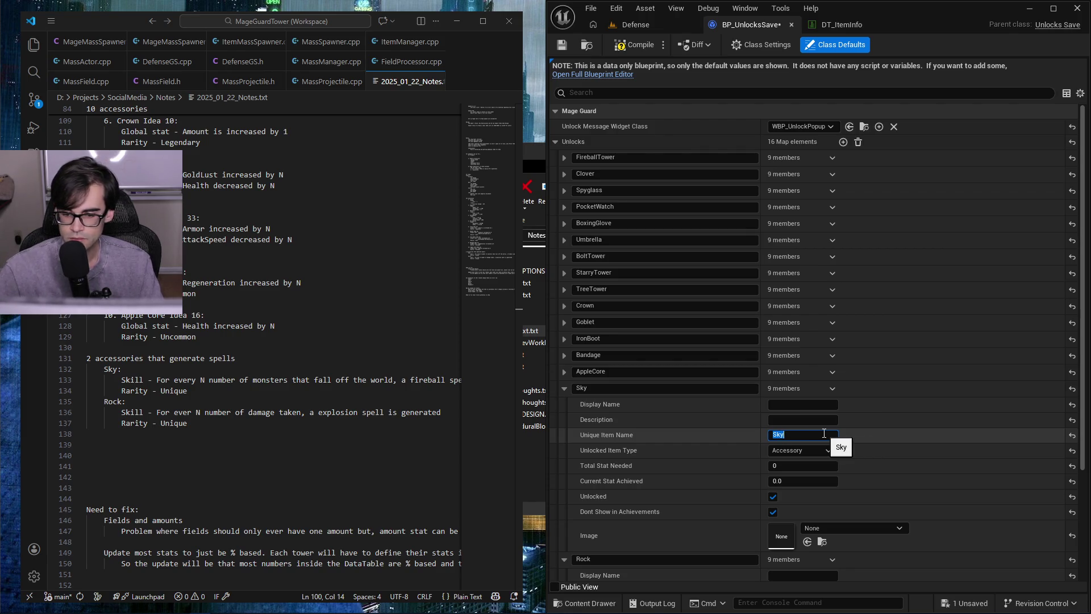
pyautogui.scroll(-3, 871, 539)
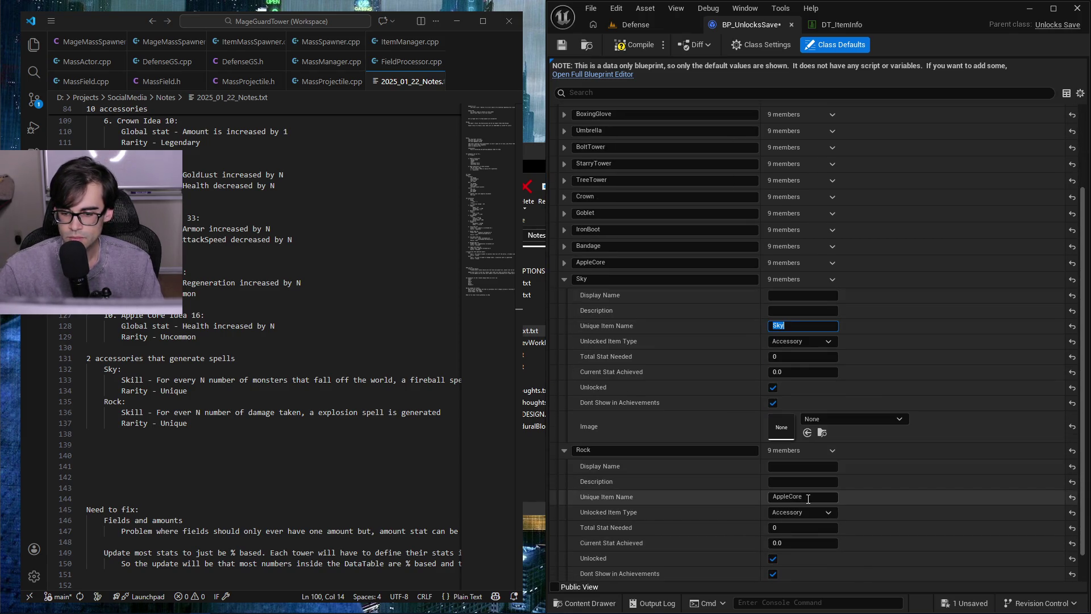
pyautogui.click(808, 499)
pyautogui.write('Rock')
pyautogui.press('Return')
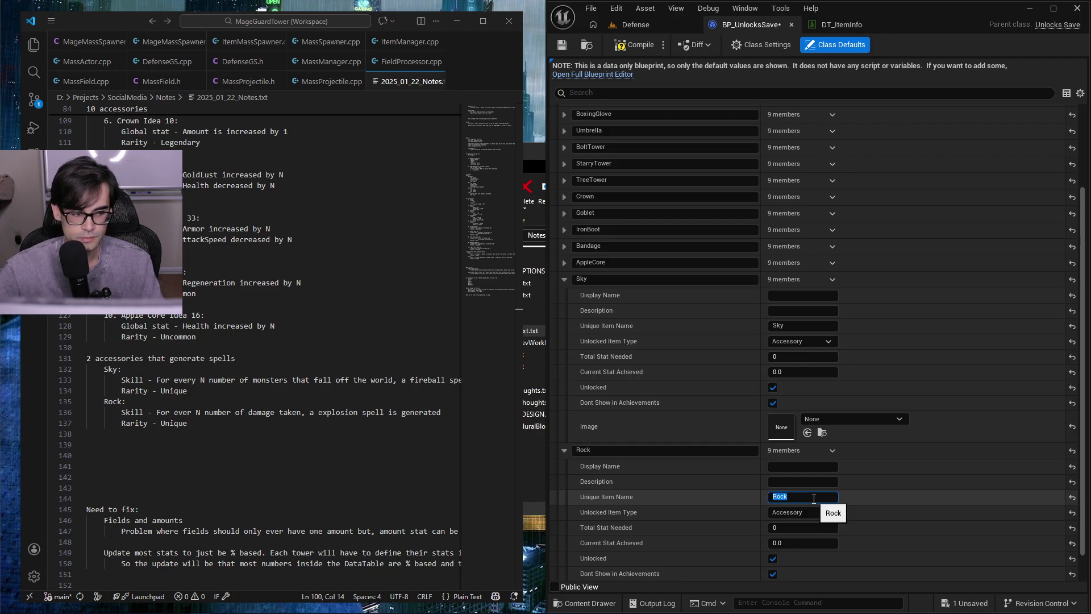
pyautogui.click(562, 44)
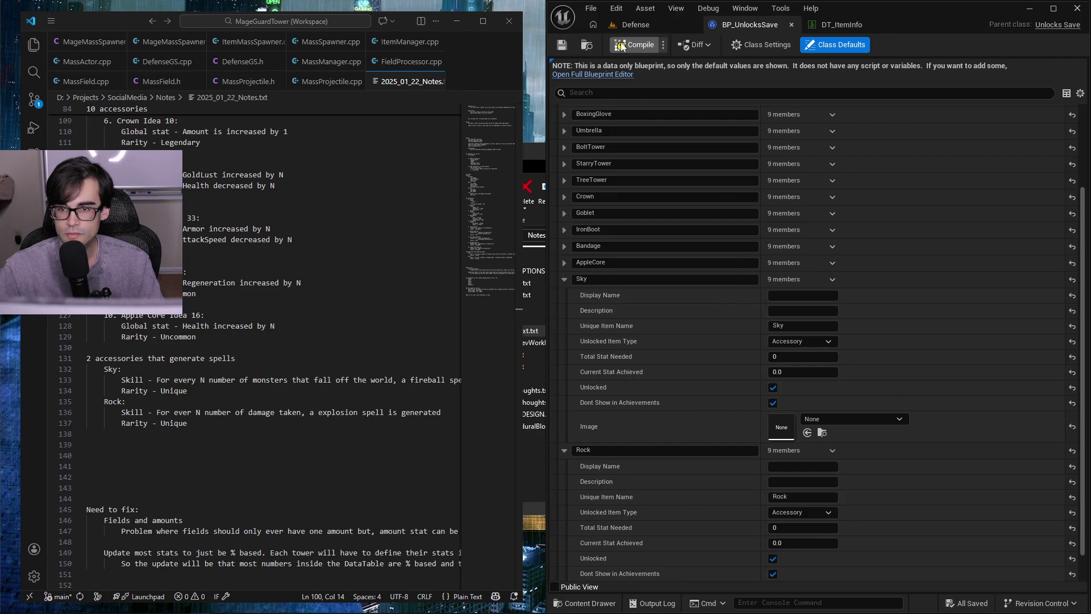
# - Collapse the Sky and Rock entries and expand the Crystals Unlocks list
pyautogui.click(563, 449)
pyautogui.click(565, 385)
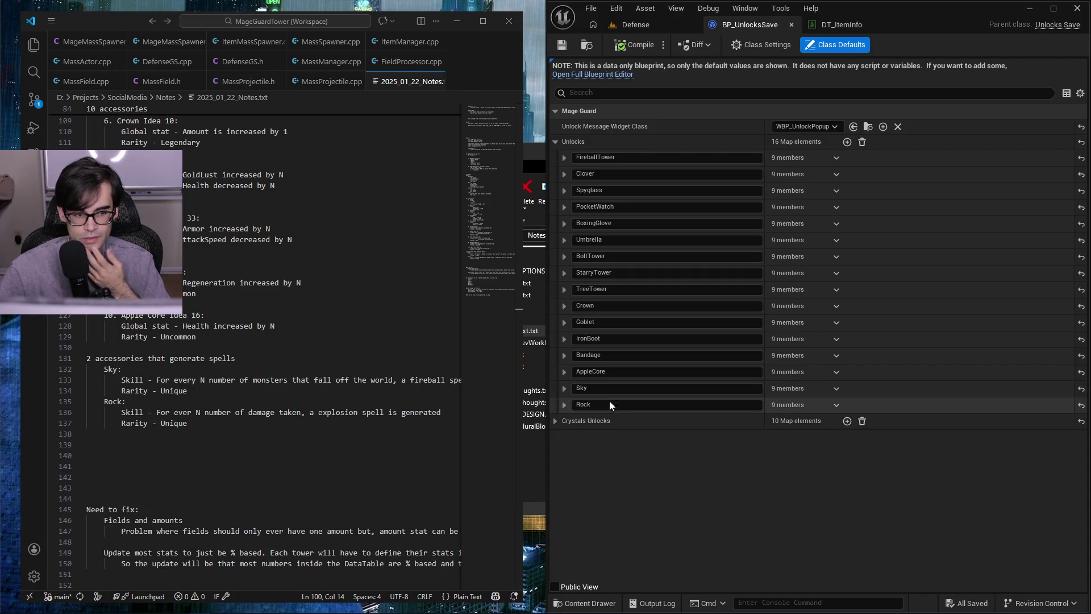
pyautogui.scroll(-3, 324, 474)
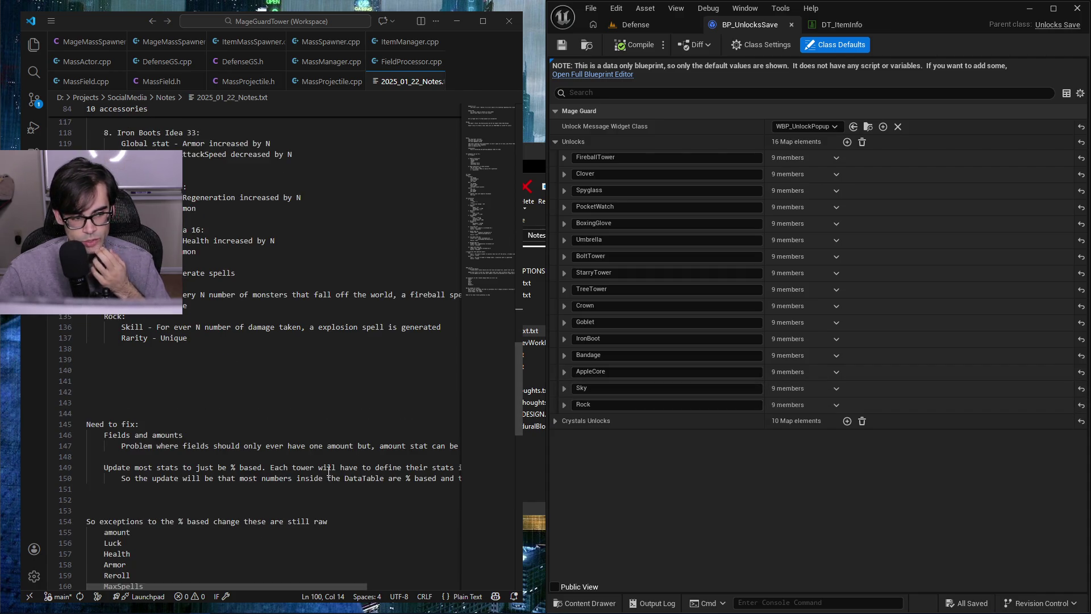
pyautogui.scroll(18, 342, 412)
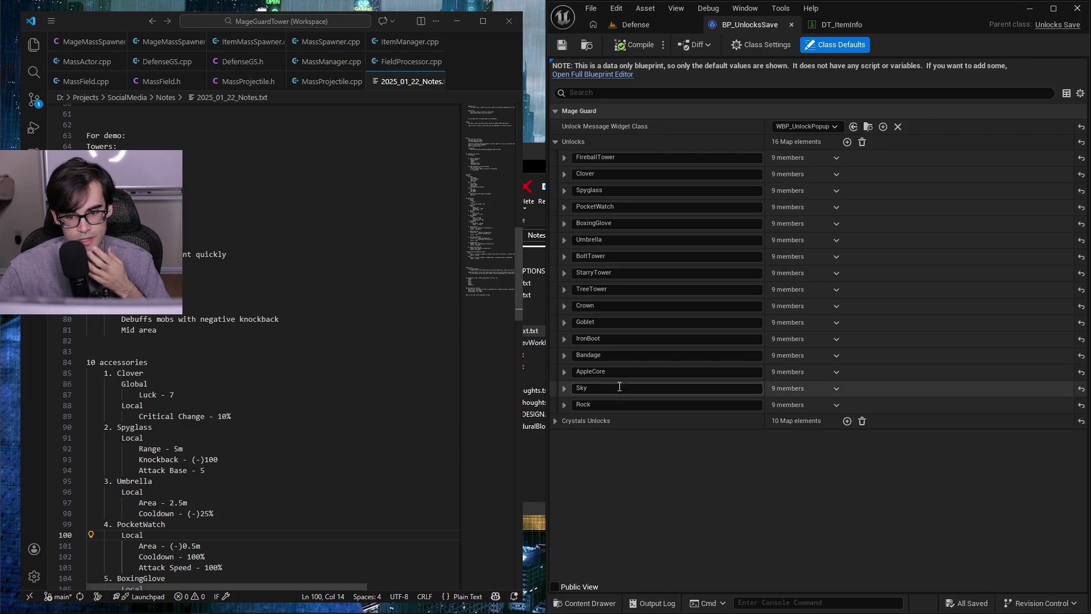
pyautogui.click(555, 421)
pyautogui.scroll(-1, 615, 452)
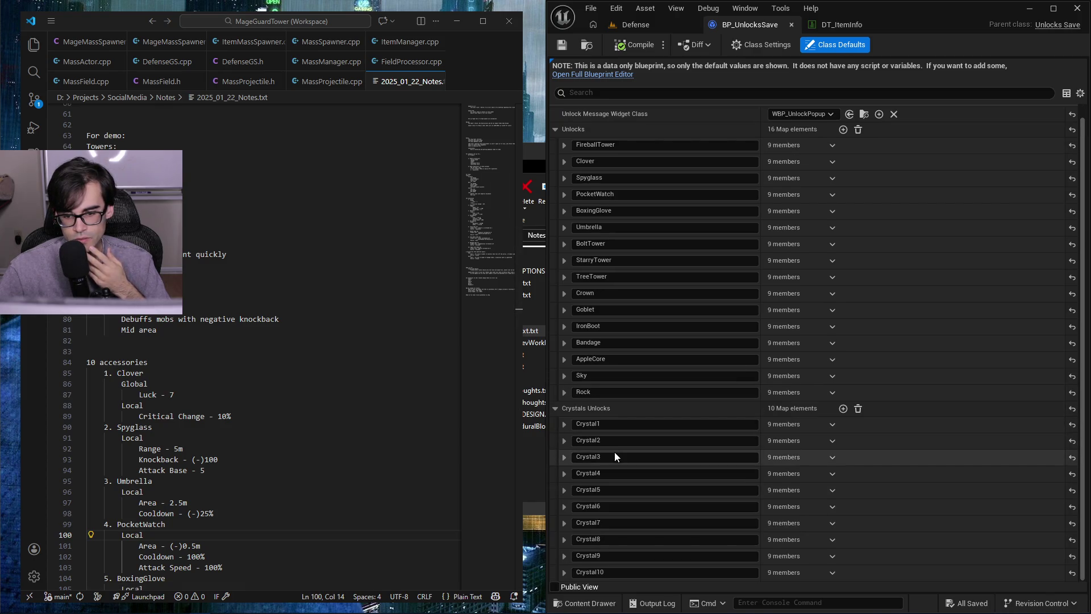
# - Hide Crystal3 from achievements, and mark Crystal5 as not unlocked and hidden
pyautogui.click(562, 424)
pyautogui.scroll(-2, 625, 489)
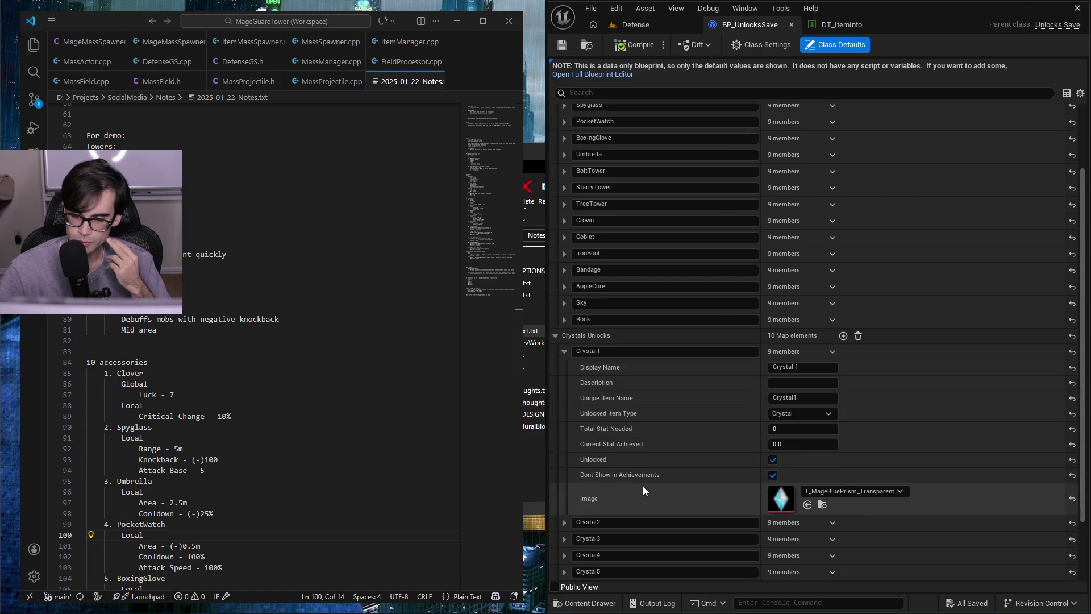
pyautogui.click(565, 351)
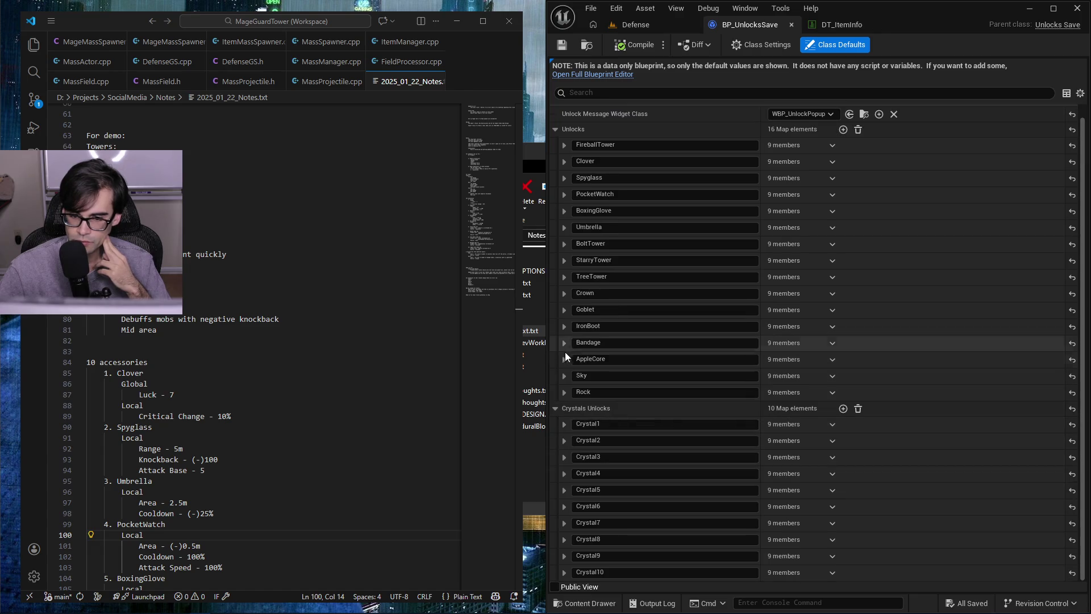
pyautogui.click(564, 440)
pyautogui.scroll(-3, 724, 489)
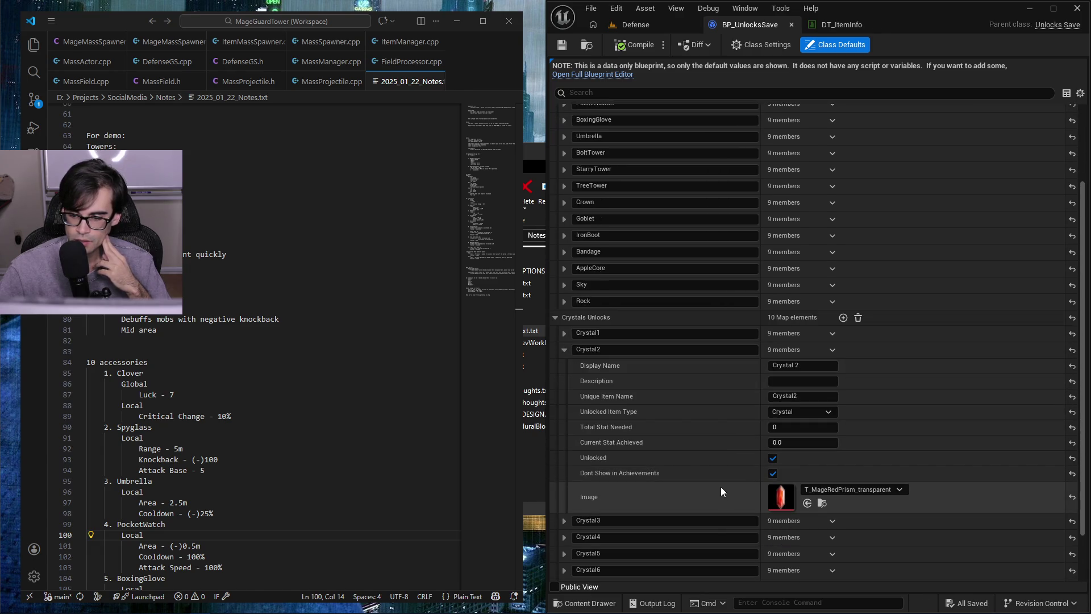
pyautogui.click(564, 349)
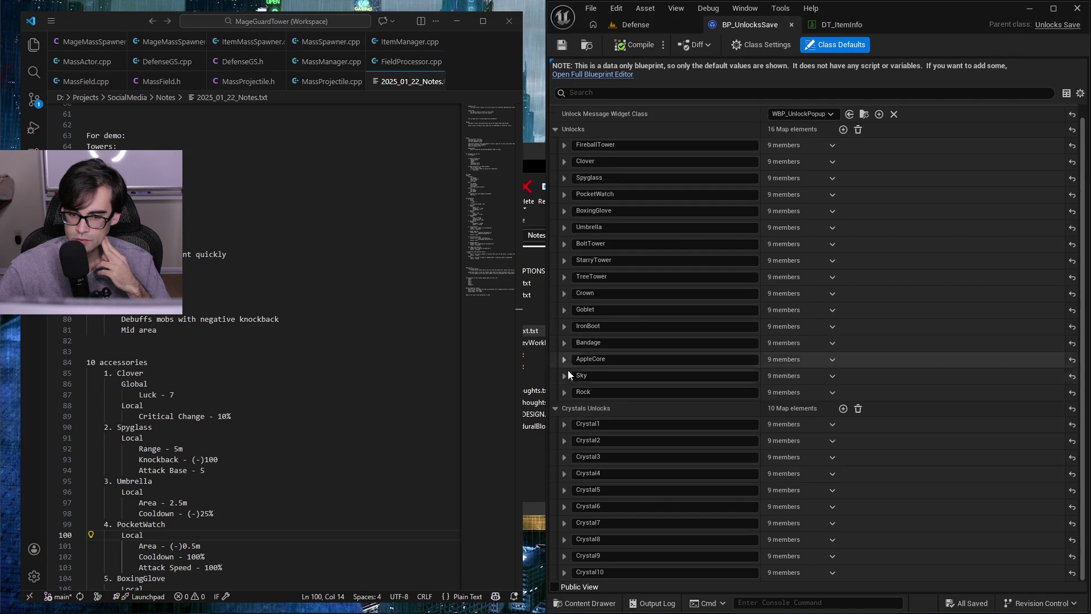
pyautogui.click(564, 454)
pyautogui.scroll(-3, 563, 483)
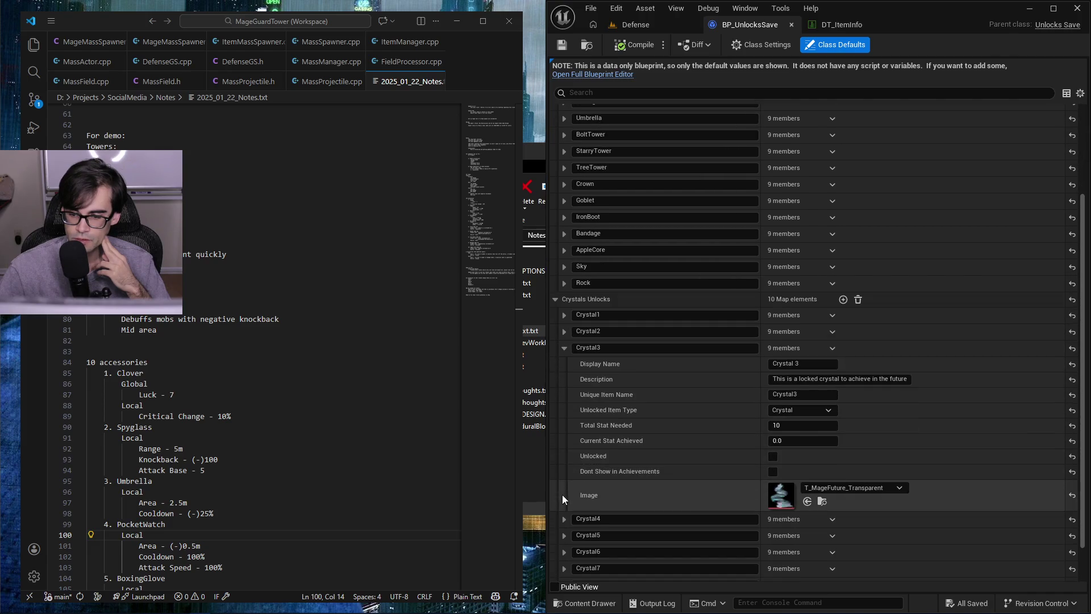
pyautogui.click(773, 472)
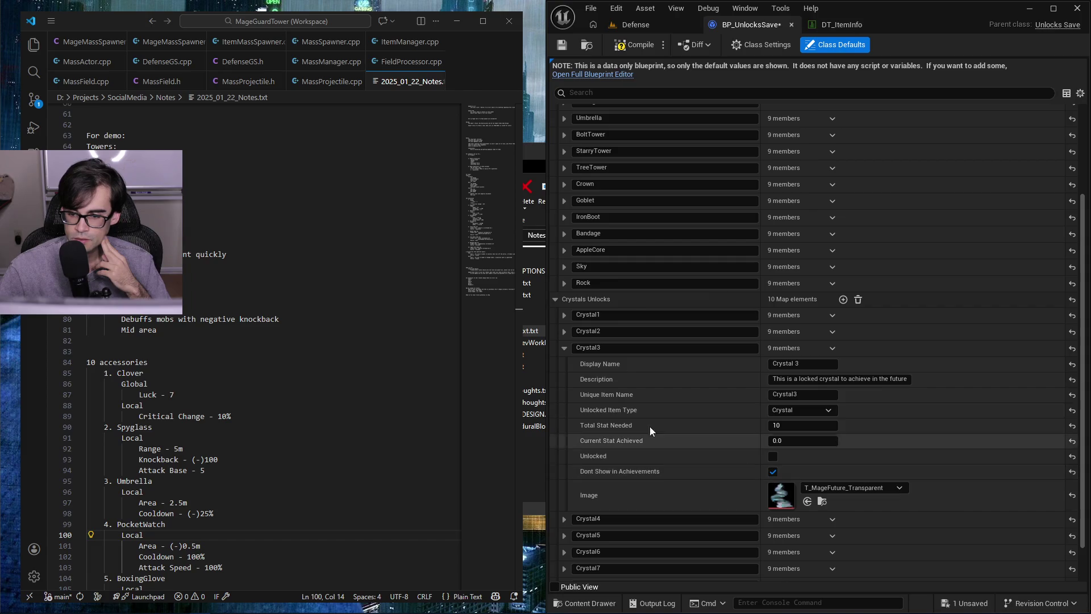
pyautogui.click(564, 347)
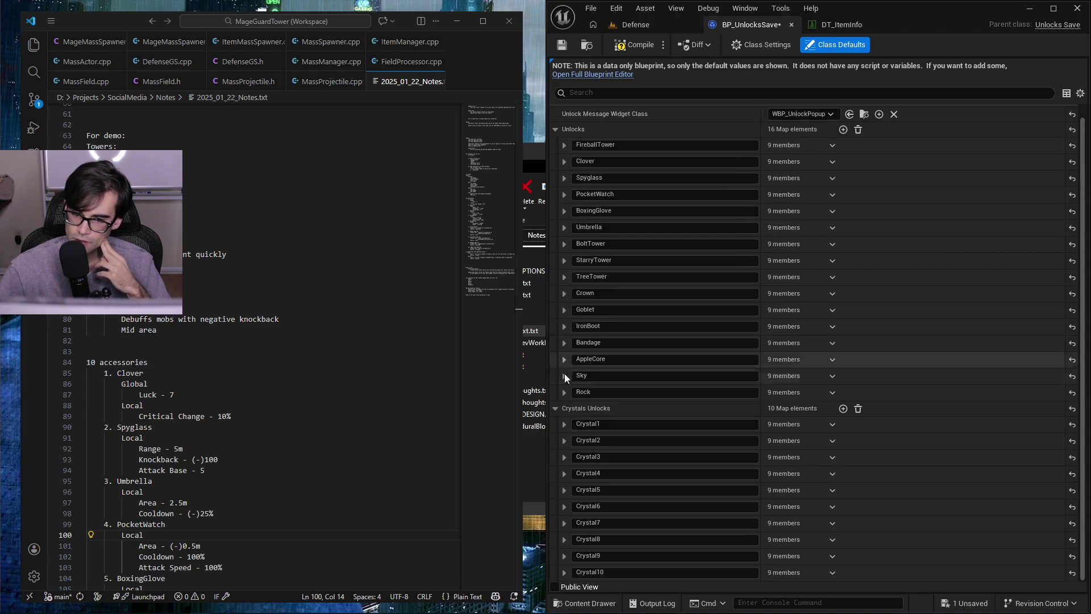
pyautogui.click(565, 490)
pyautogui.scroll(-3, 593, 482)
pyautogui.click(773, 489)
pyautogui.click(773, 504)
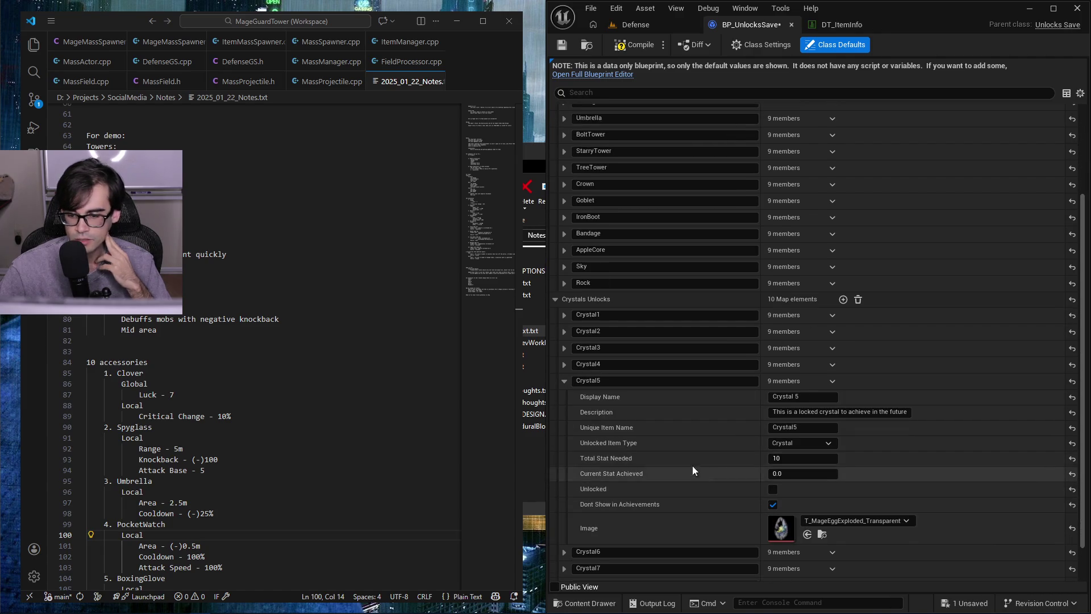
# - Make Crystal3 appear in achievements again after reviewing Crystal4
pyautogui.click(564, 364)
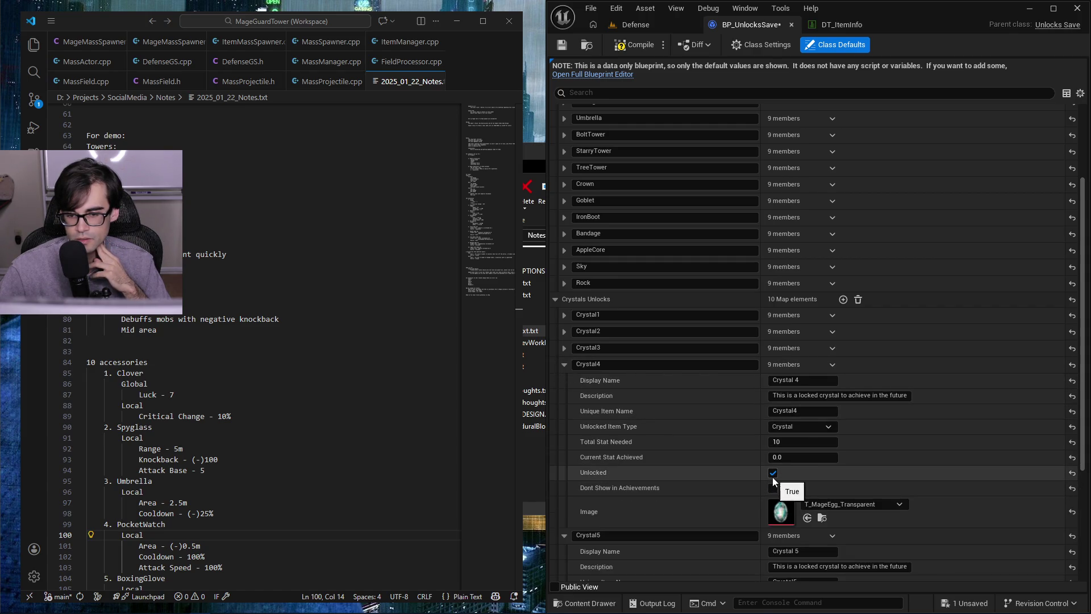
pyautogui.click(564, 364)
pyautogui.click(565, 348)
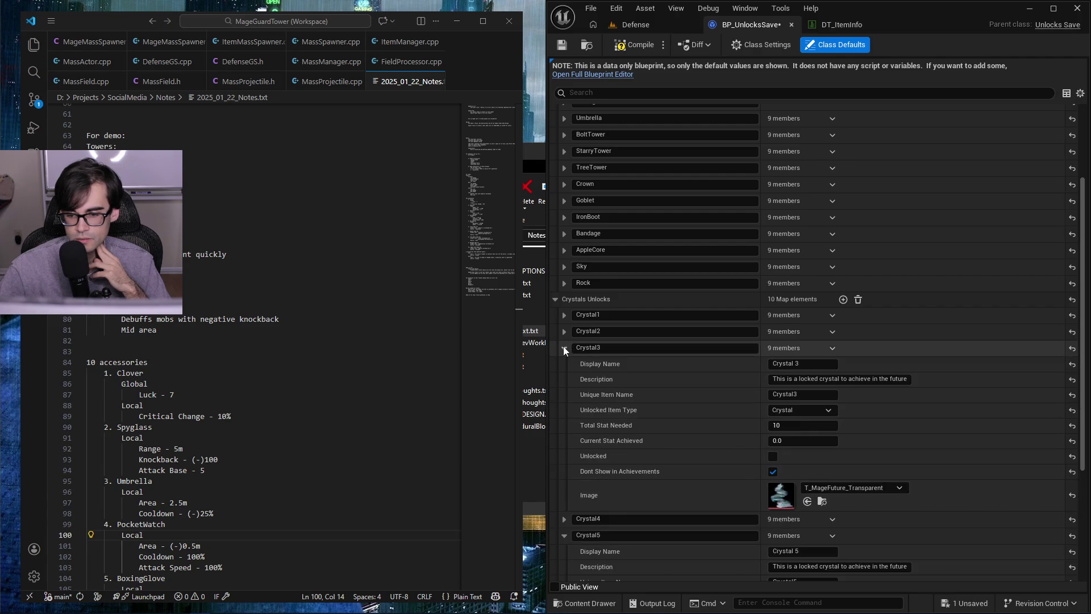
pyautogui.click(564, 348)
pyautogui.click(565, 364)
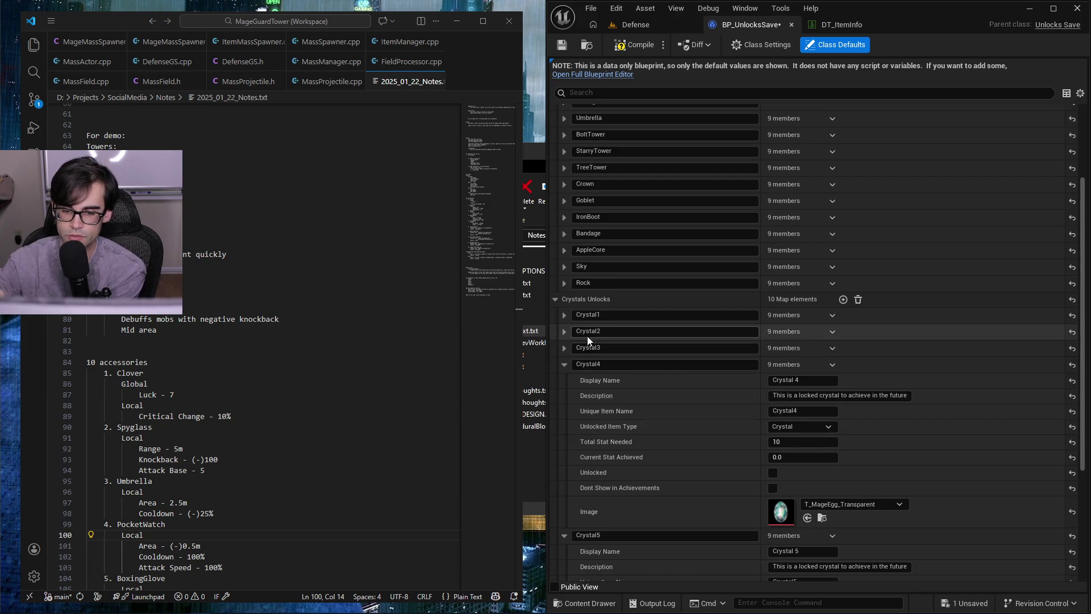
pyautogui.click(568, 347)
pyautogui.click(773, 472)
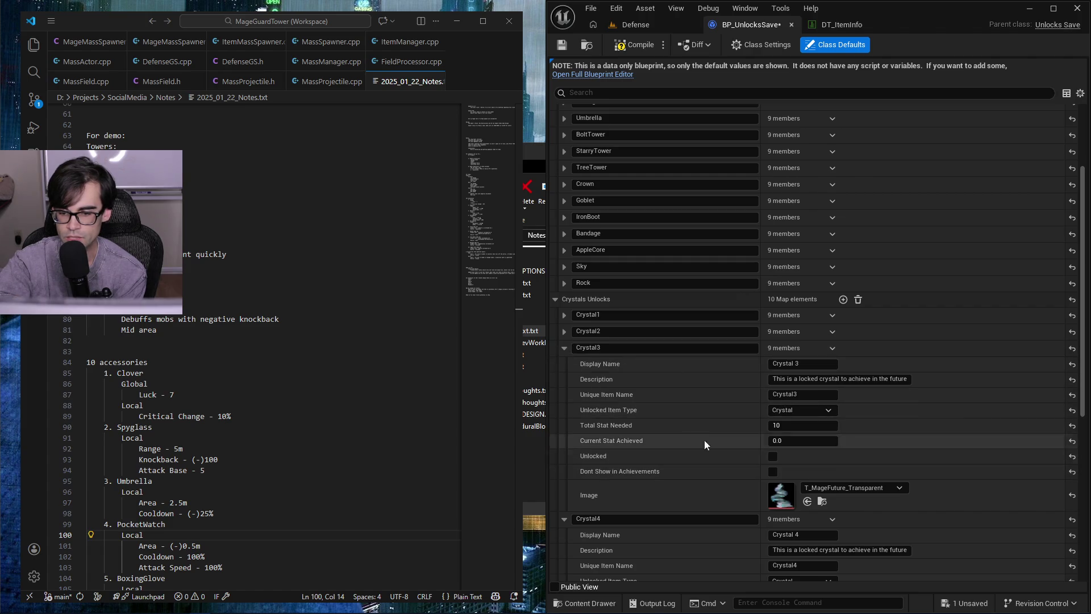
pyautogui.click(564, 347)
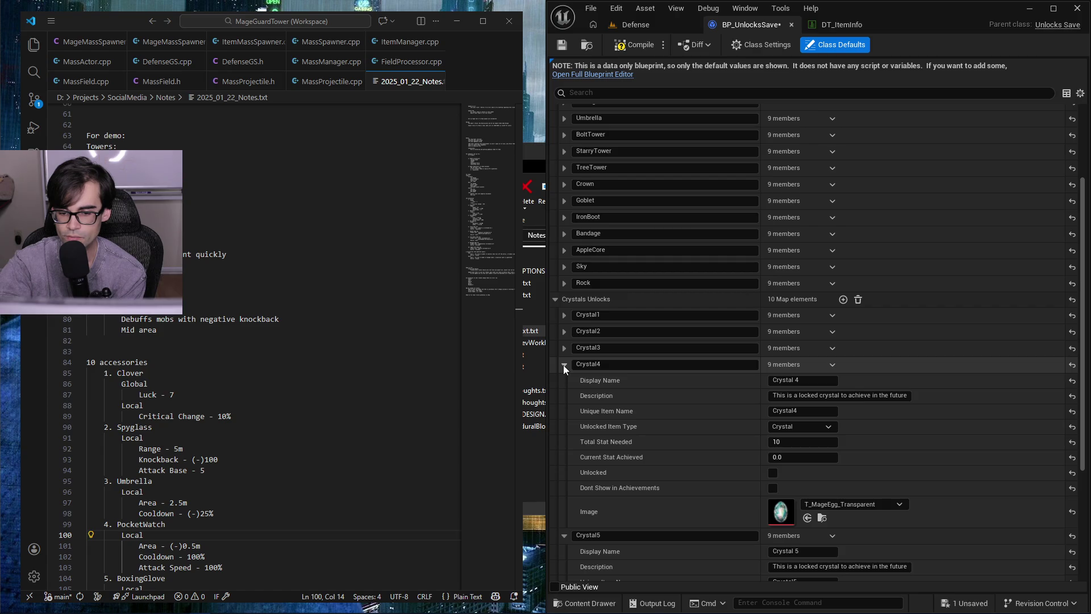
pyautogui.click(564, 364)
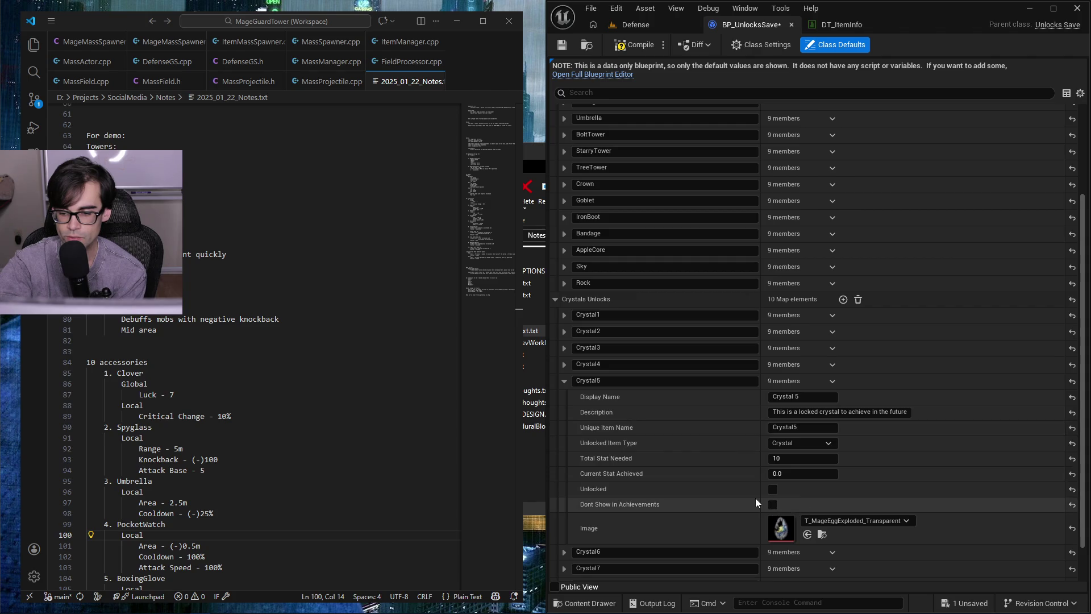
pyautogui.click(566, 380)
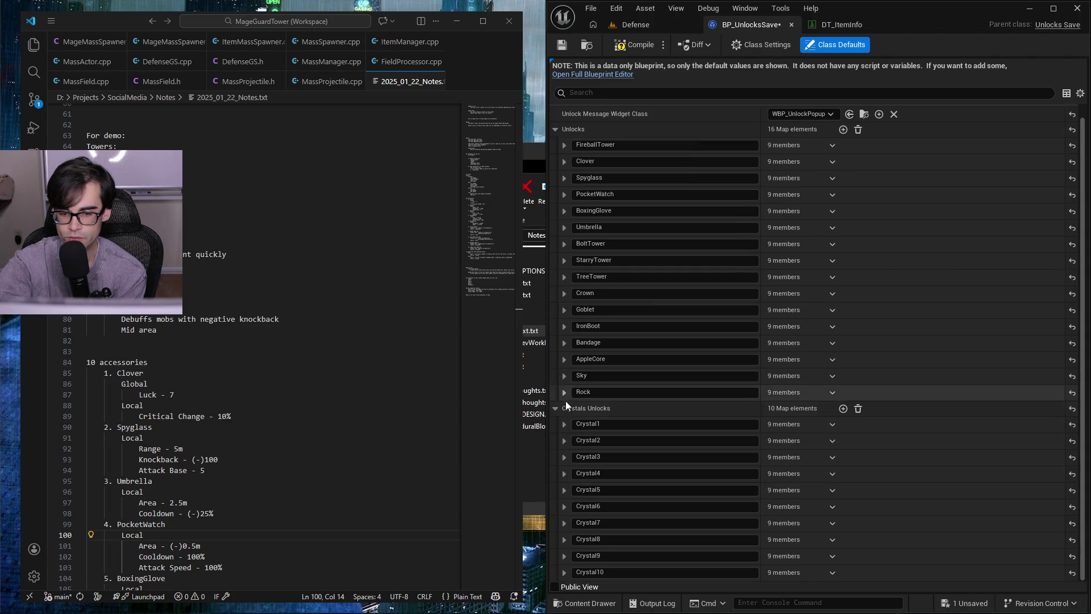
# - Review the fields of Crystal6 through Crystal10 and save BP_UnlocksSave
pyautogui.click(568, 511)
pyautogui.scroll(-3, 682, 514)
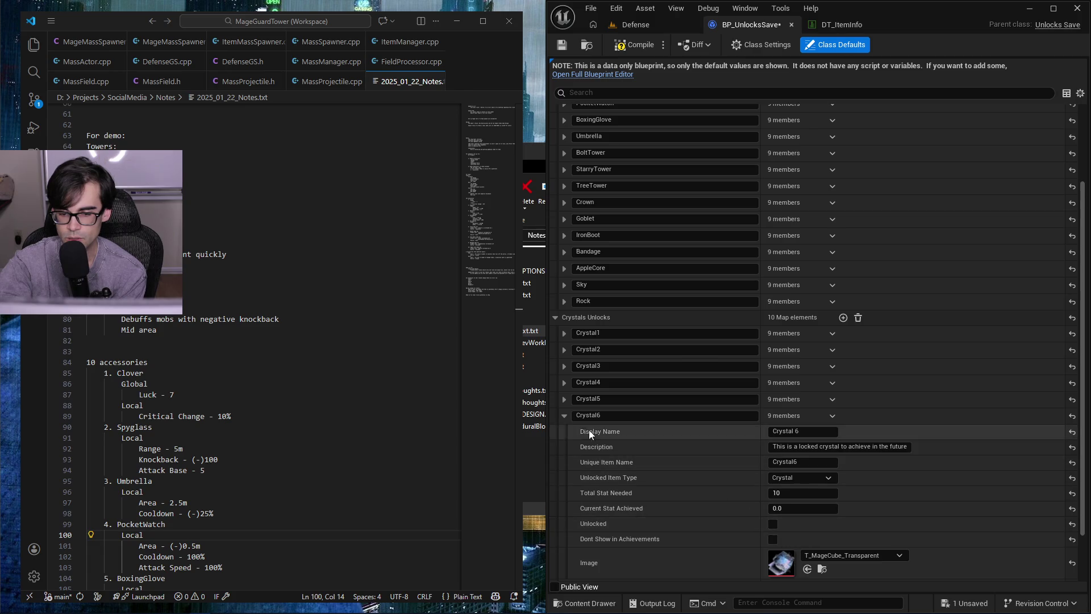
pyautogui.click(565, 417)
pyautogui.click(562, 524)
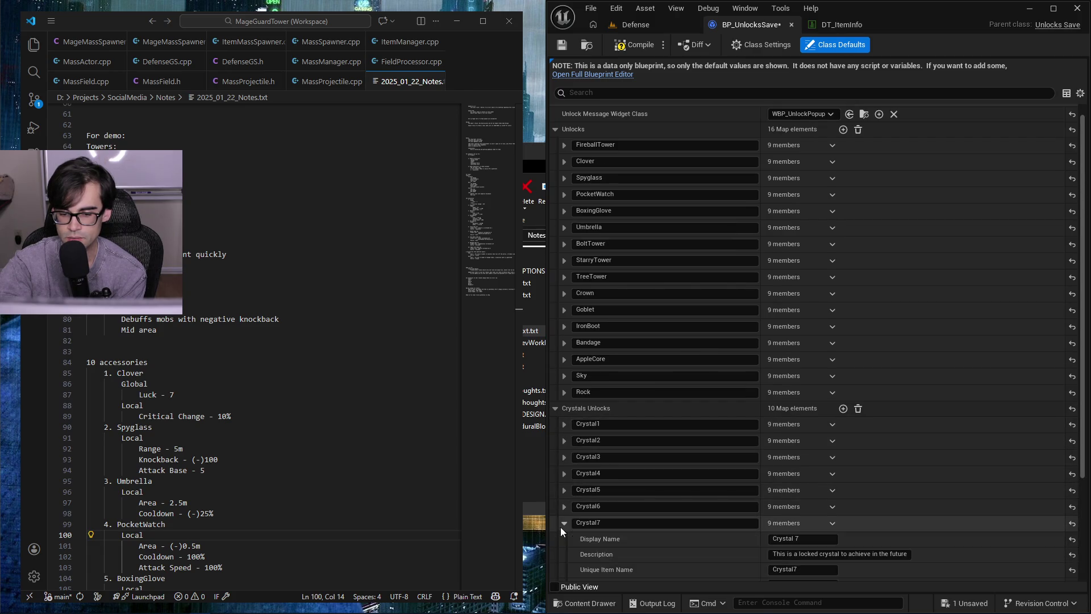
pyautogui.scroll(-3, 683, 522)
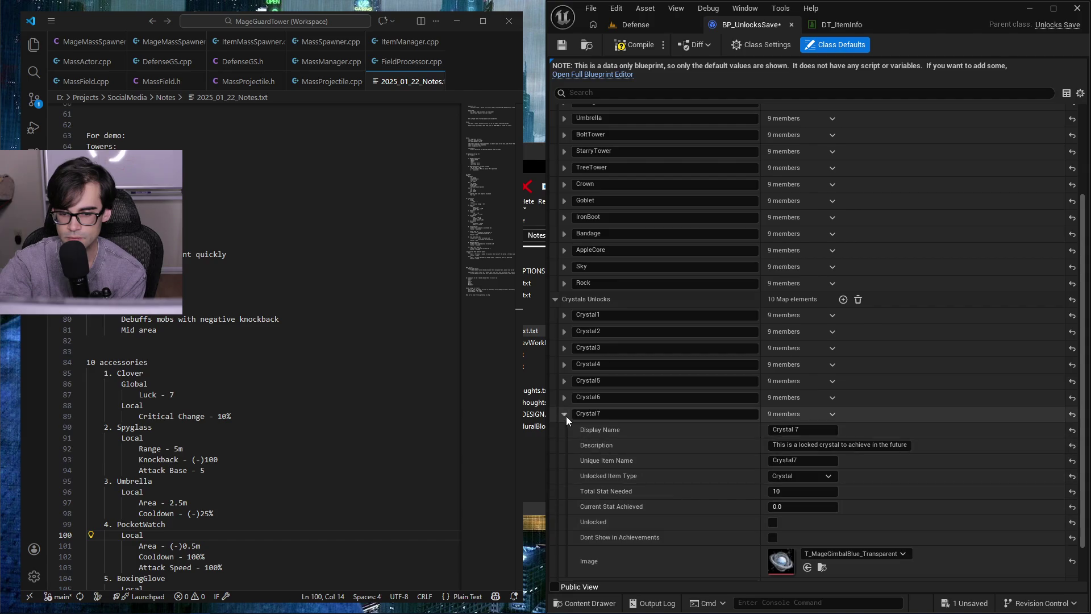
pyautogui.click(565, 415)
pyautogui.click(565, 541)
pyautogui.scroll(-4, 667, 507)
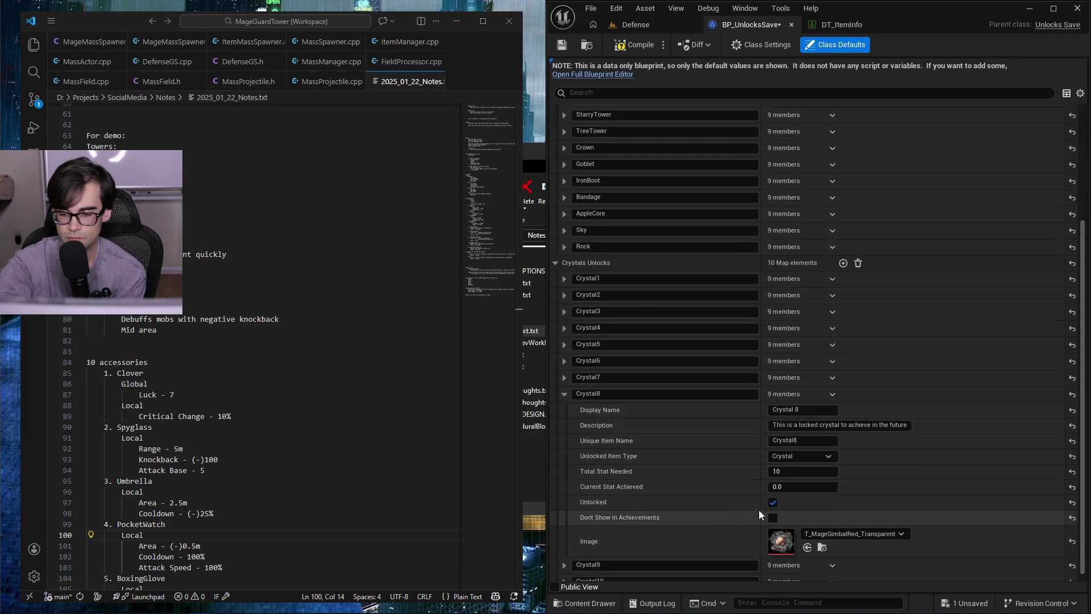
pyautogui.click(568, 397)
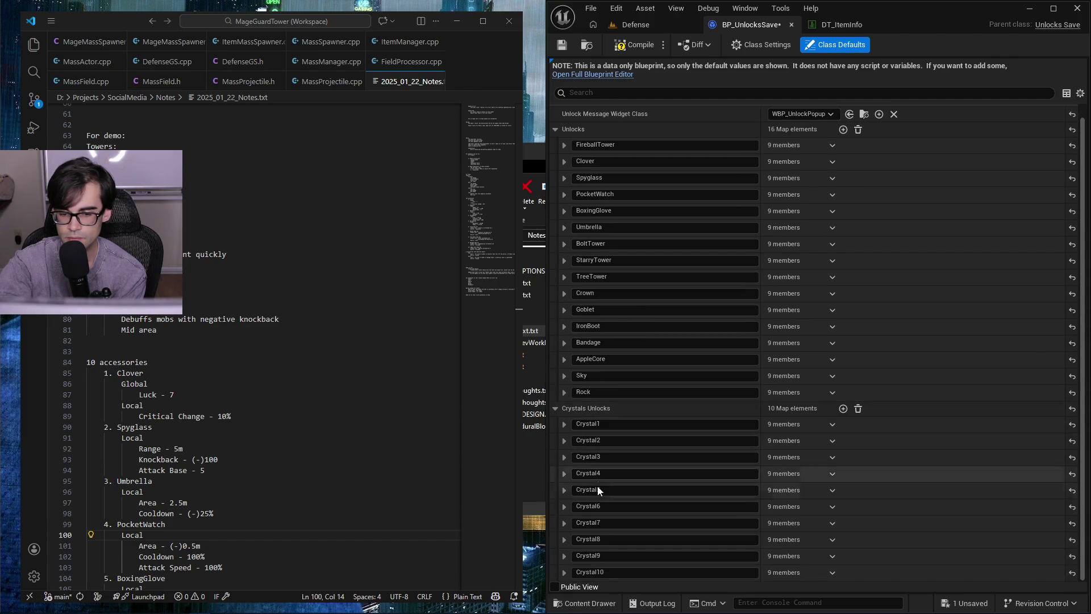
pyautogui.click(563, 555)
pyautogui.scroll(-4, 794, 508)
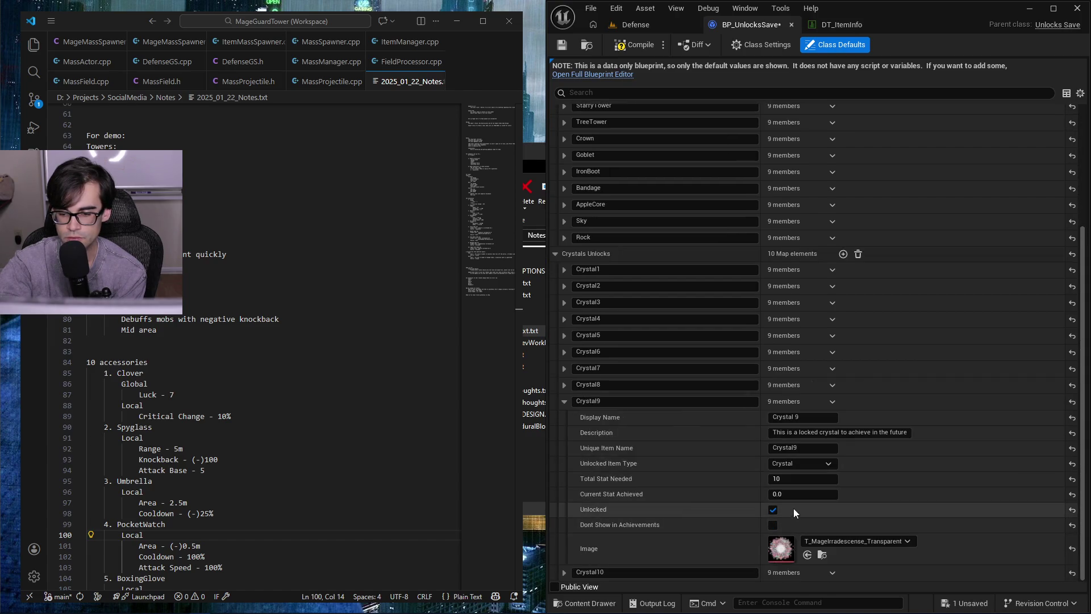
pyautogui.click(567, 404)
pyautogui.click(565, 572)
pyautogui.scroll(-5, 797, 518)
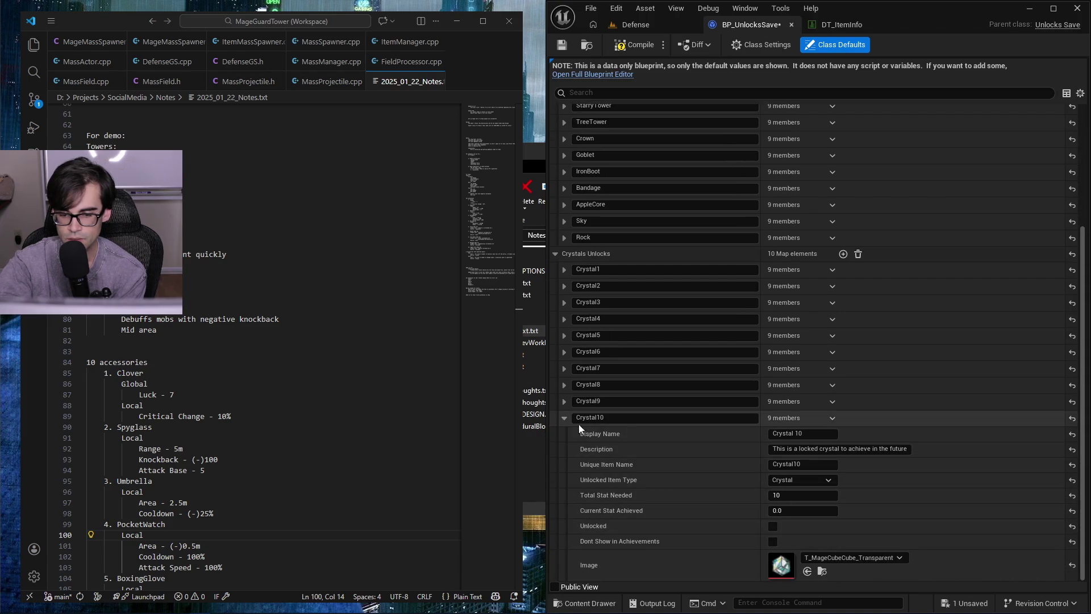
pyautogui.click(564, 419)
pyautogui.click(564, 425)
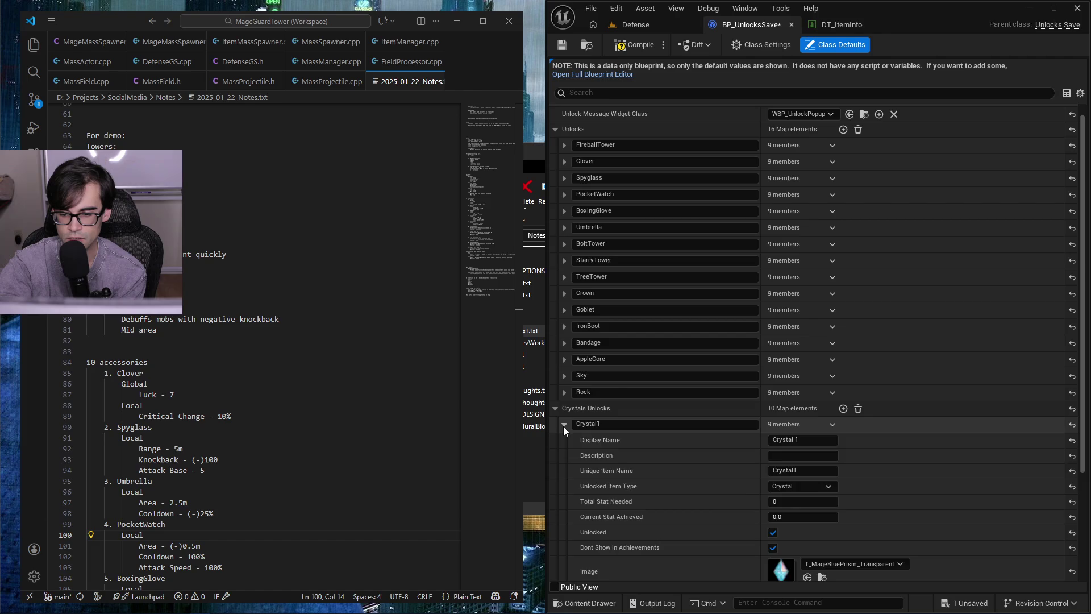
pyautogui.click(564, 425)
pyautogui.click(564, 442)
pyautogui.click(565, 442)
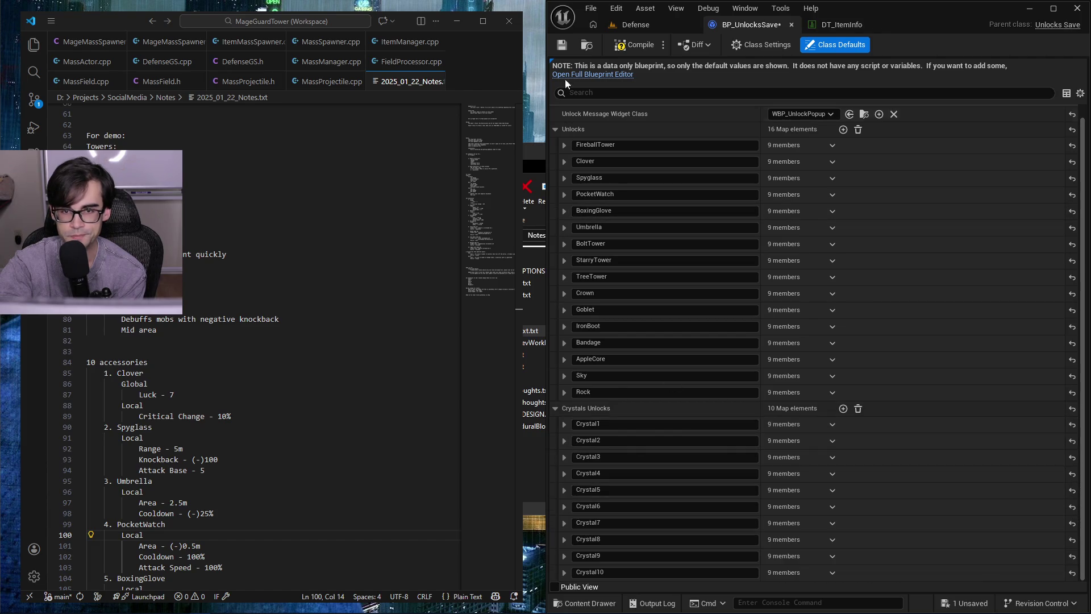
pyautogui.click(562, 45)
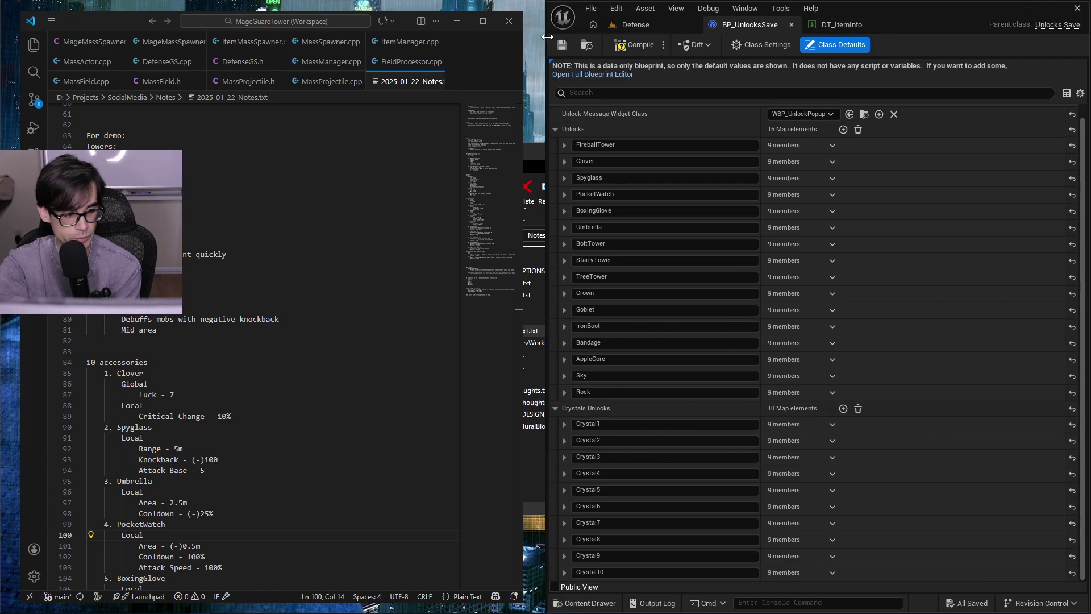
pyautogui.moveTo(772, 326)
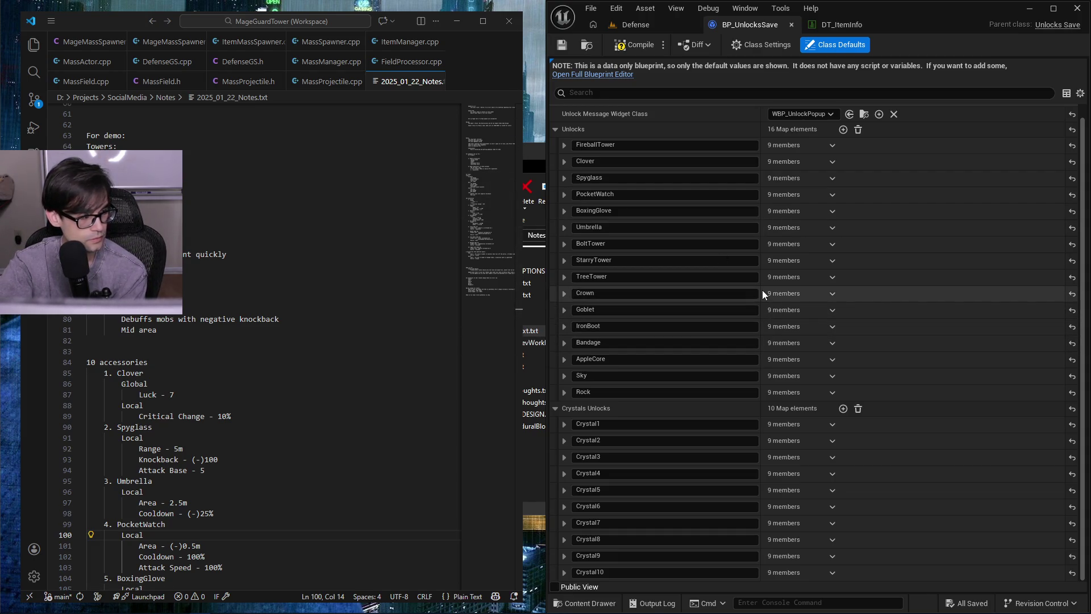
pyautogui.scroll(1, 968, 379)
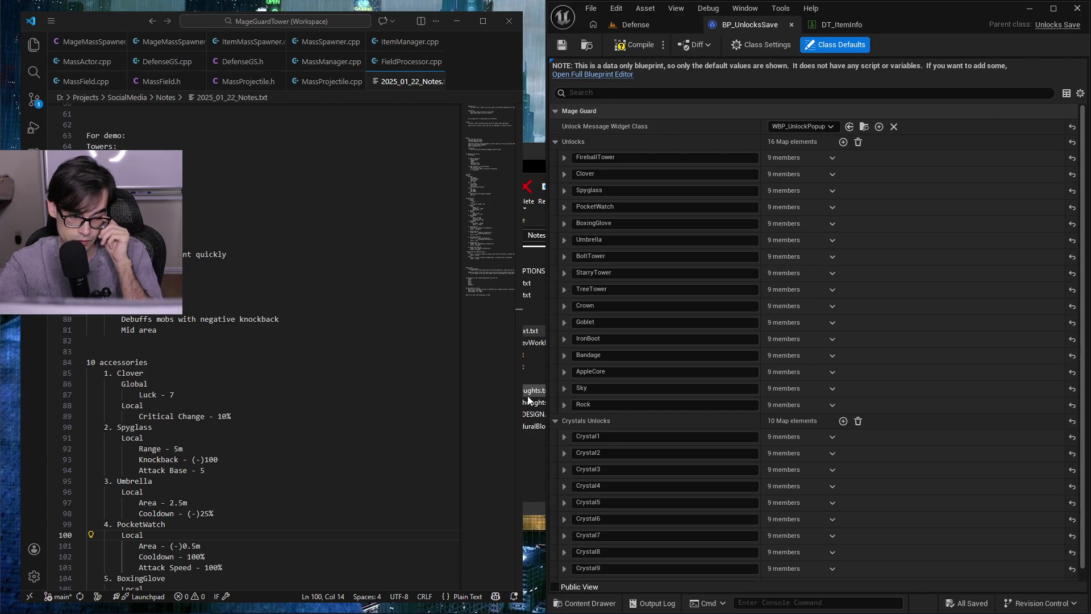
pyautogui.scroll(-7, 192, 317)
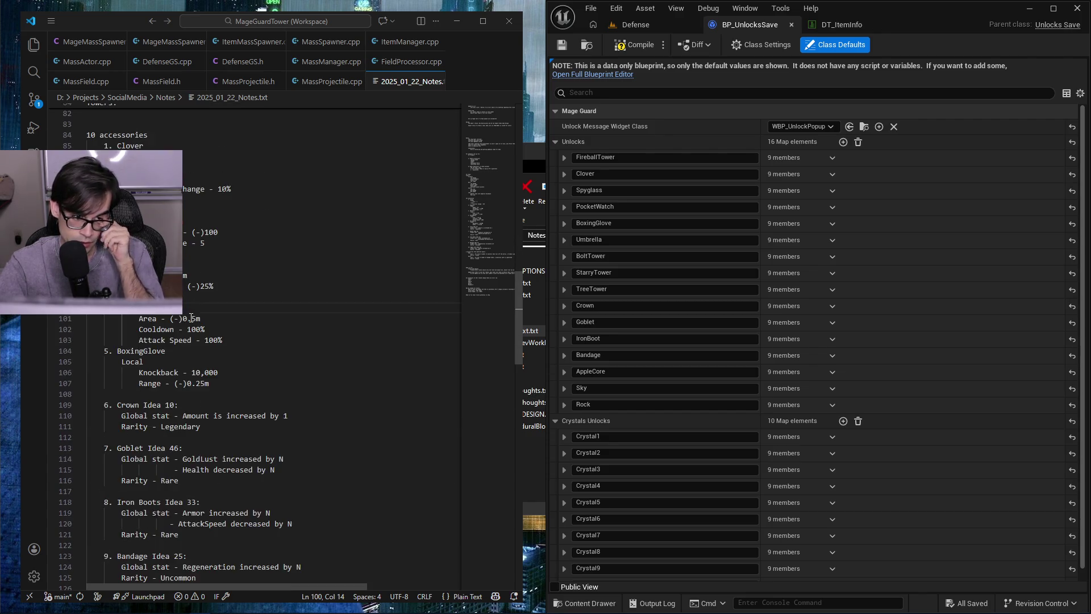
pyautogui.scroll(-4, 191, 317)
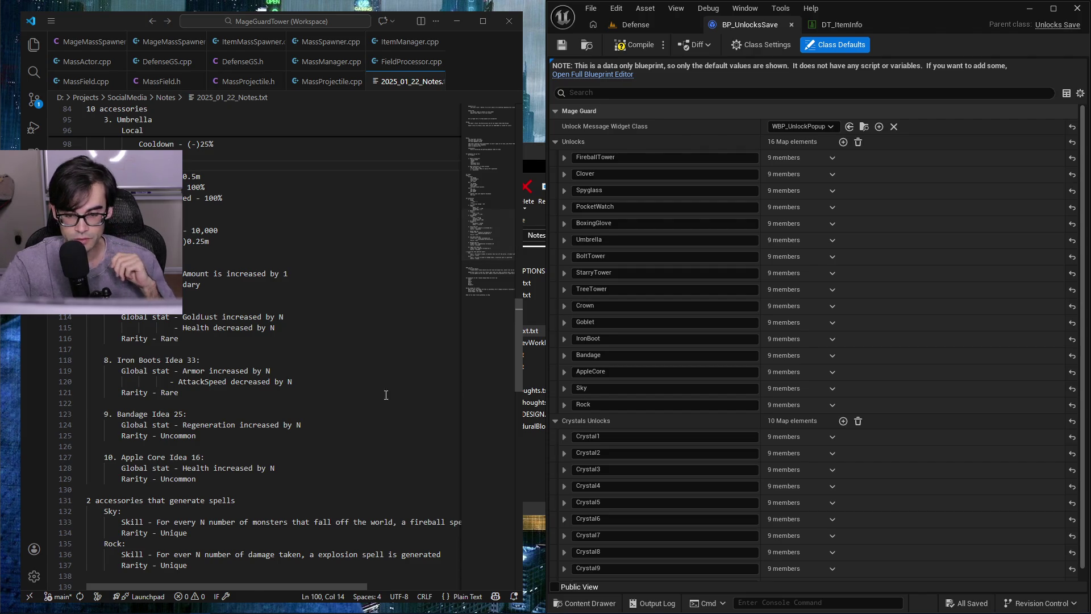
pyautogui.scroll(-7, 311, 366)
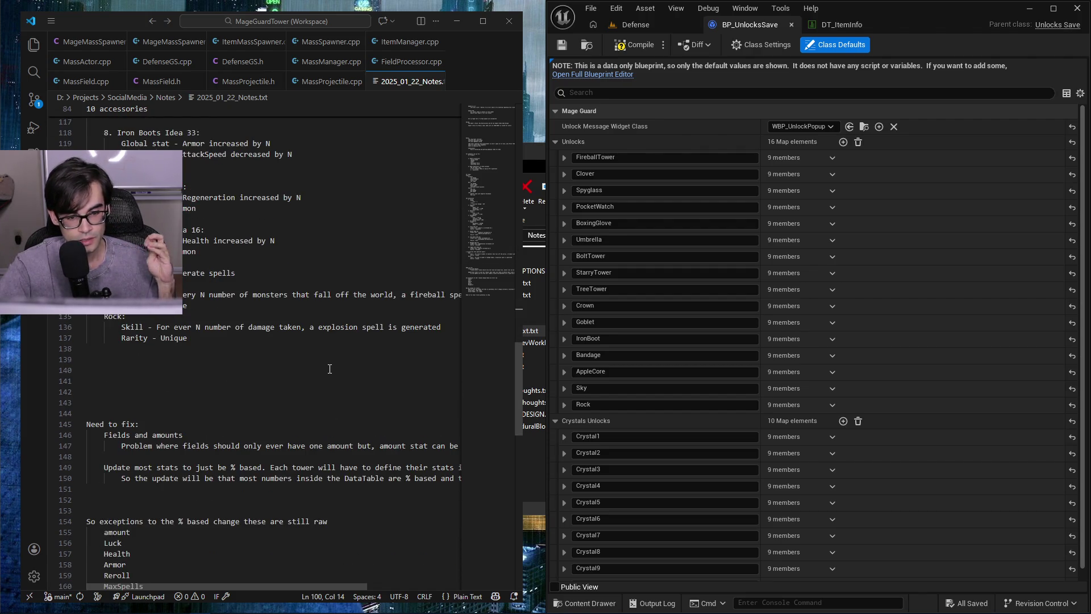
pyautogui.scroll(-4, 330, 369)
pyautogui.scroll(-4, 330, 370)
pyautogui.scroll(10, 332, 378)
pyautogui.scroll(20, 332, 378)
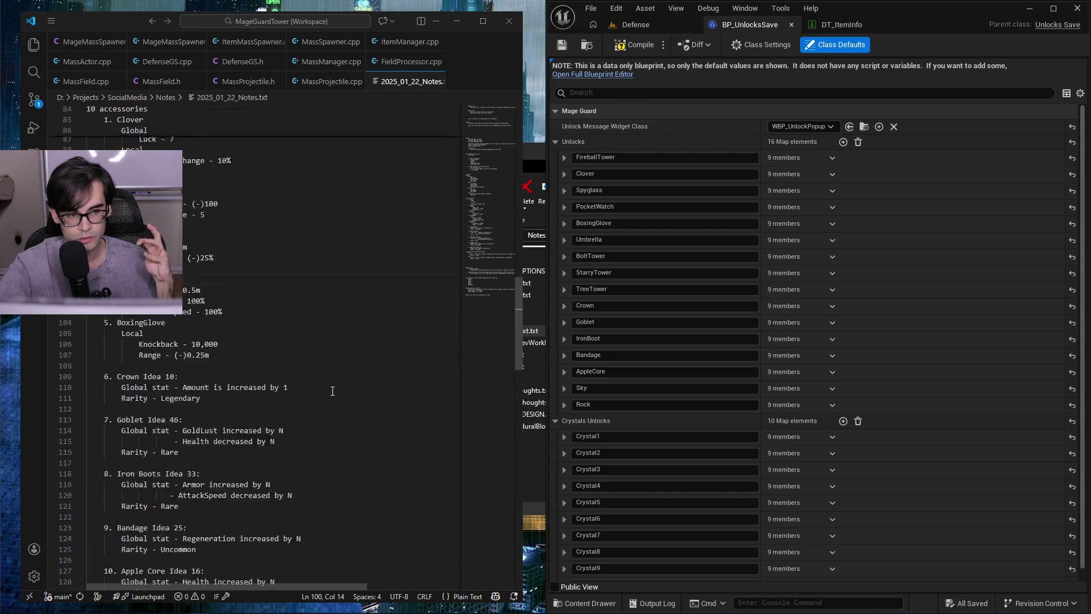
pyautogui.scroll(-15, 333, 391)
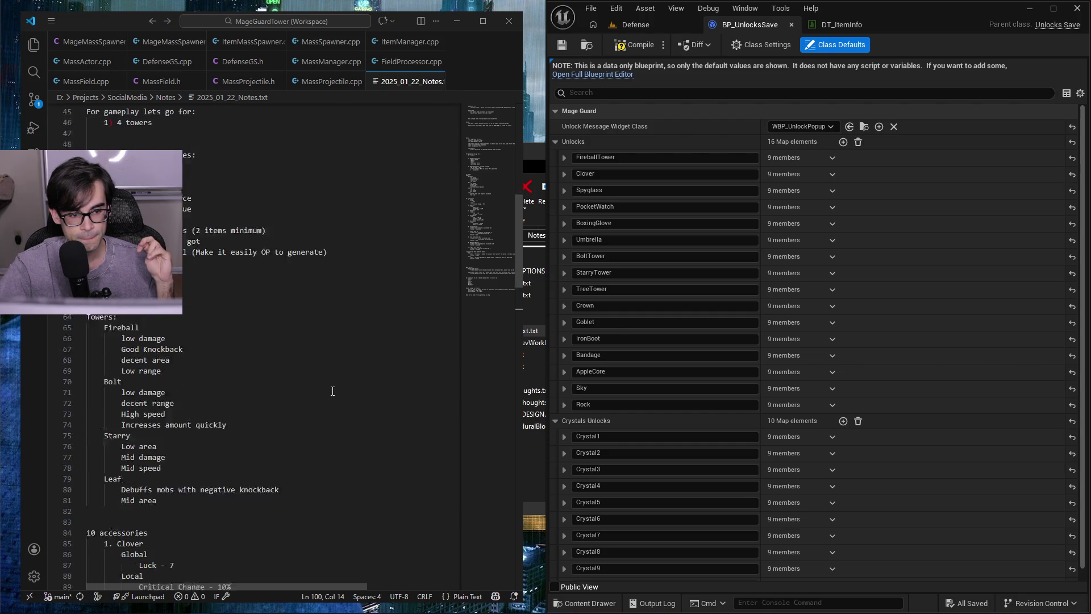
pyautogui.scroll(-3, 333, 391)
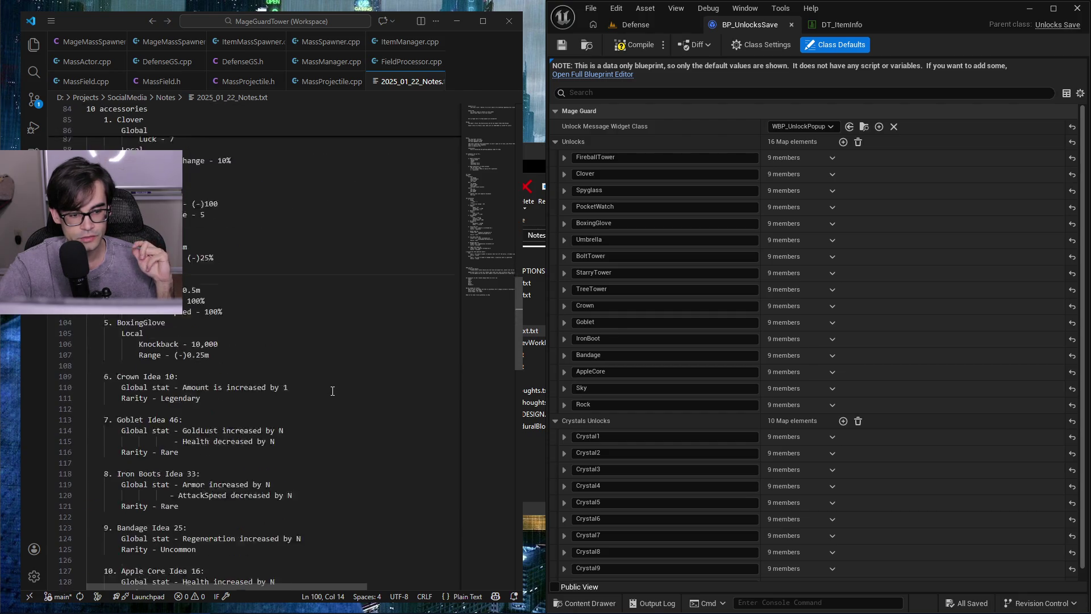
pyautogui.click(333, 391)
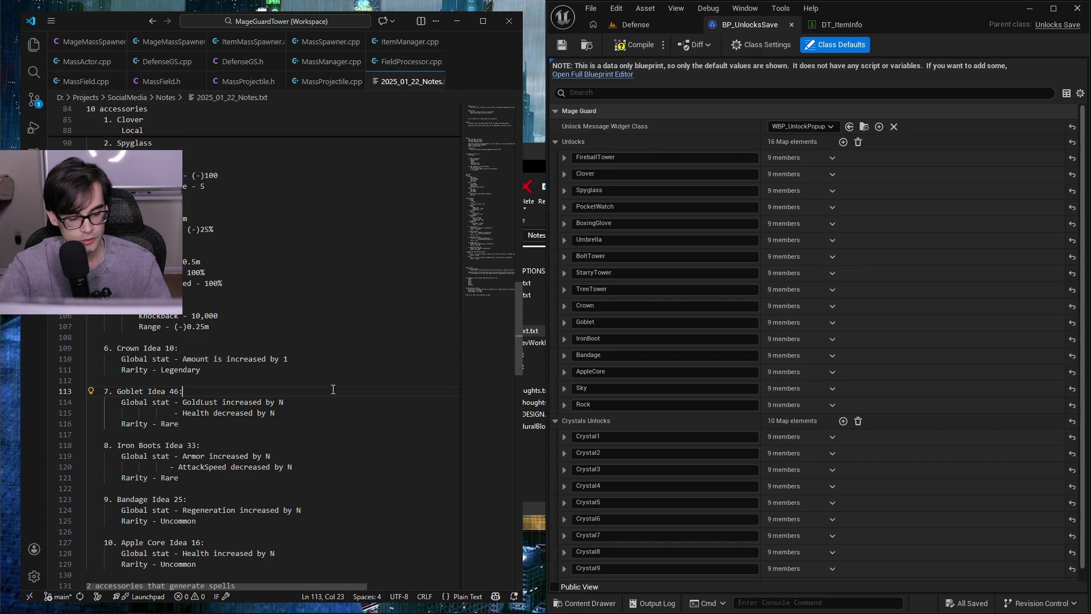
pyautogui.click(628, 46)
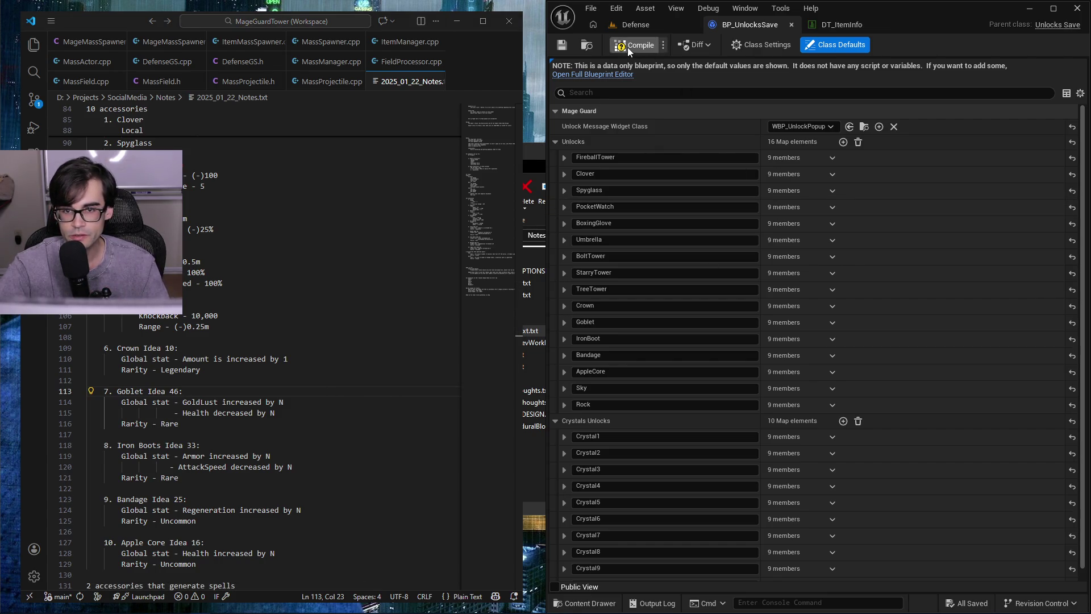
# - Maximize the editor, play-test the Defense level and show the Output Log
pyautogui.doubleClick(882, 10)
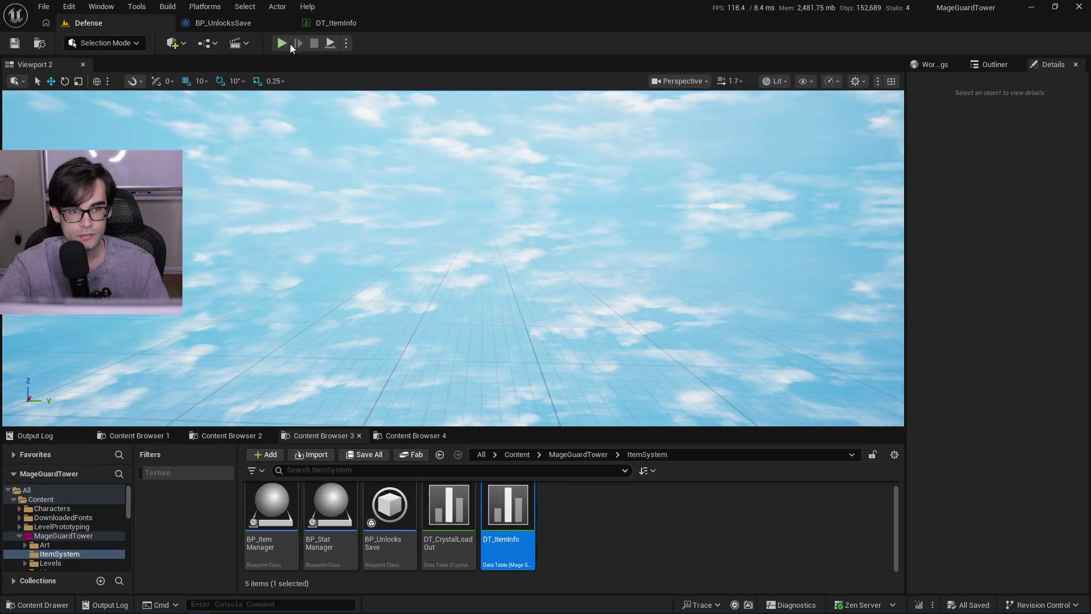
pyautogui.click(66, 435)
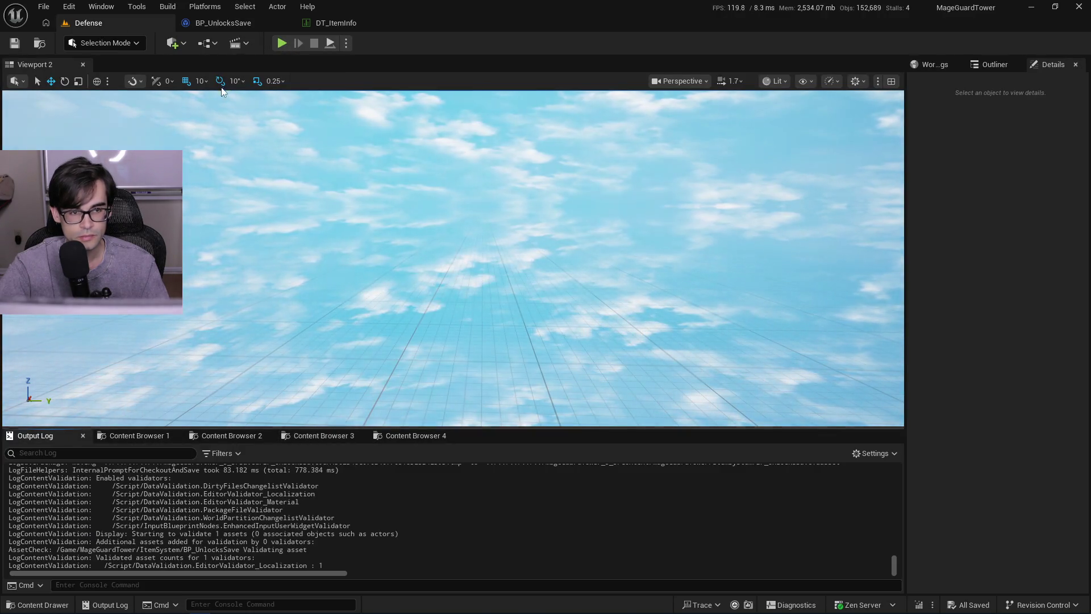
pyautogui.click(281, 44)
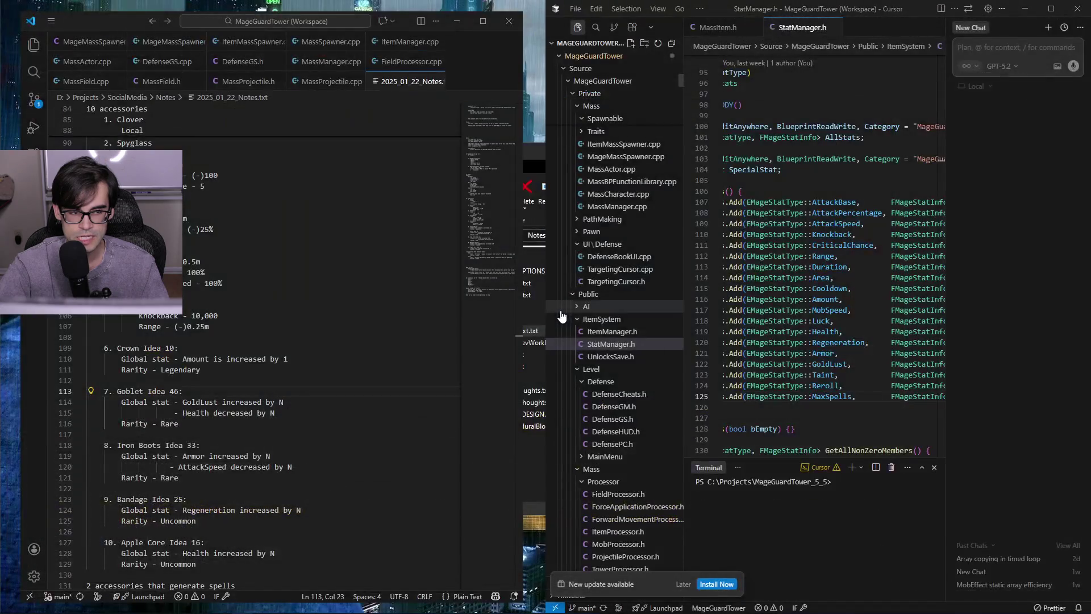
# - Move the Crash Reporter to read the Map.h assertion, then maximize Cursor full screen
pyautogui.moveTo(773, 241); pyautogui.dragTo(798, 218)
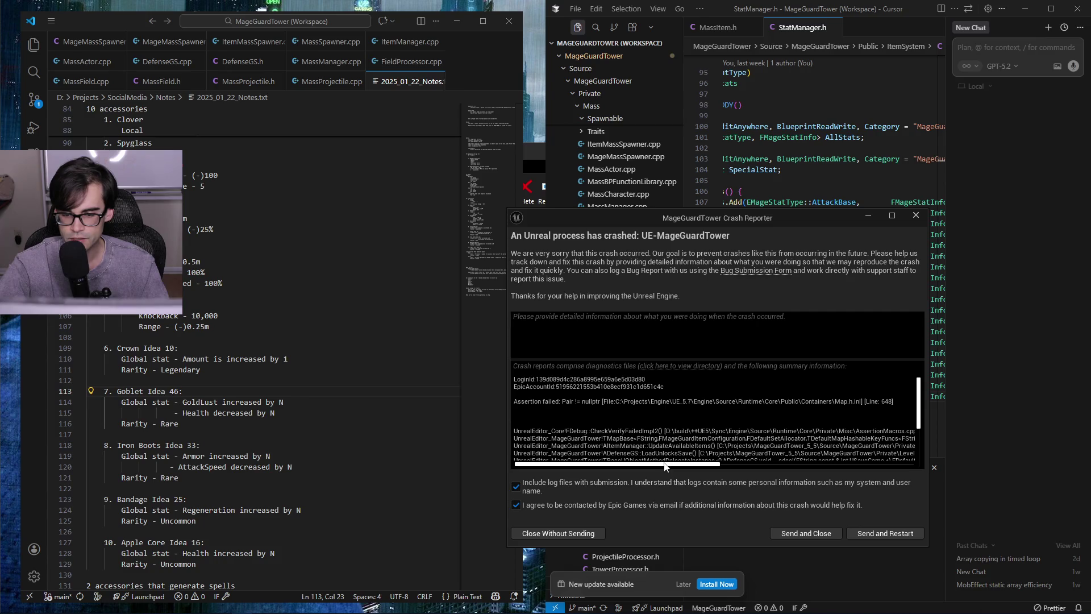
pyautogui.moveTo(665, 466)
pyautogui.mouseDown()
pyautogui.moveTo(878, 464)
pyautogui.moveTo(751, 483)
pyautogui.moveTo(779, 482)
pyautogui.mouseUp()
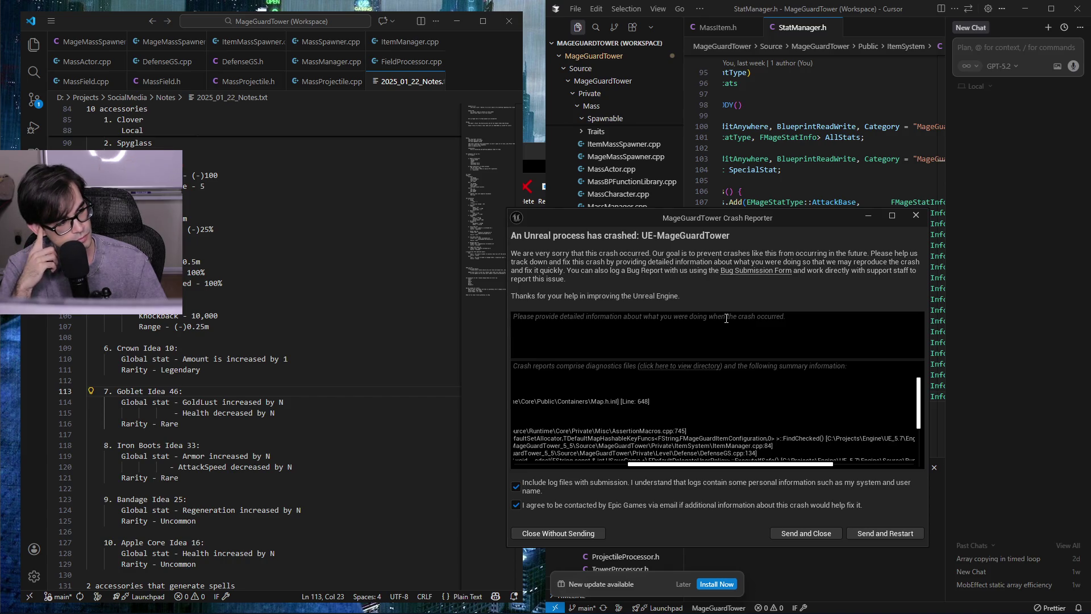
pyautogui.hotkey('alt', 'Tab')
pyautogui.press('super+Up')
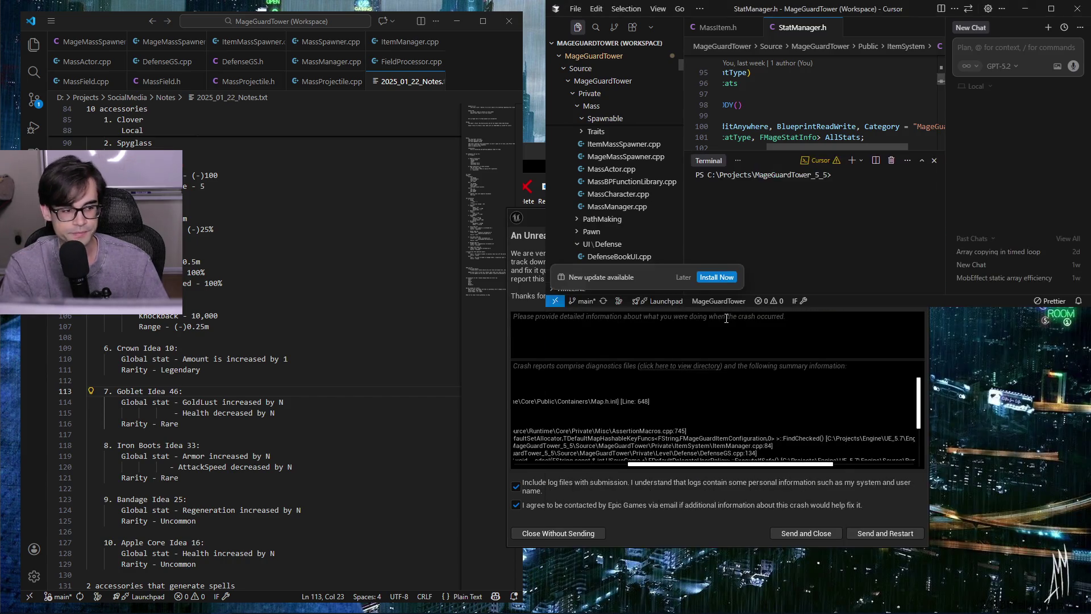
pyautogui.press('super+Up')
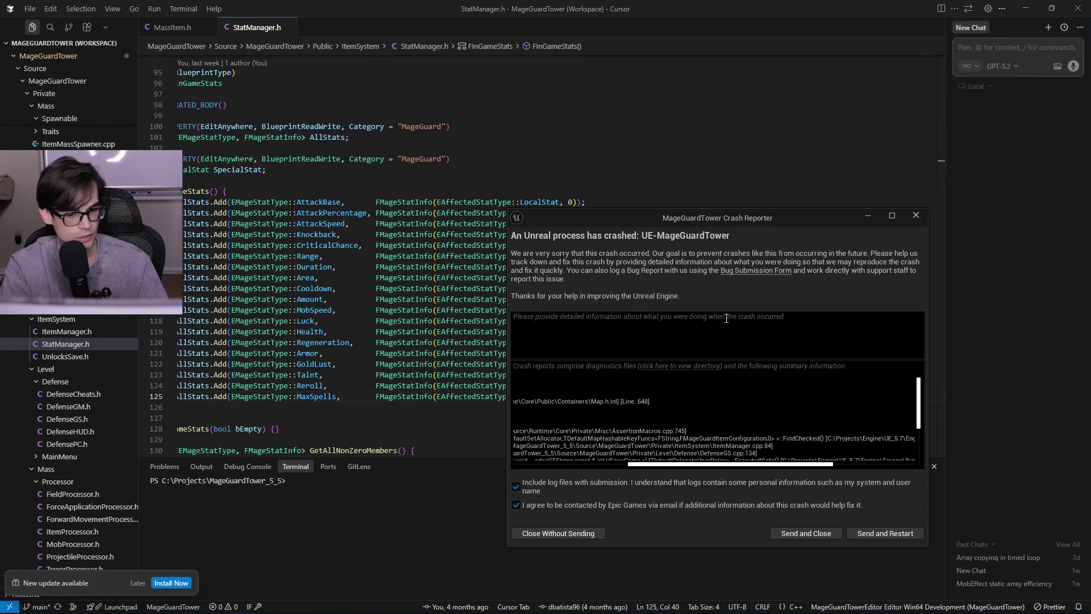
# - Open ItemManager.cpp in Cursor through the file search
pyautogui.hotkey('alt', 'Tab')
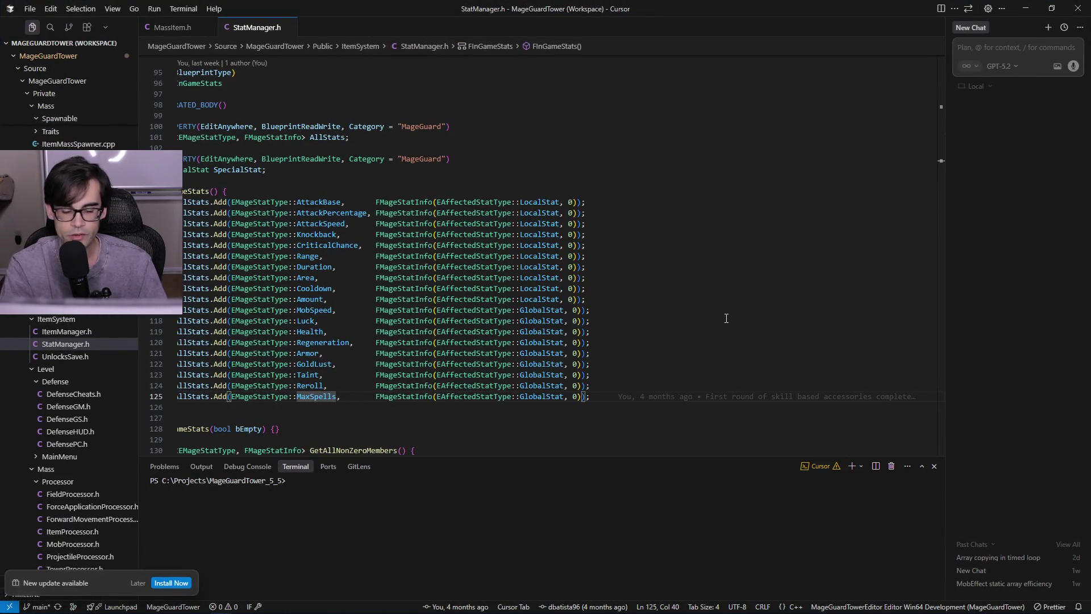
pyautogui.hotkey('ctrl', 'o')
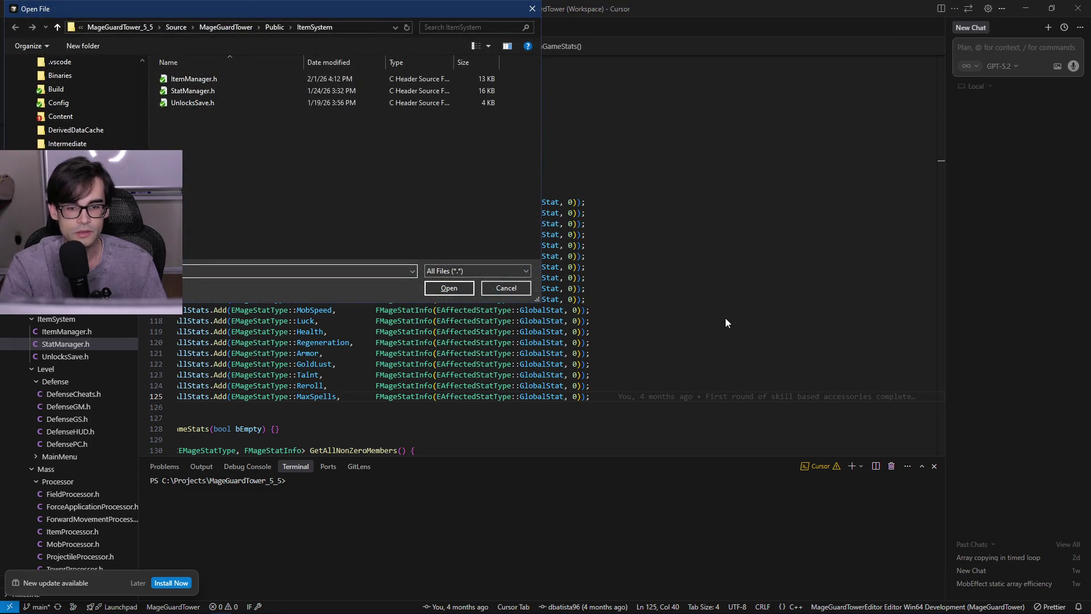
pyautogui.click(527, 286)
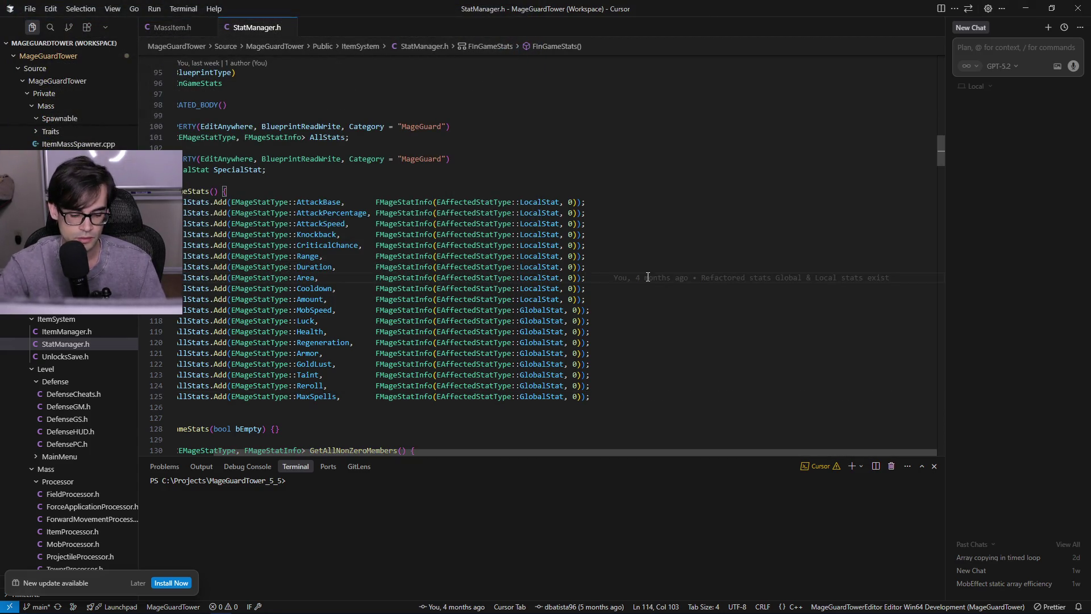
pyautogui.hotkey('ctrl', 'p')
pyautogui.write('itemmana')
pyautogui.press('Down')
pyautogui.press('Return')
# - Inspect the UniqueItemInfo lookup on line 84 and close the crash report without sending
pyautogui.moveTo(939, 74); pyautogui.dragTo(930, 118)
pyautogui.scroll(-1, 705, 224)
pyautogui.click(431, 273)
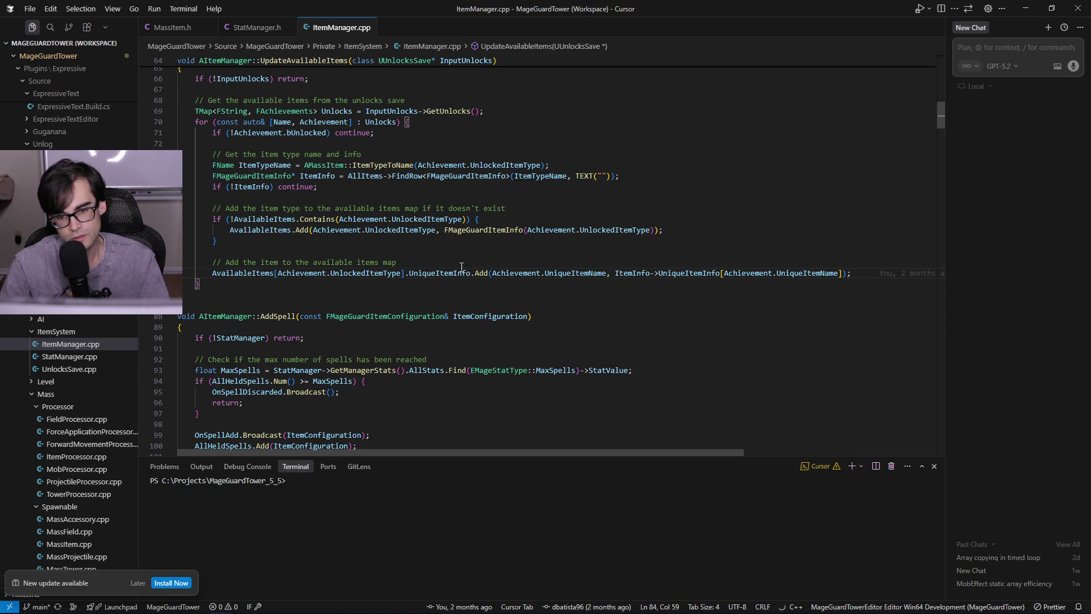
pyautogui.click(524, 273)
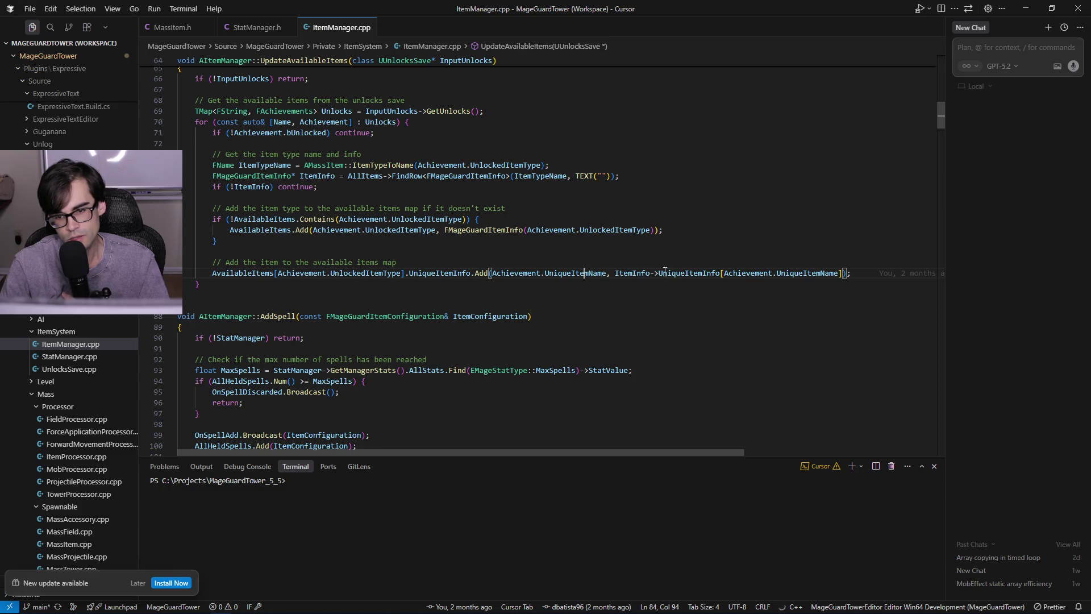
pyautogui.click(809, 272)
pyautogui.click(703, 273)
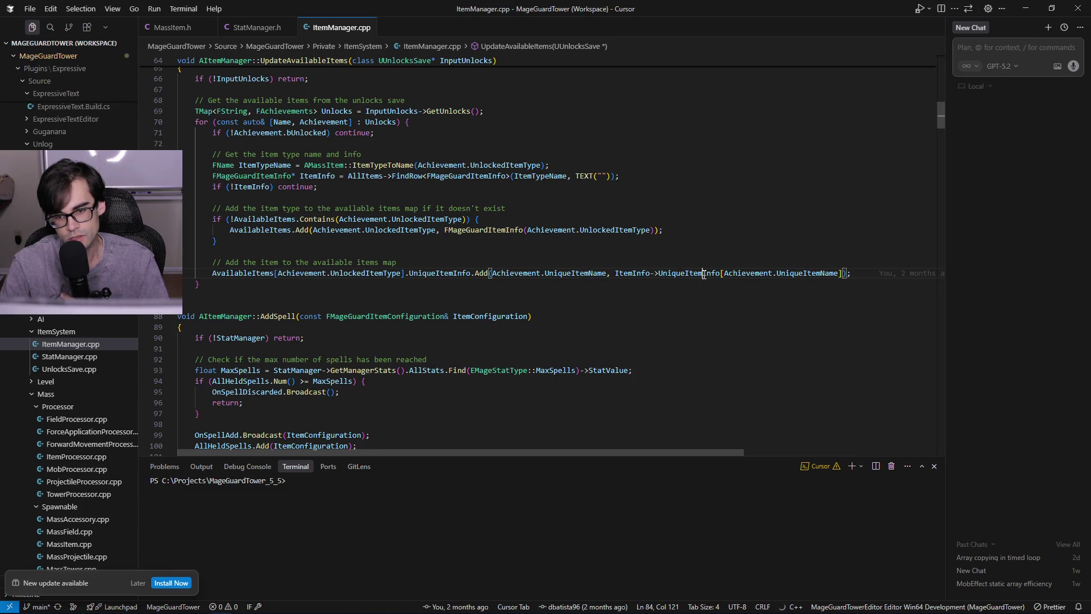
pyautogui.scroll(2, 636, 277)
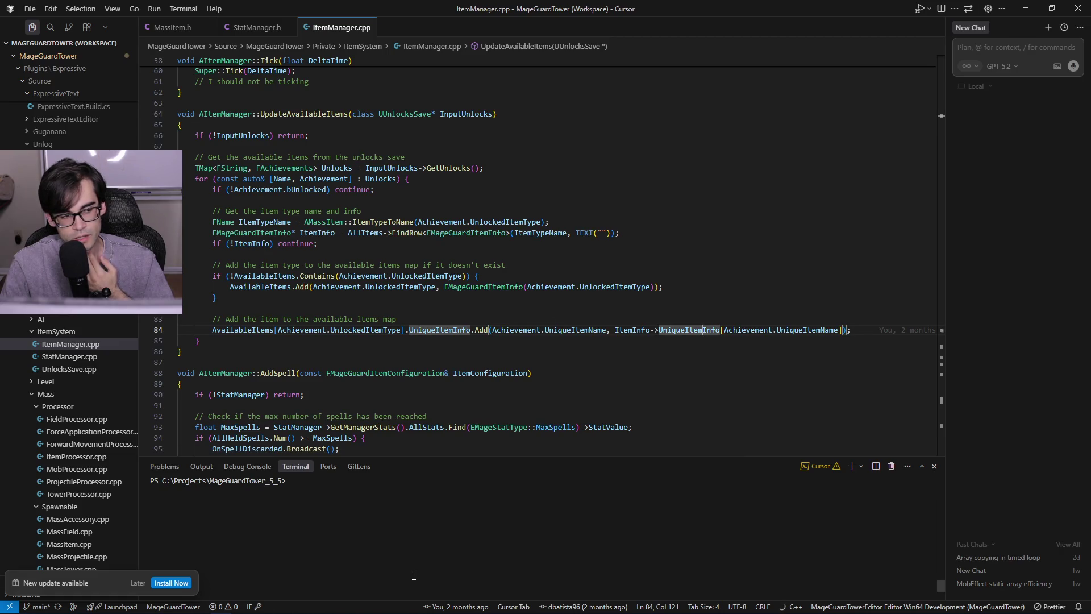
pyautogui.click(515, 314)
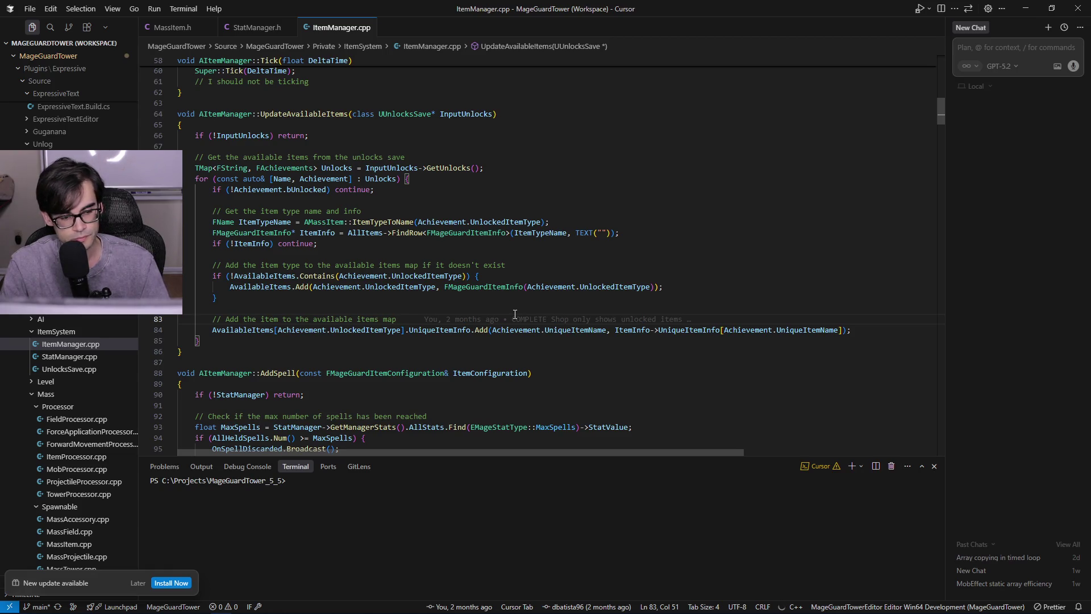
pyautogui.click(561, 535)
pyautogui.click(574, 309)
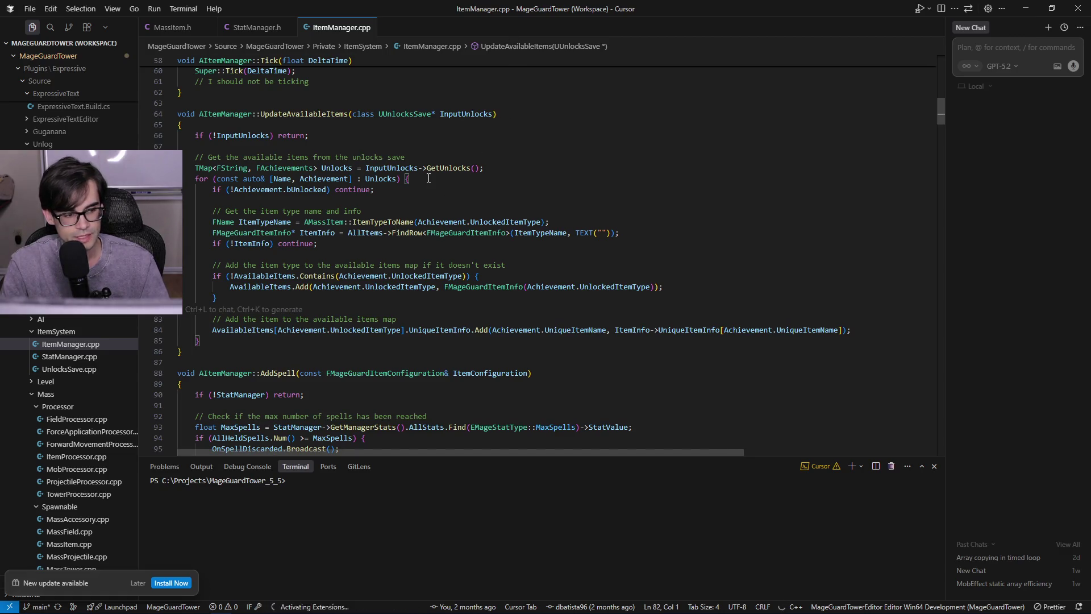
# - Run the MageGuardTowerEditor Win64 Development build, then switch to the project folder in Explorer
pyautogui.hotkey('ctrl', 'shift', 'b')
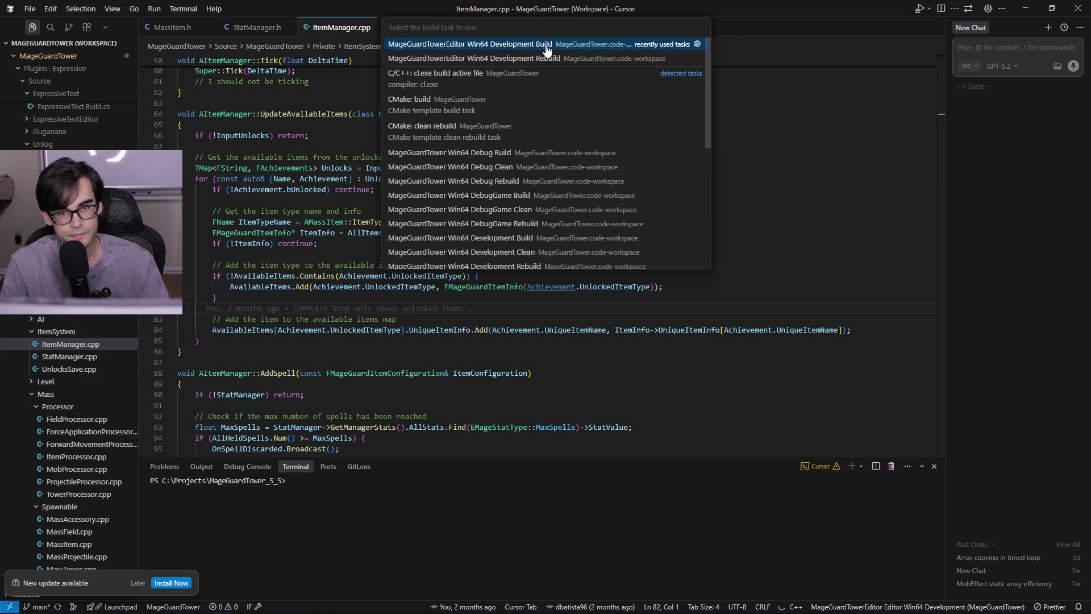
pyautogui.click(547, 48)
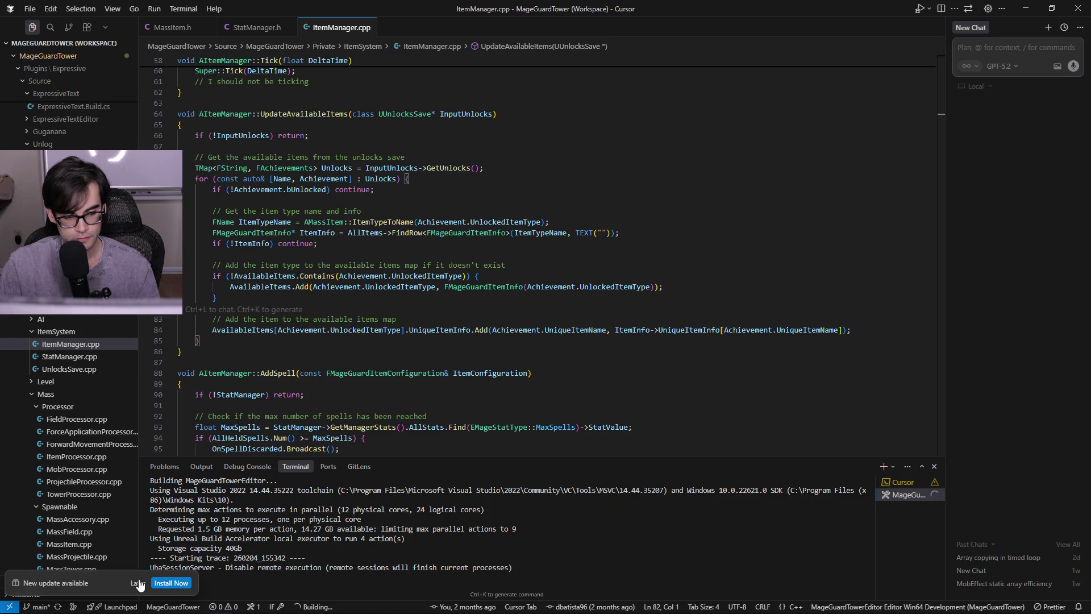
pyautogui.click(168, 583)
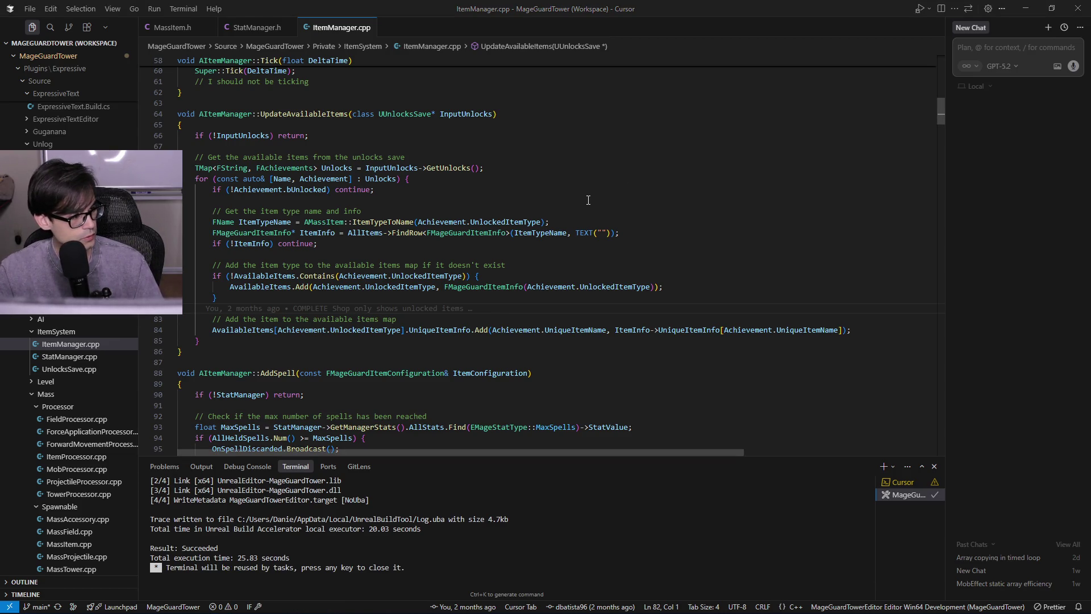
pyautogui.hotkey('alt', 'Tab')
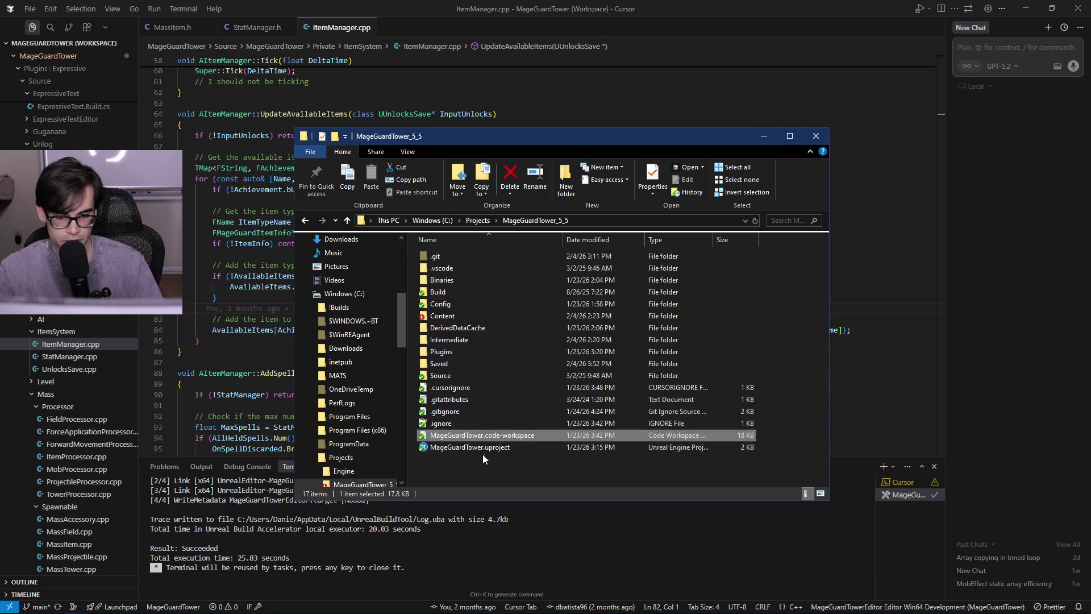
# - Launch MageGuardTower.uproject and minimize Explorer while Unreal Engine starts
pyautogui.doubleClick(487, 449)
pyautogui.click(757, 139)
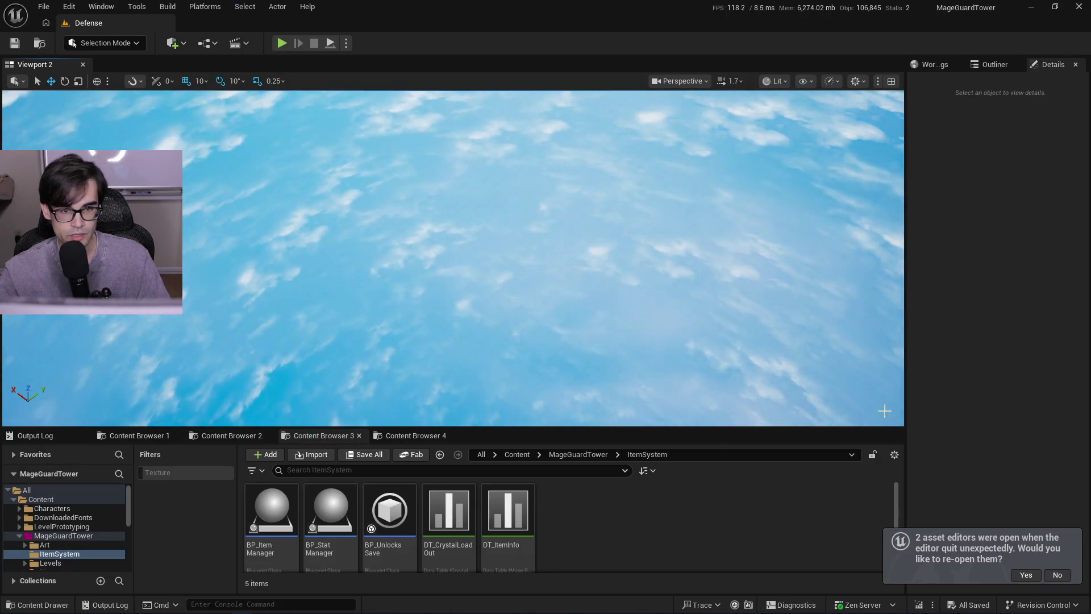
# - Restore the DT_ItemInfo and BP_UnlocksSave editors, collapse FireballTower, and show BP_UnlocksSave's defaults
pyautogui.click(1026, 576)
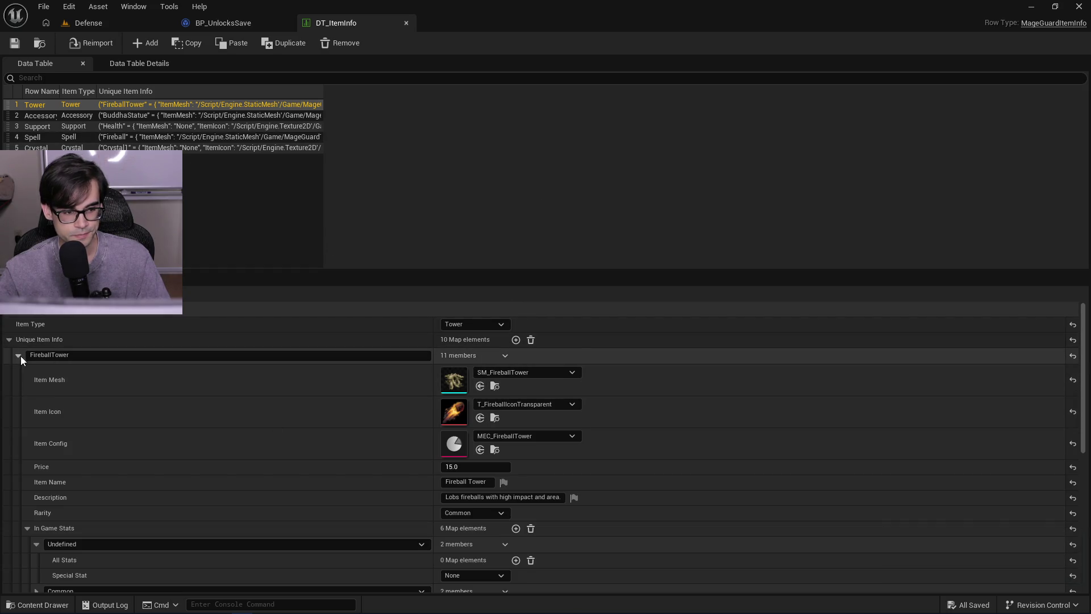
pyautogui.click(18, 355)
pyautogui.click(242, 26)
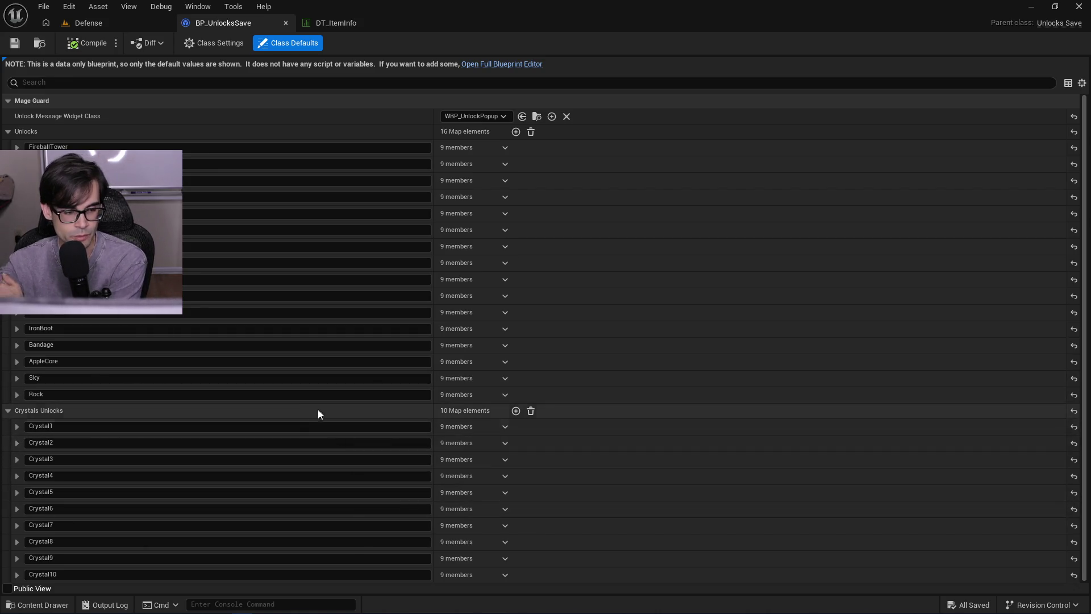
# - Expand and collapse the Crystal1, IronBoot, Sky, Rock and Goblet unlock entries to inspect their fields
pyautogui.click(17, 427)
pyautogui.click(17, 427)
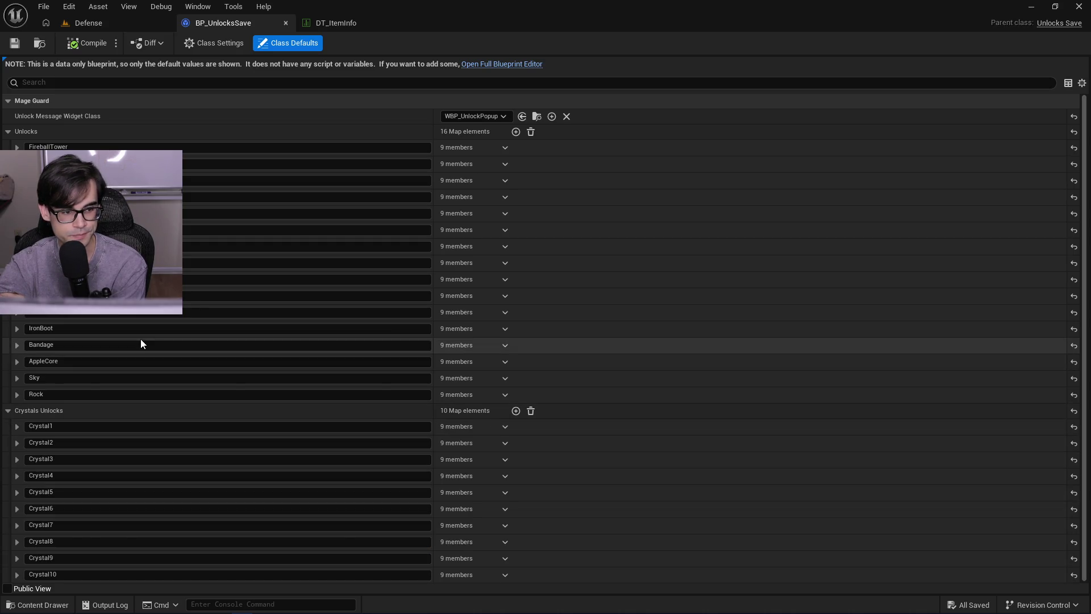
pyautogui.click(17, 328)
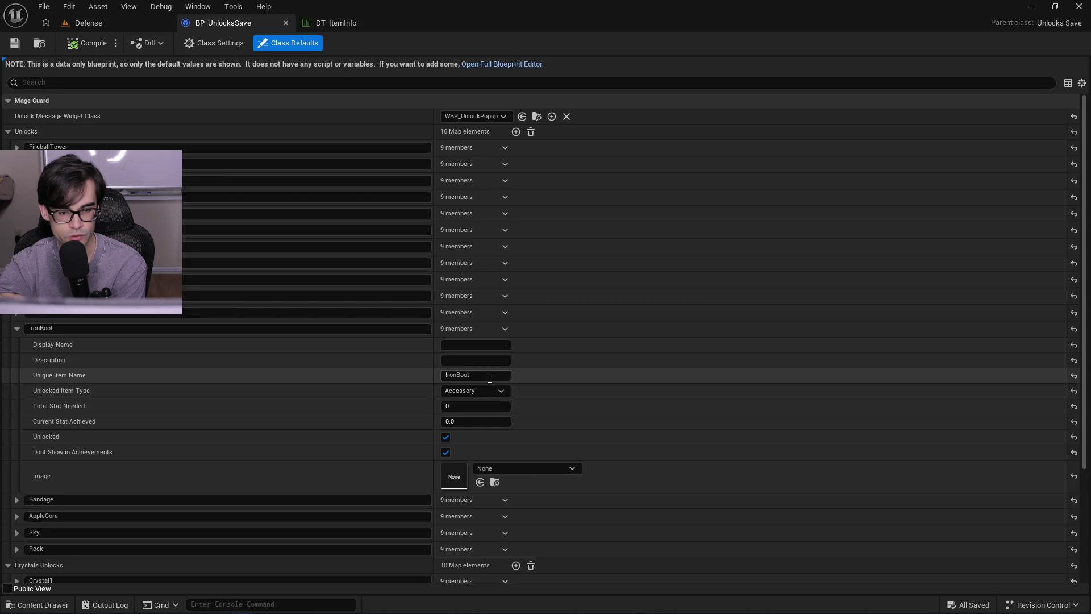
pyautogui.click(22, 325)
pyautogui.click(18, 377)
pyautogui.click(18, 377)
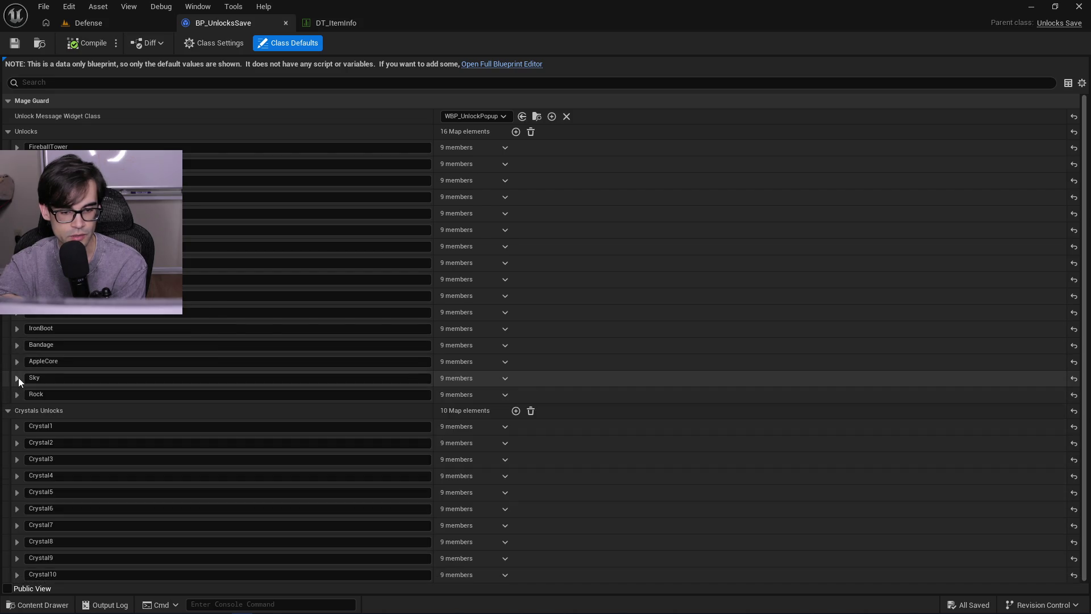
pyautogui.click(19, 394)
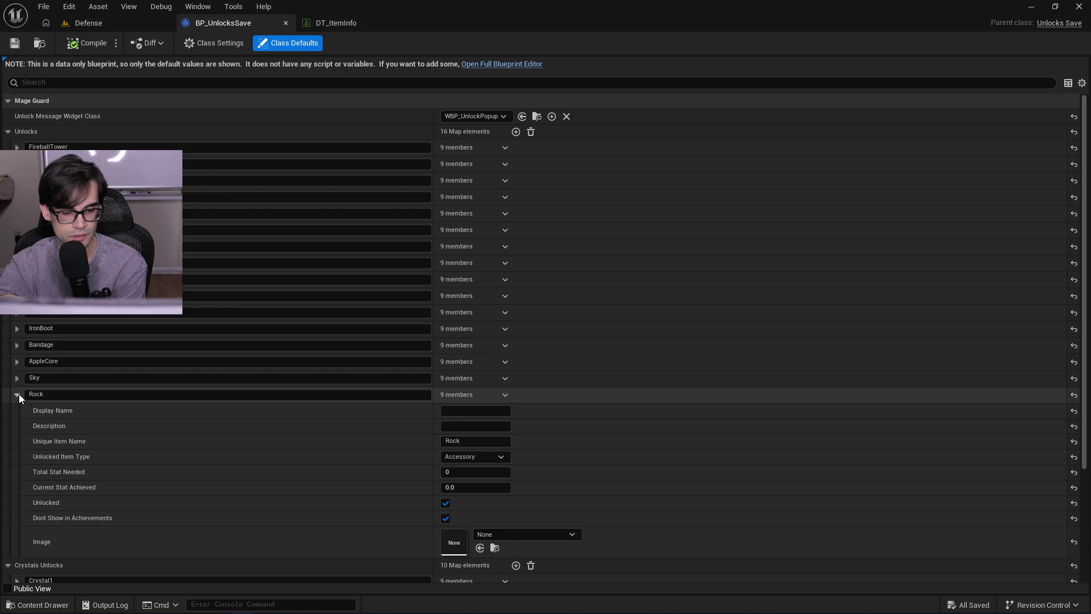
pyautogui.click(18, 394)
pyautogui.click(16, 380)
pyautogui.click(15, 380)
pyautogui.click(14, 315)
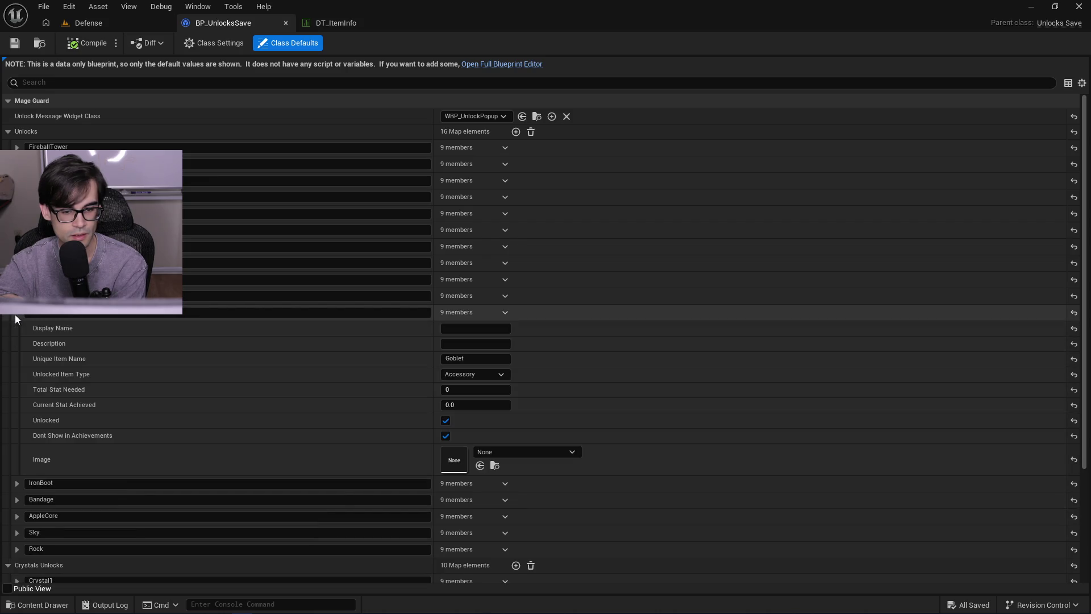
pyautogui.click(16, 296)
pyautogui.click(17, 295)
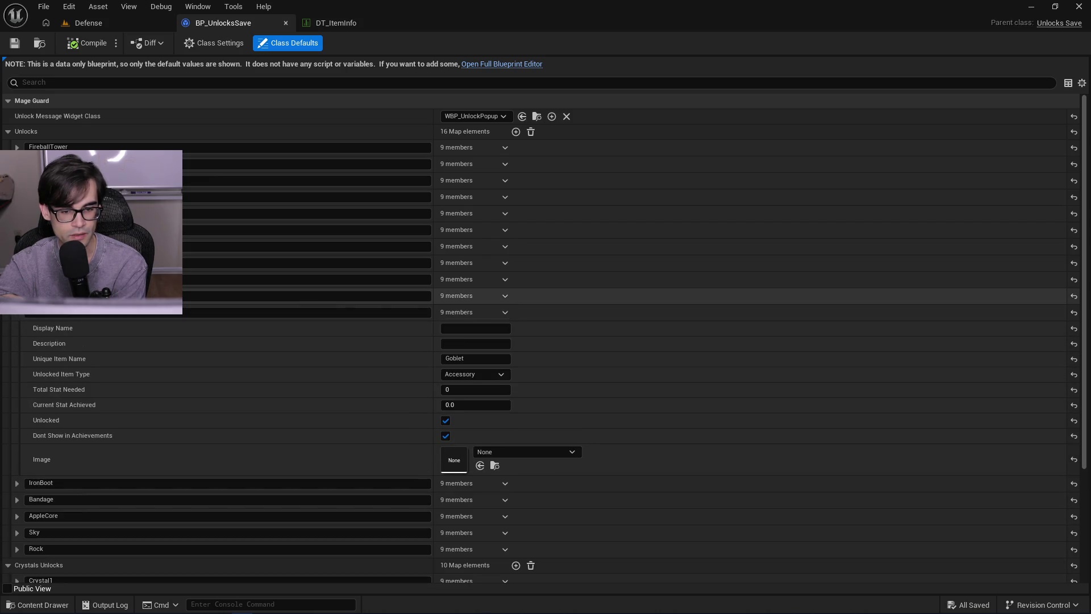
# - Browse the IronBoot, Bandage, AppleCore and Sky entries, leaving the Rock entry expanded
pyautogui.click(19, 313)
pyautogui.click(18, 329)
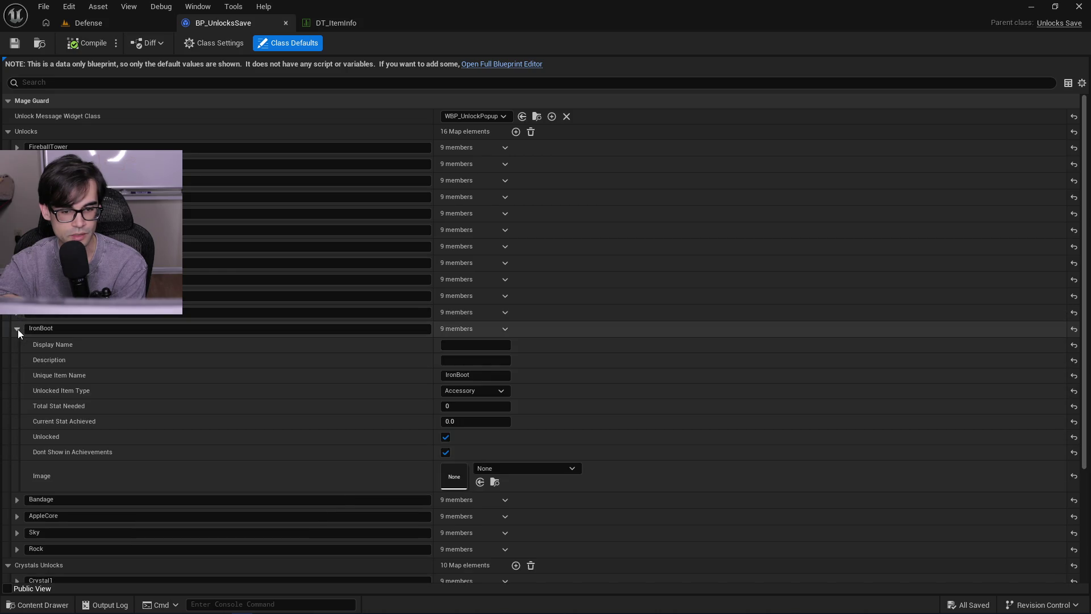
pyautogui.click(18, 329)
pyautogui.click(15, 346)
pyautogui.click(15, 346)
pyautogui.click(15, 362)
pyautogui.click(15, 363)
pyautogui.click(16, 377)
pyautogui.click(16, 377)
pyautogui.click(19, 394)
pyautogui.click(19, 394)
pyautogui.click(19, 393)
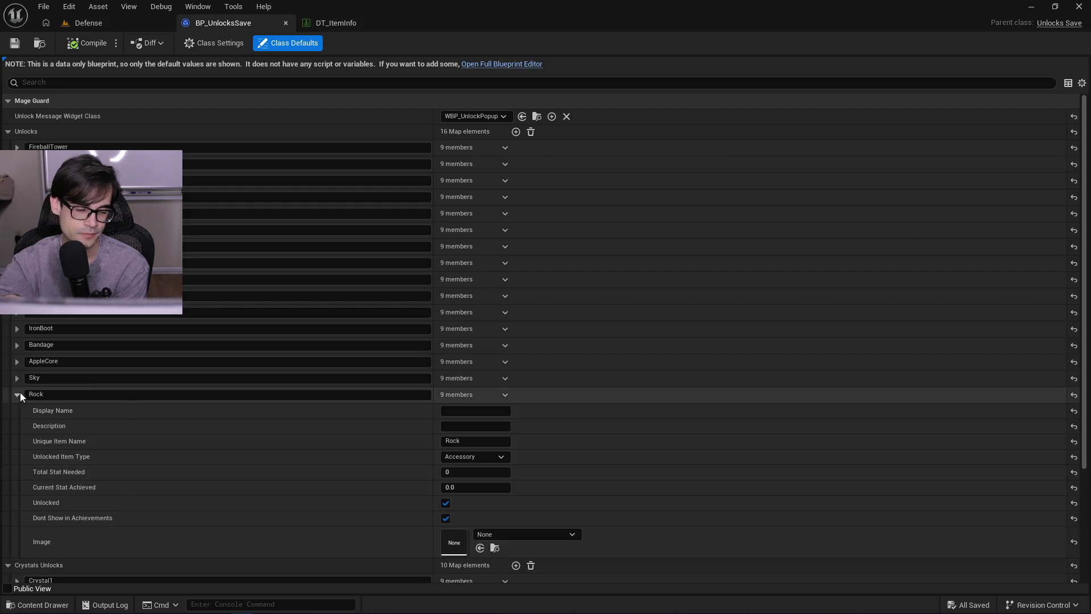
# - Uncheck Unlocked for the Rock, AppleCore and Bandage accessories
pyautogui.click(445, 502)
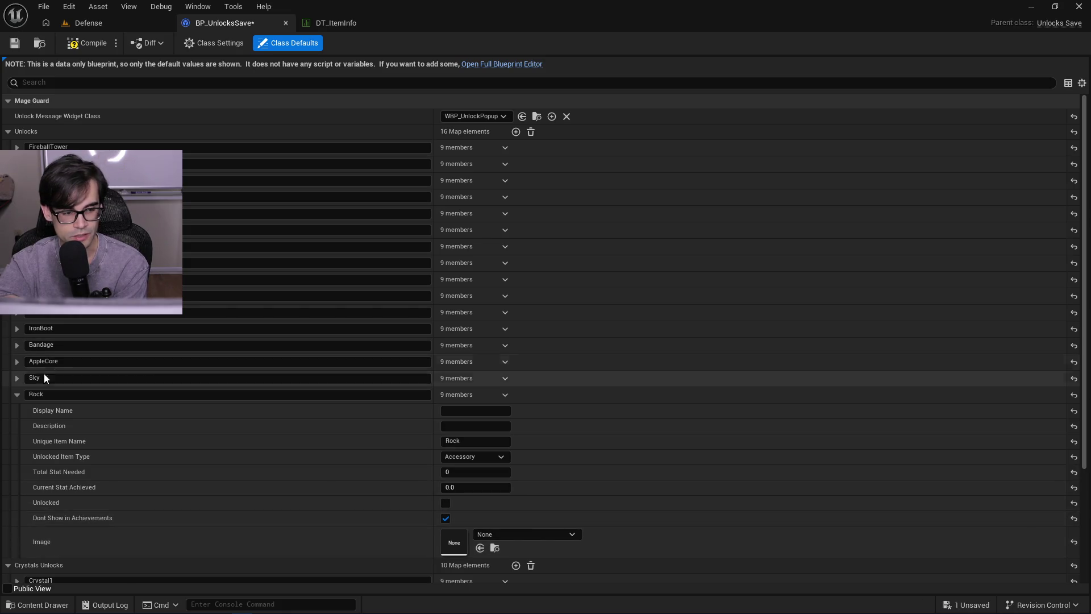
pyautogui.click(18, 395)
pyautogui.click(16, 378)
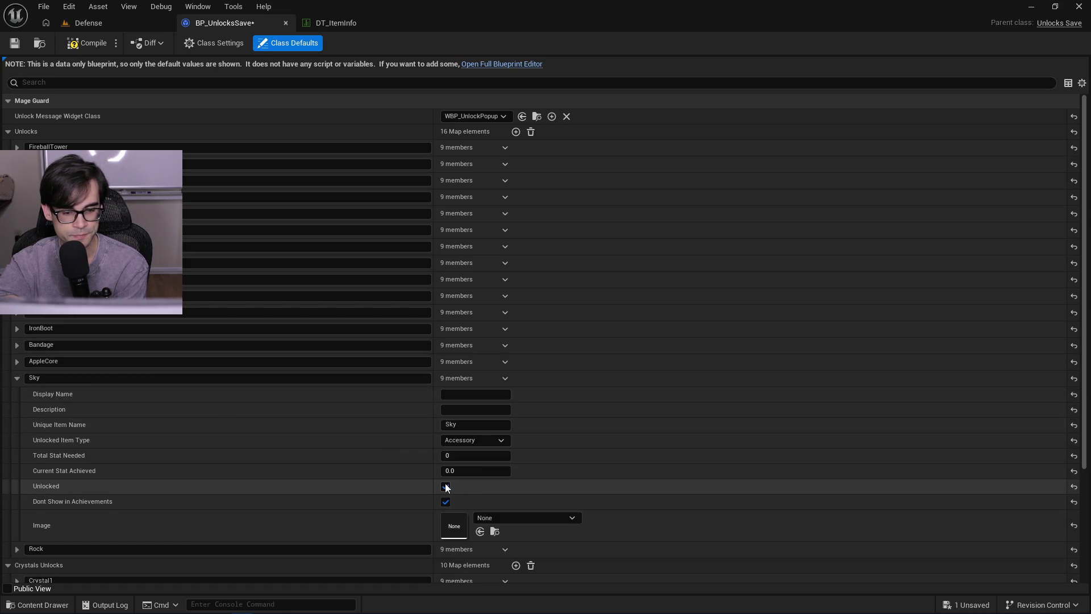
pyautogui.click(17, 378)
pyautogui.click(17, 362)
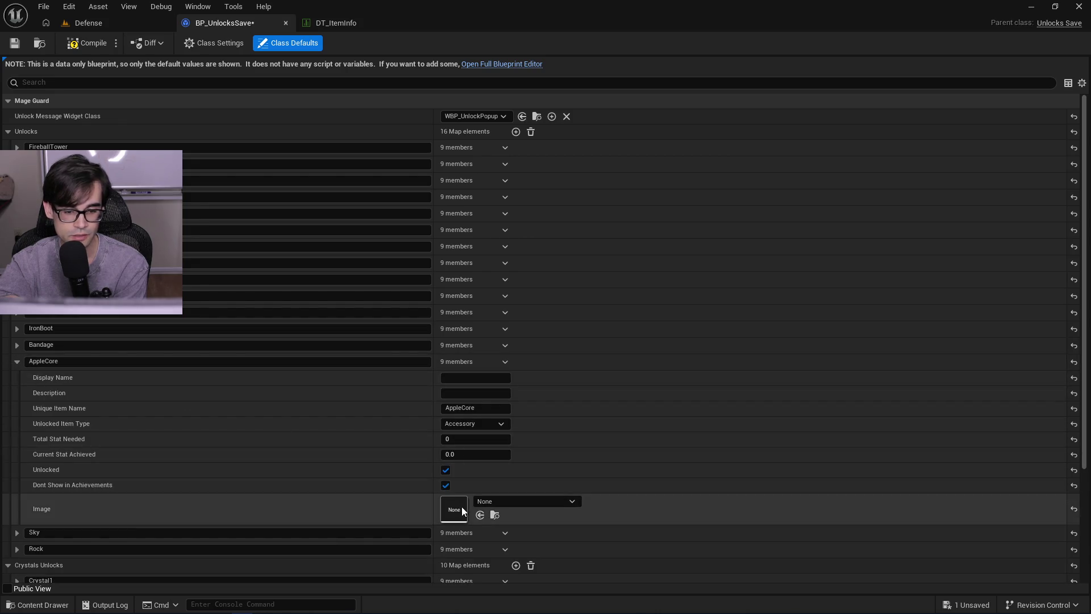
pyautogui.click(446, 470)
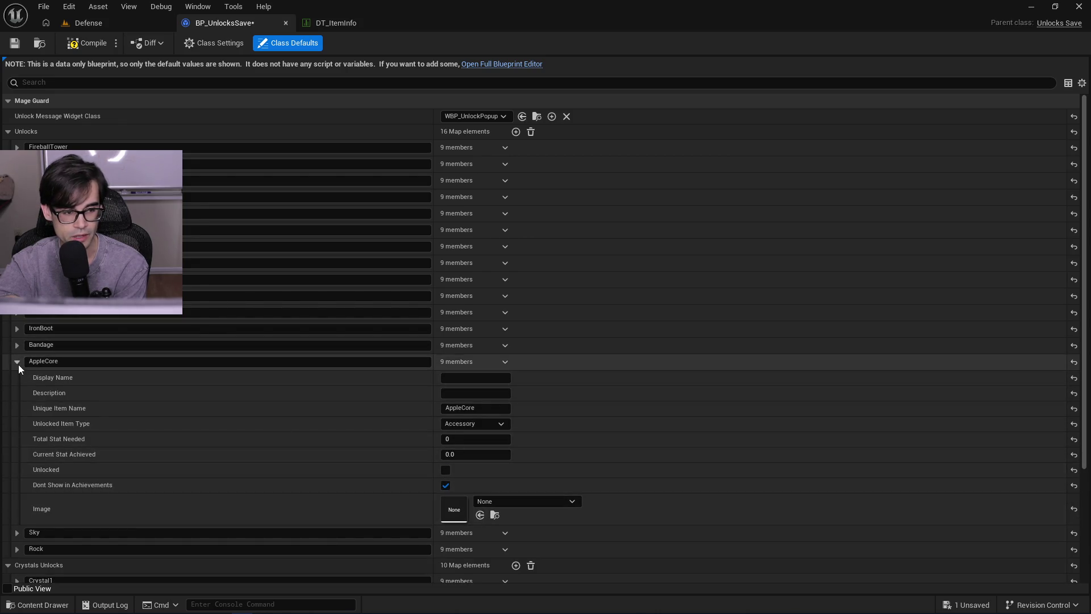
pyautogui.click(17, 362)
pyautogui.click(17, 345)
pyautogui.click(445, 453)
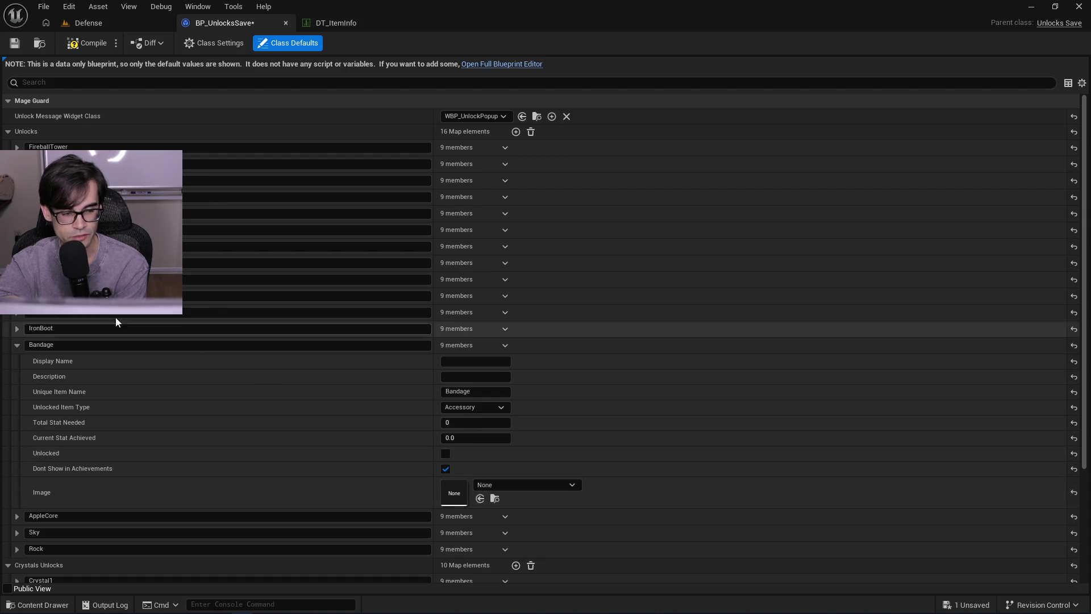
# - Uncheck Unlocked for the IronBoot and Goblet accessories as well
pyautogui.click(17, 345)
pyautogui.click(17, 328)
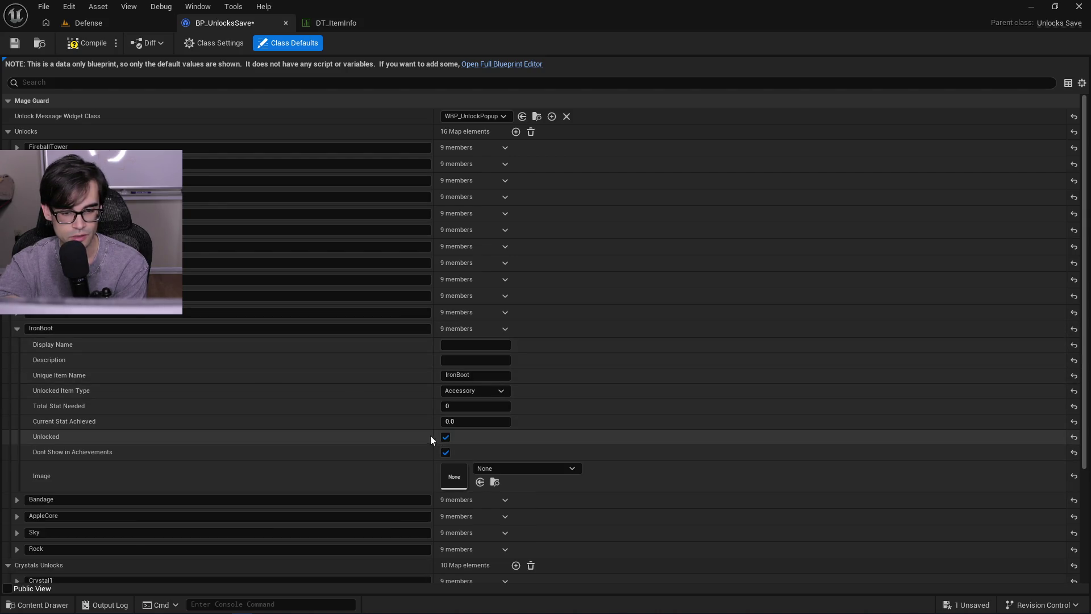
pyautogui.click(446, 436)
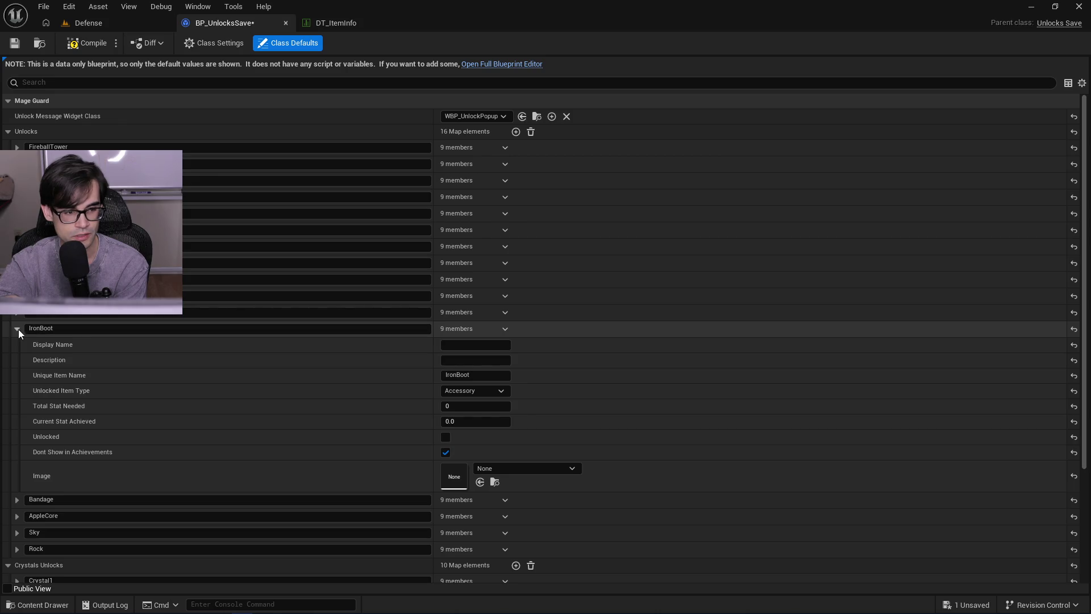
pyautogui.click(17, 329)
pyautogui.click(17, 312)
pyautogui.click(446, 420)
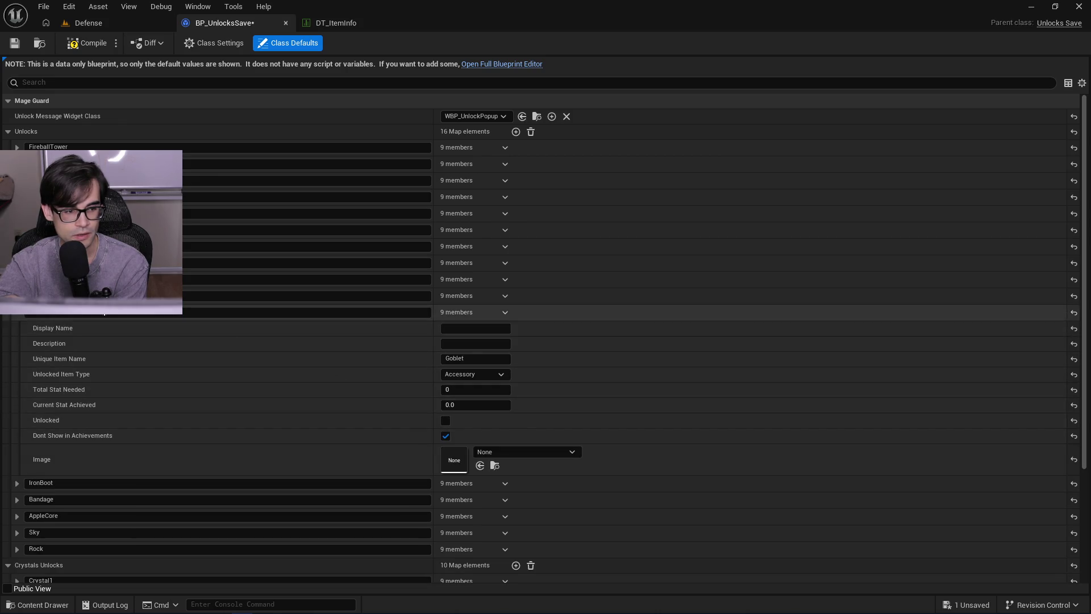
# - Collapse Goblet, look over the Crown entry, then view the DT_ItemInfo data table
pyautogui.click(17, 312)
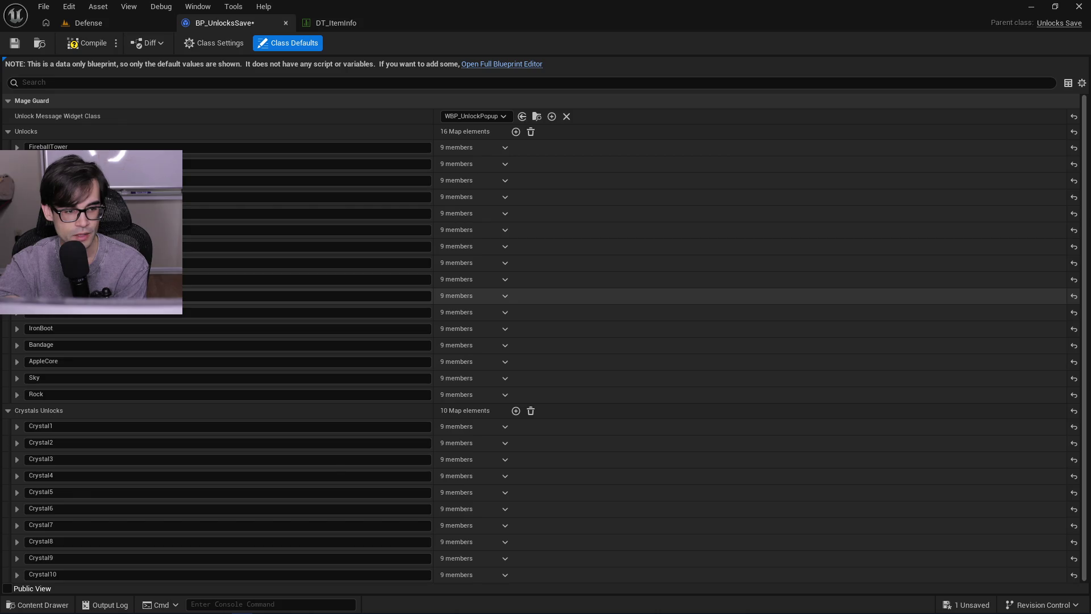
pyautogui.click(17, 295)
pyautogui.click(17, 296)
pyautogui.click(18, 296)
pyautogui.click(17, 295)
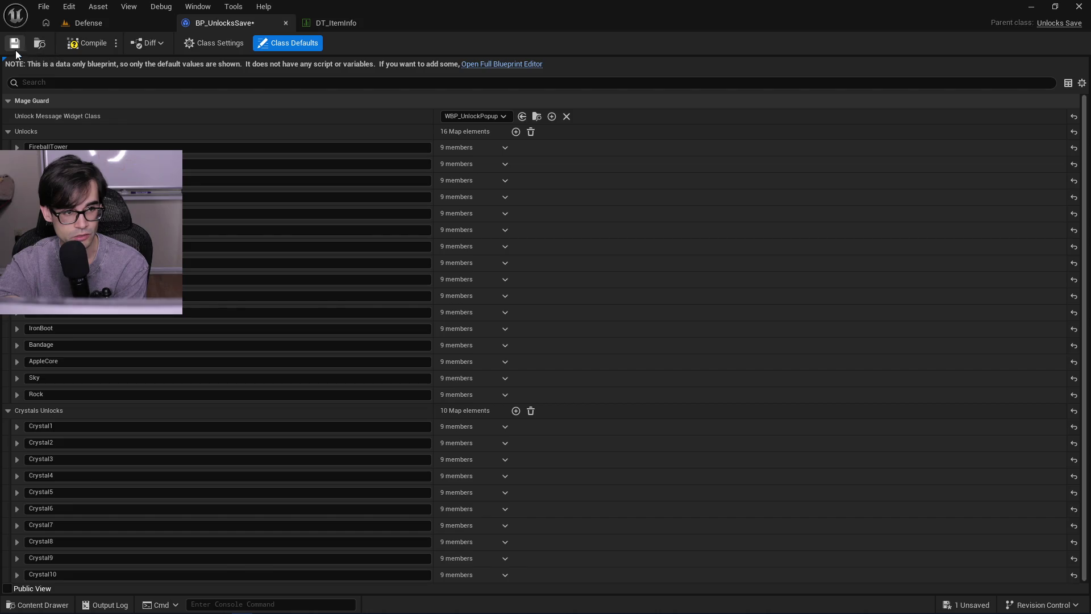
pyautogui.click(364, 22)
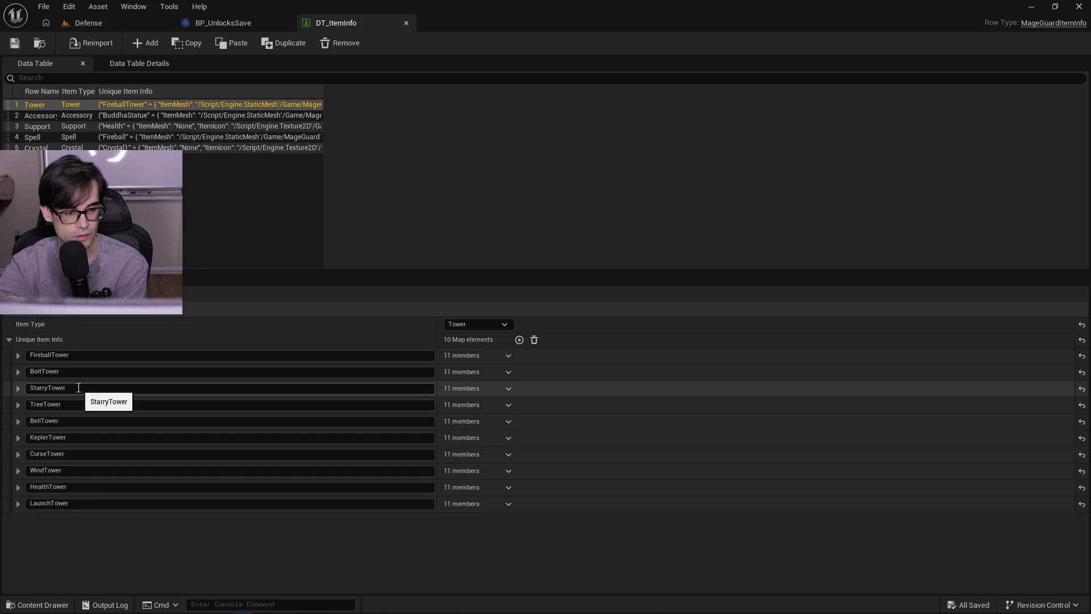
# - In BP_UnlocksSave, confirm StarryTower and TreeTower are unlocked, then return to the Defense level
pyautogui.click(243, 25)
pyautogui.click(17, 263)
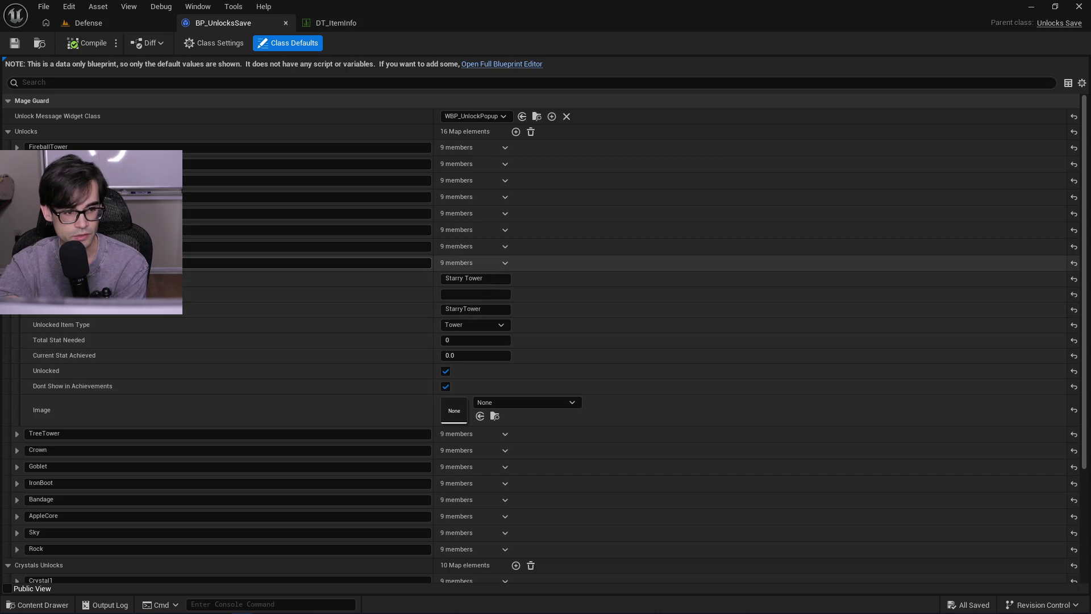
pyautogui.click(16, 263)
pyautogui.click(17, 279)
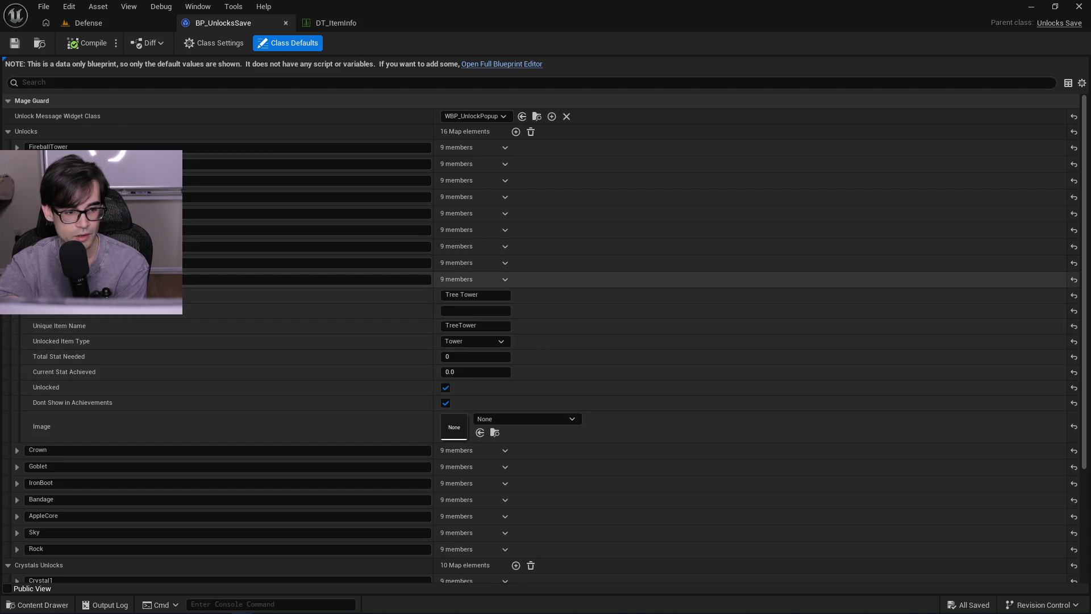
pyautogui.click(16, 279)
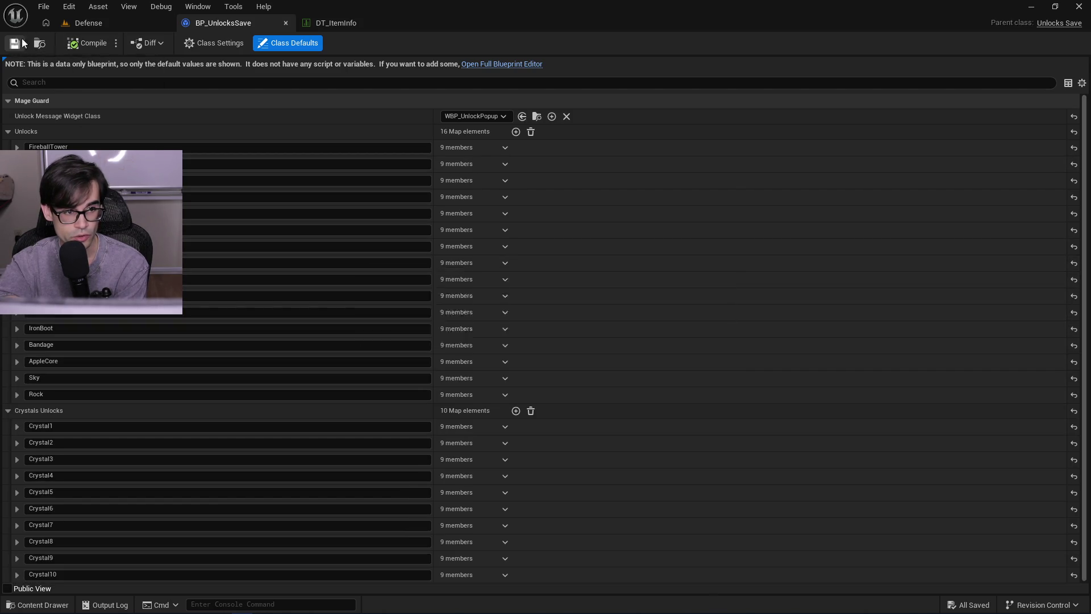
pyautogui.click(88, 23)
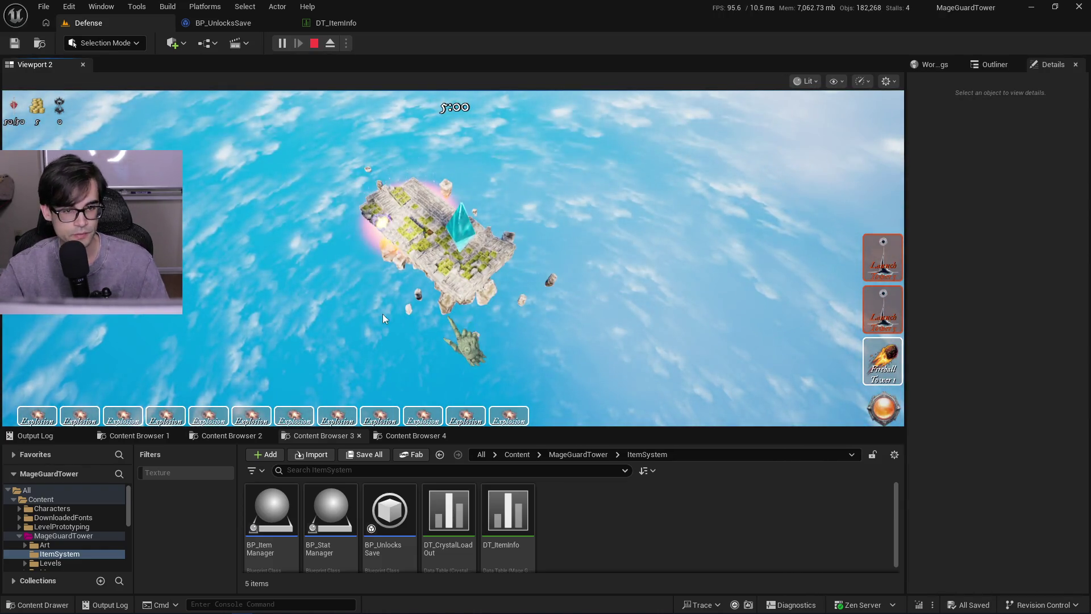
# - Stop the play-test and tick Unlocked on the Crown and Goblet entries in BP_UnlocksSave
pyautogui.press('Escape')
pyautogui.click(335, 22)
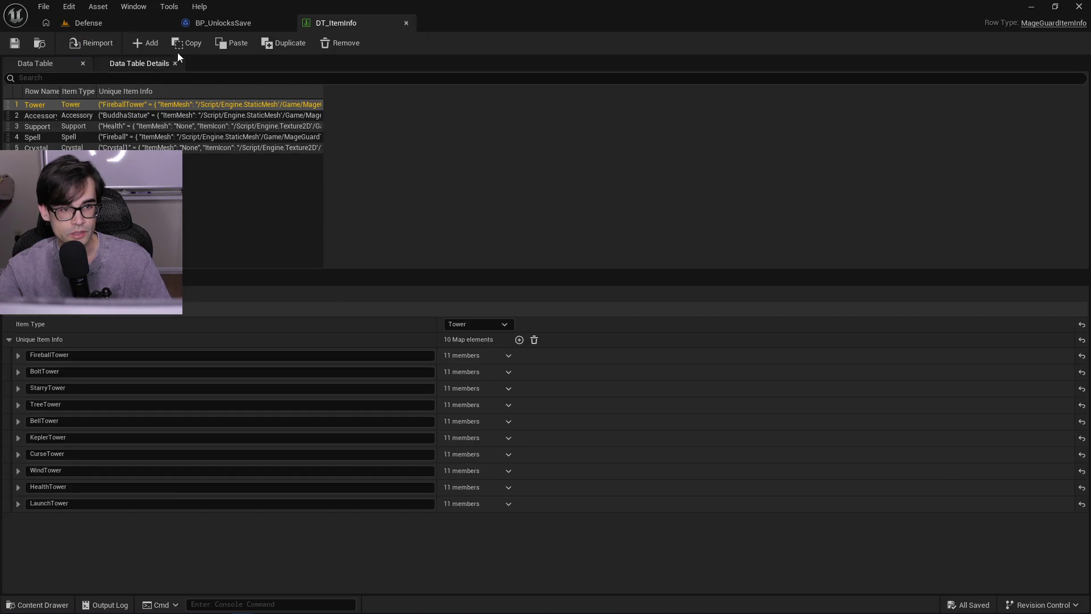
pyautogui.click(223, 22)
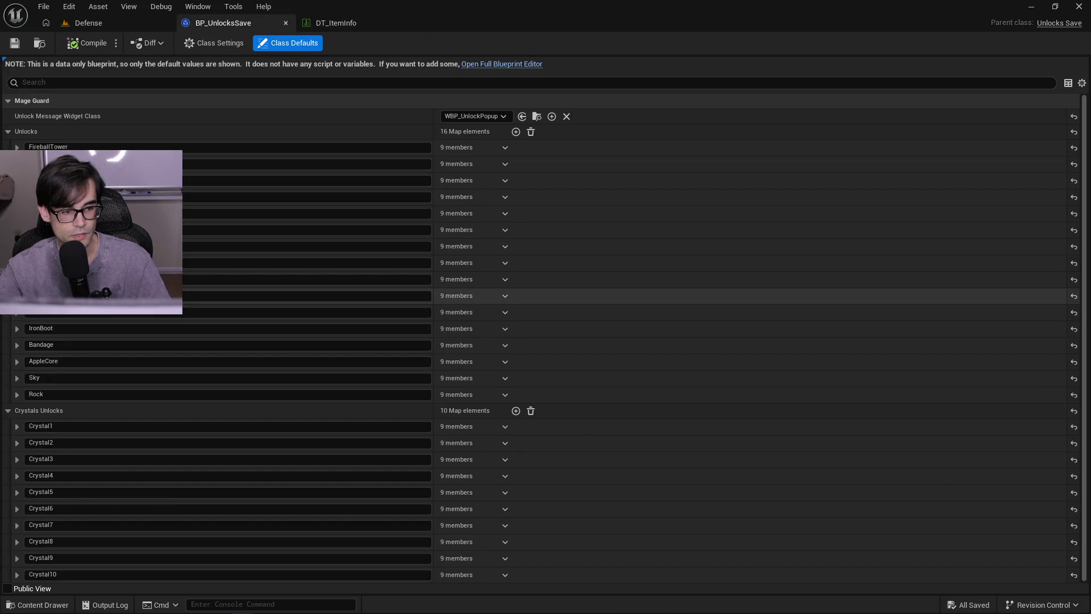
pyautogui.click(17, 296)
pyautogui.click(445, 405)
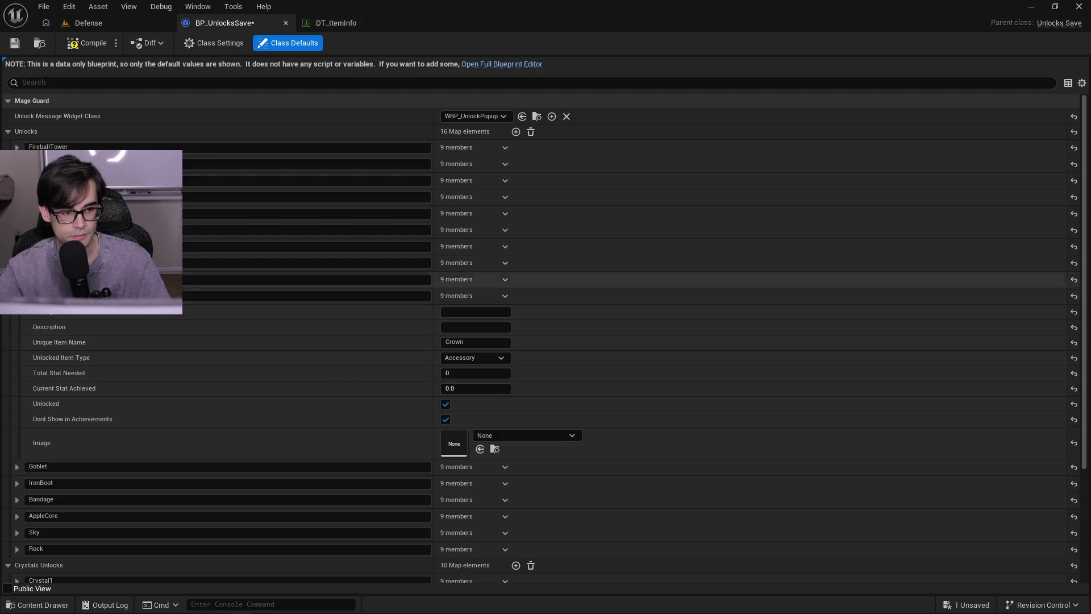
pyautogui.click(17, 296)
pyautogui.click(17, 312)
pyautogui.click(446, 421)
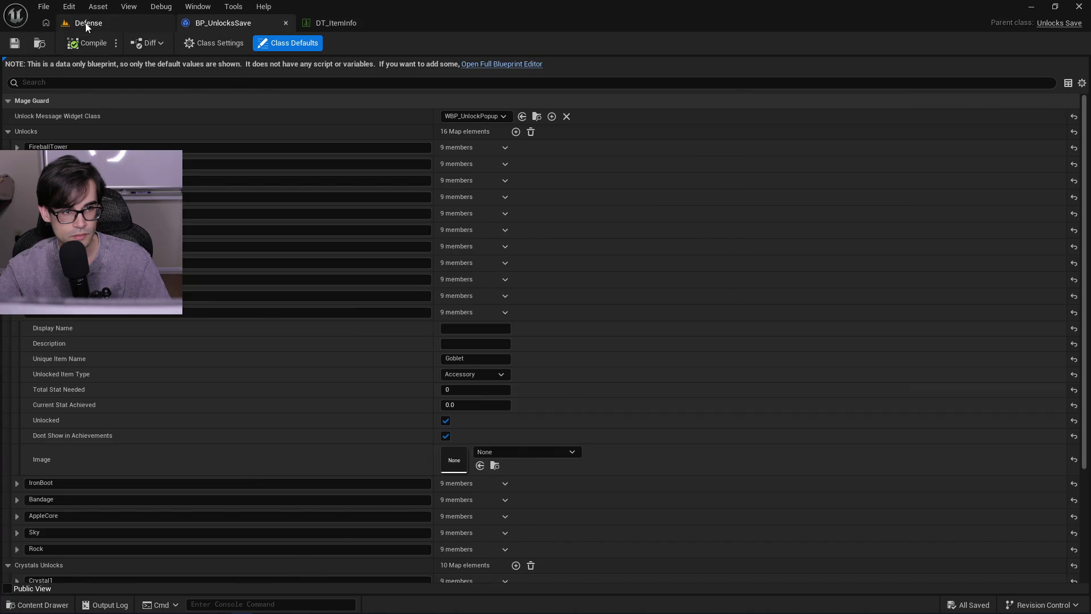
# - Briefly play-test the Defense level, then check DT_ItemInfo and return to BP_UnlocksSave
pyautogui.click(86, 24)
pyautogui.click(283, 43)
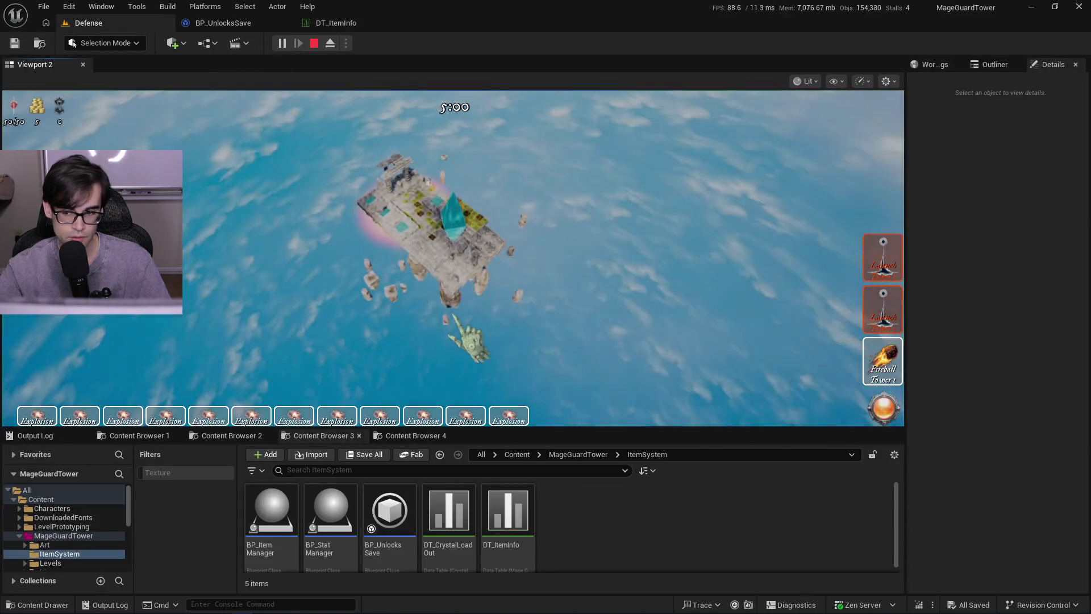
pyautogui.press('Escape')
pyautogui.click(335, 23)
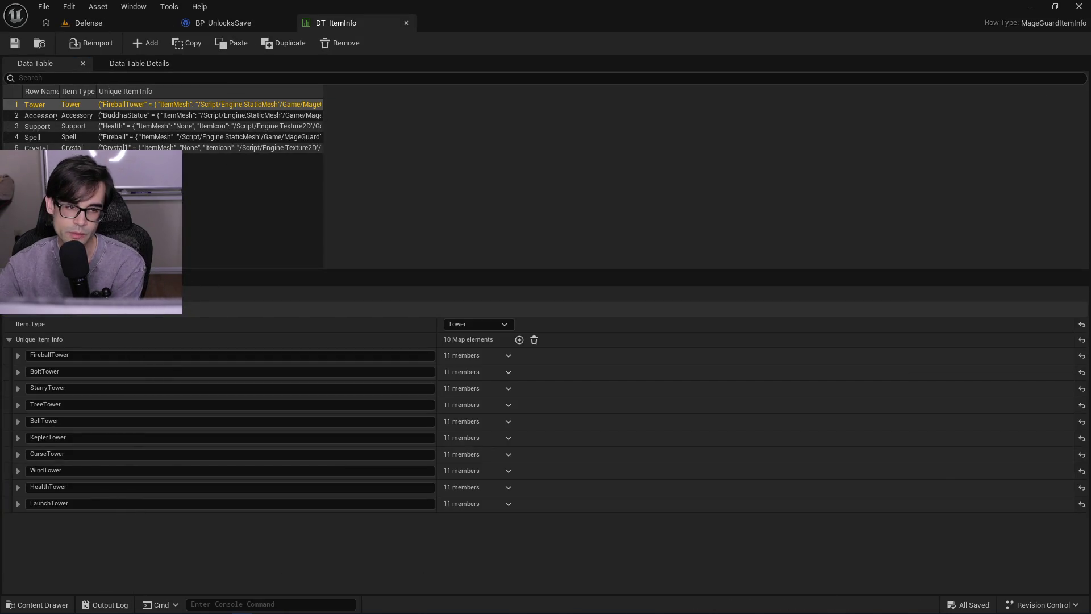
pyautogui.click(205, 26)
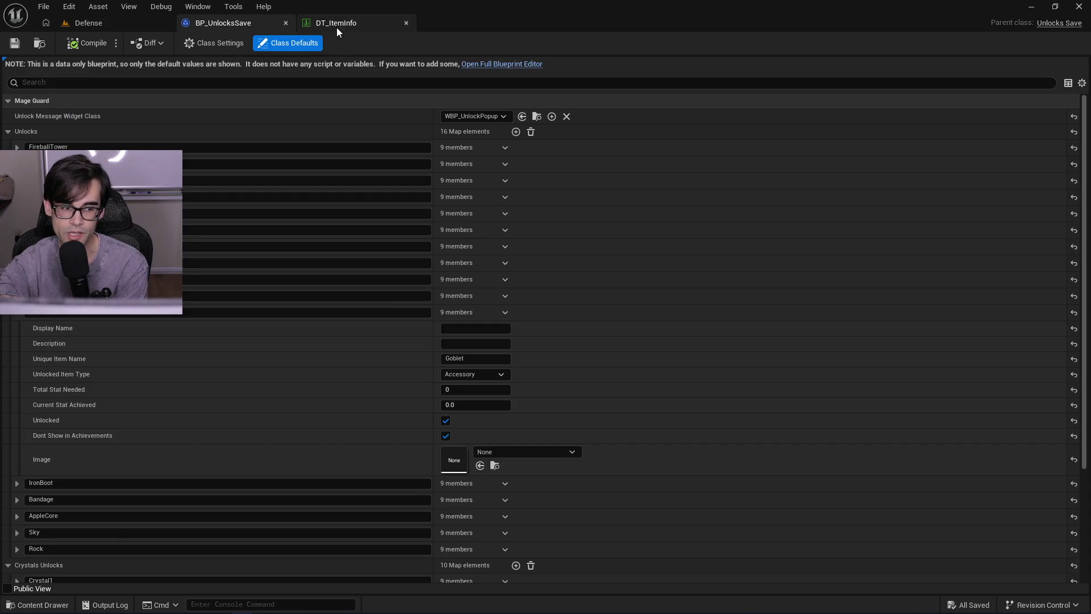
# - Tick Unlocked on IronBoot, glance at Bandage, and save BP_UnlocksSave with Ctrl+S
pyautogui.click(17, 313)
pyautogui.click(17, 328)
pyautogui.click(445, 437)
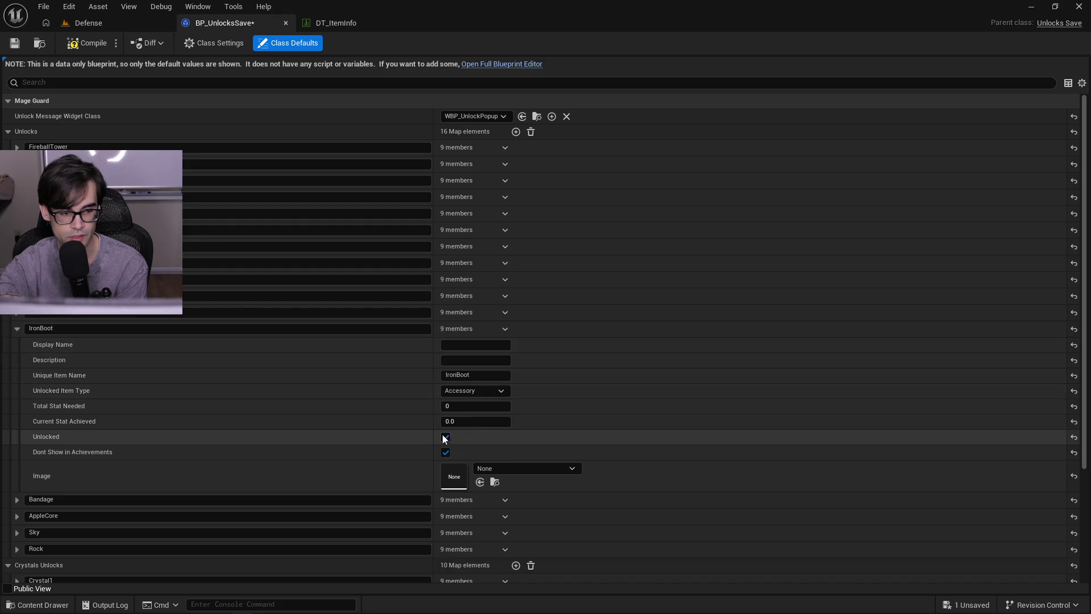
pyautogui.click(18, 328)
pyautogui.click(18, 345)
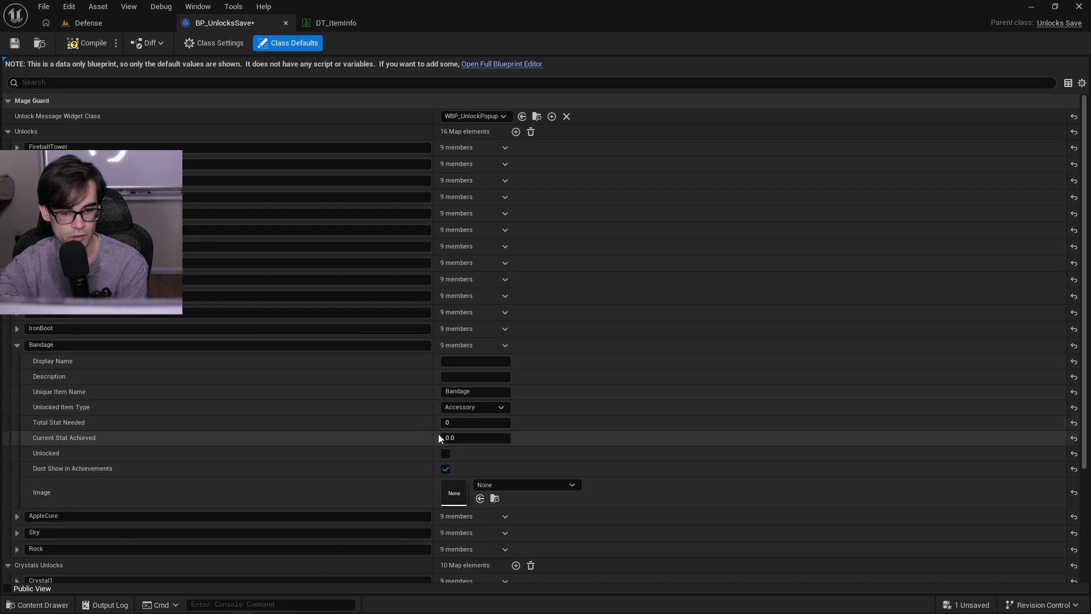
pyautogui.click(17, 345)
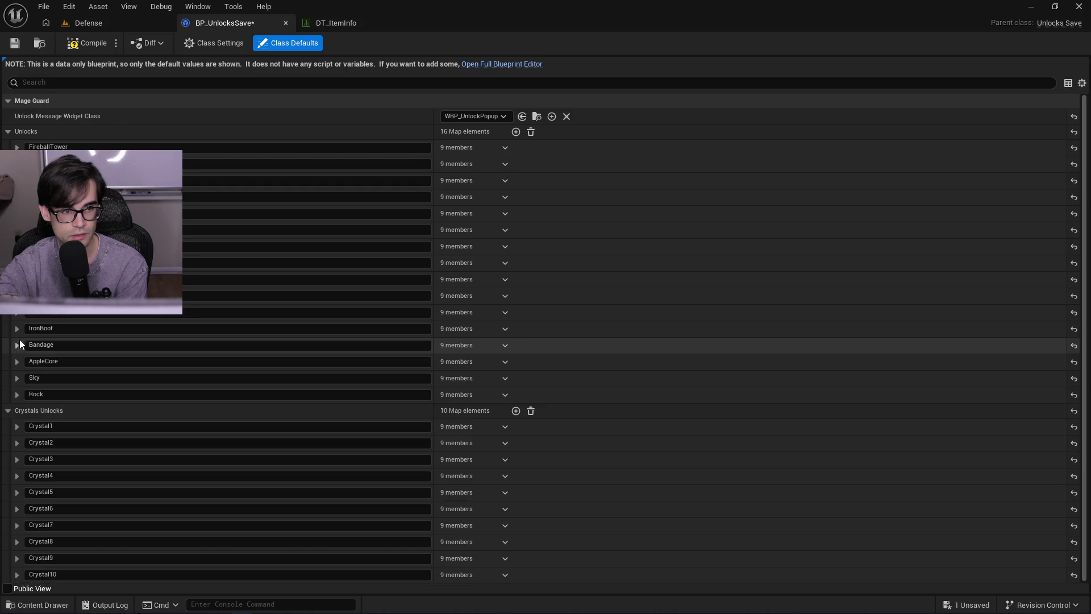
pyautogui.hotkey('ctrl', 's')
pyautogui.click(88, 23)
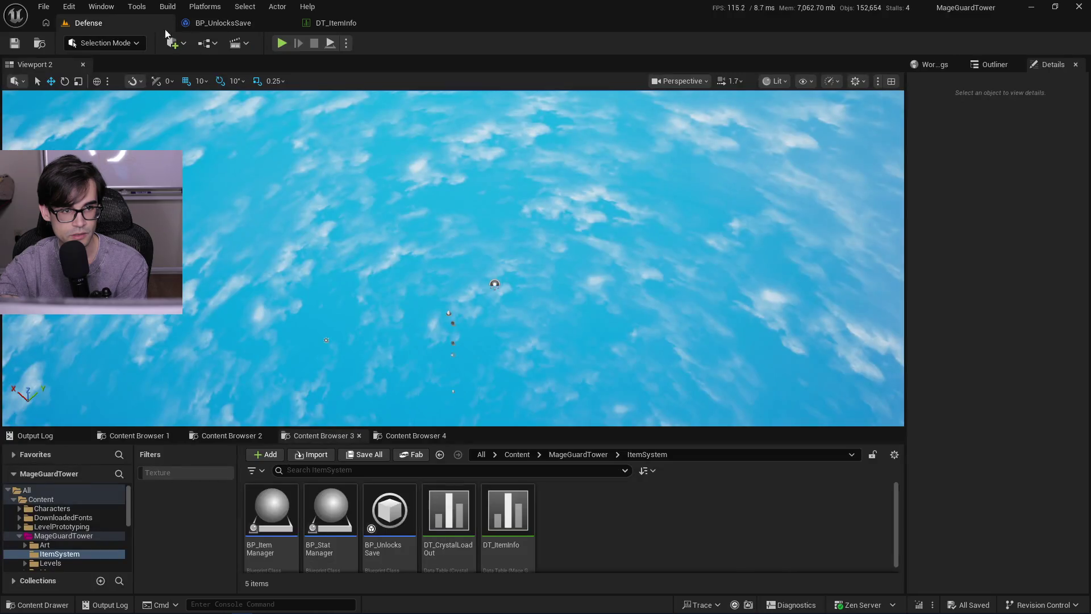
# - Start a play-test, look at DT_ItemInfo, then go back to BP_UnlocksSave's class defaults
pyautogui.click(281, 43)
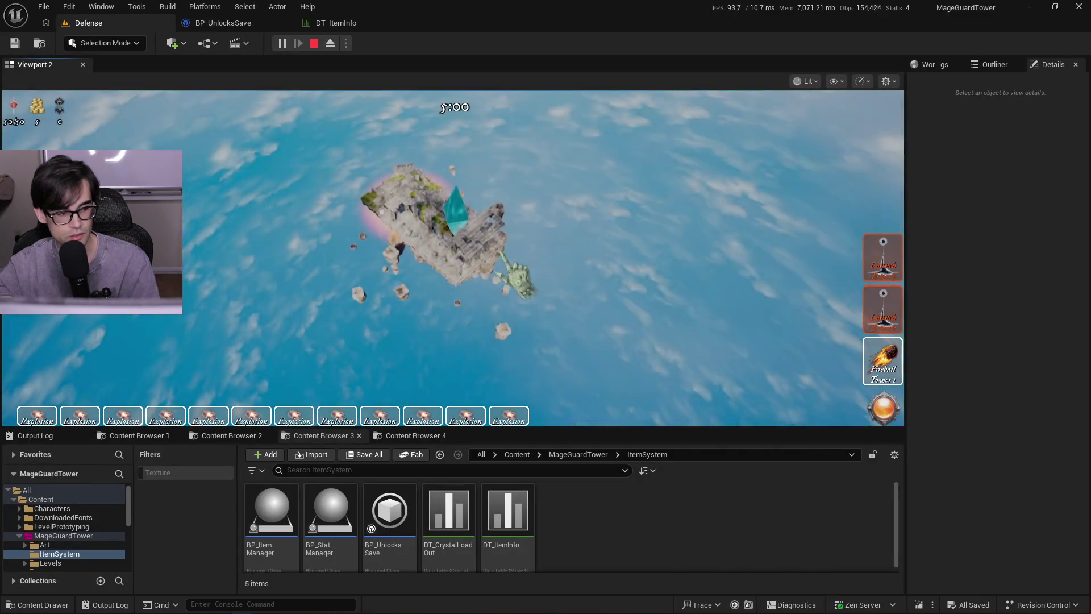
pyautogui.click(349, 27)
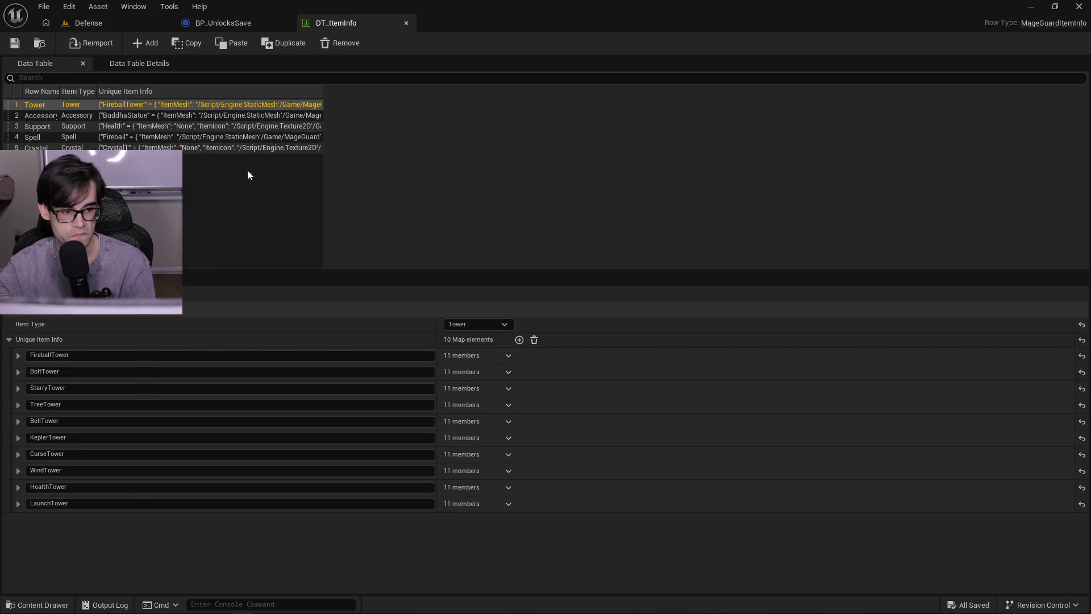
pyautogui.click(239, 41)
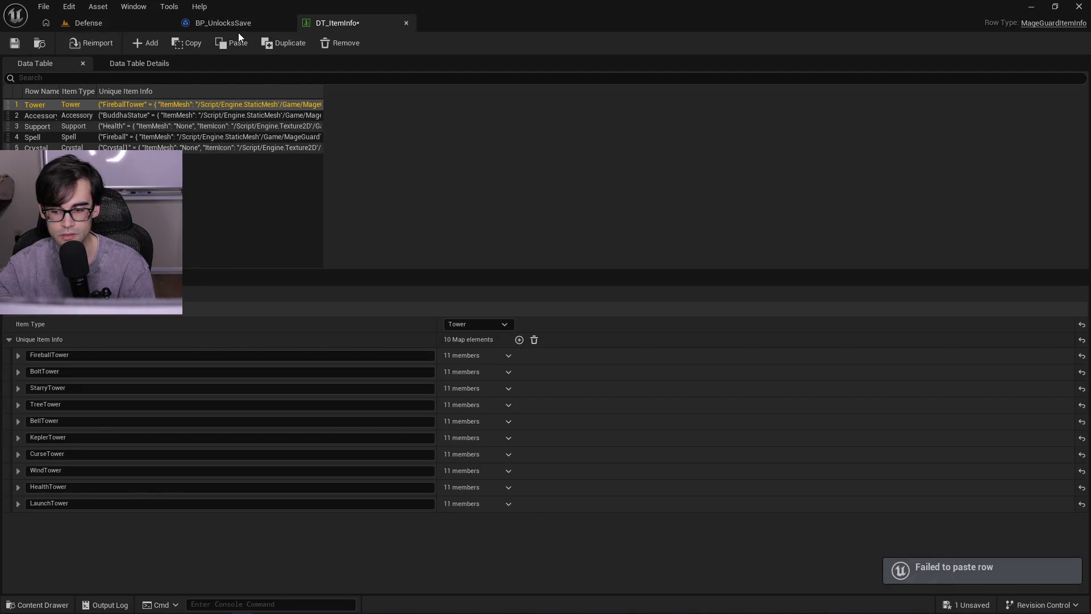
pyautogui.click(219, 23)
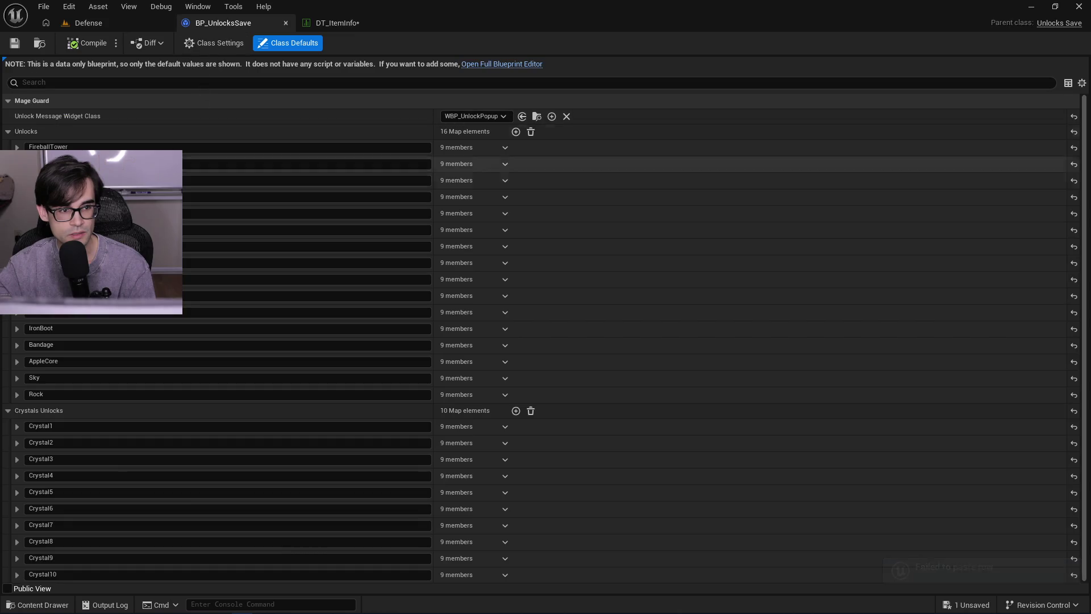
# - Tick Unlocked on the AppleCore and Rock accessories in BP_UnlocksSave
pyautogui.click(20, 347)
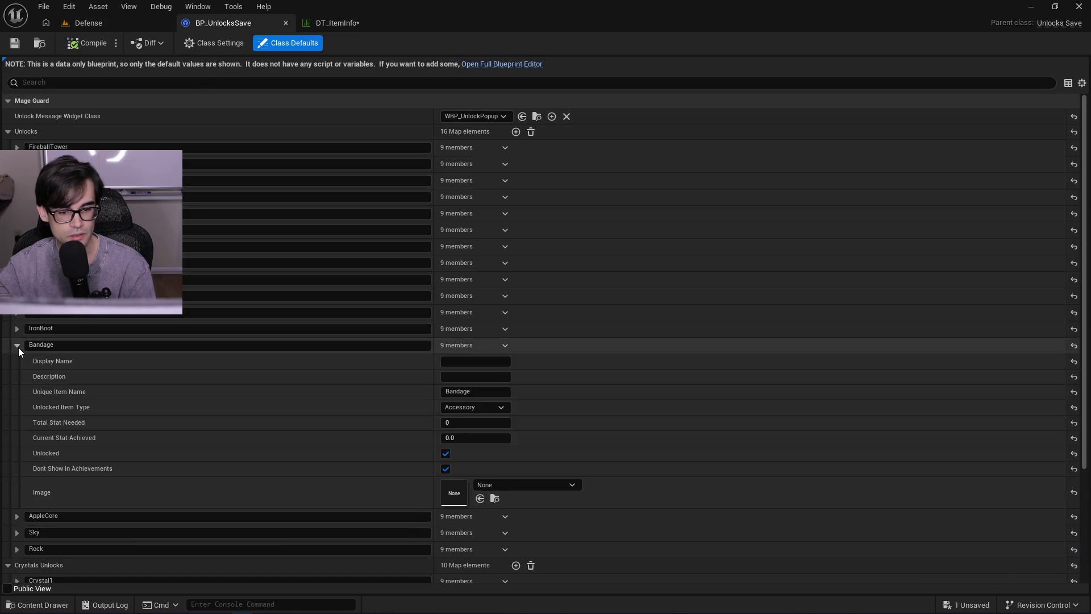
pyautogui.click(18, 347)
pyautogui.click(17, 361)
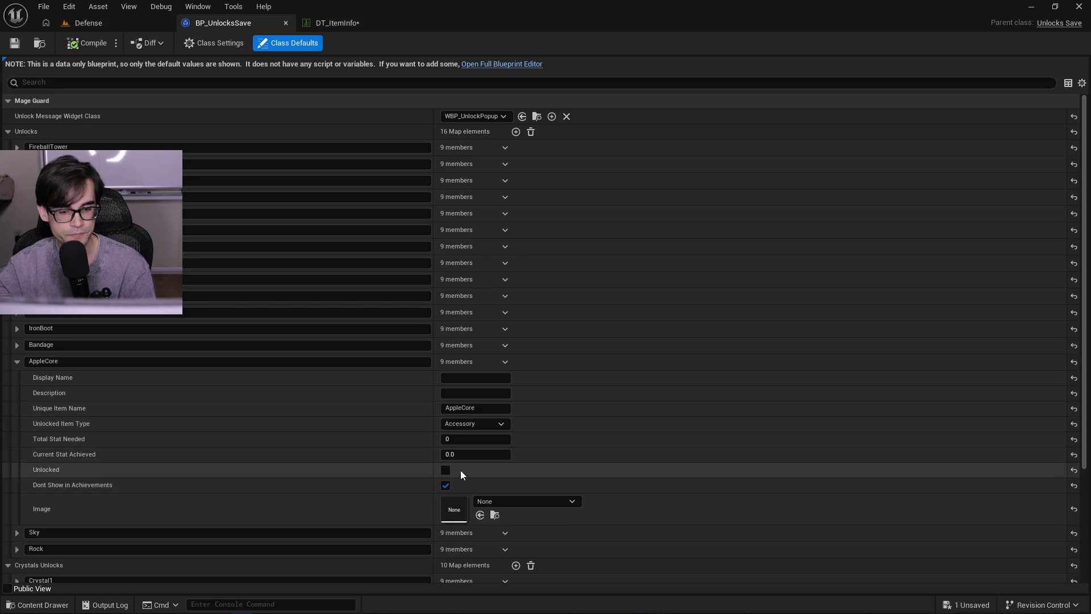
pyautogui.click(448, 472)
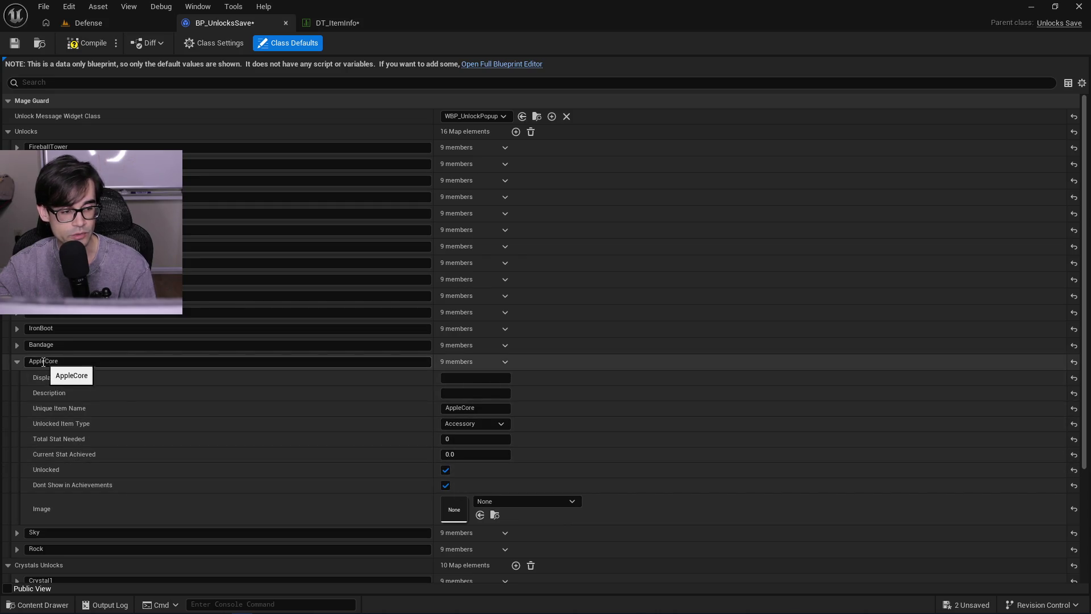
pyautogui.click(17, 361)
pyautogui.click(17, 378)
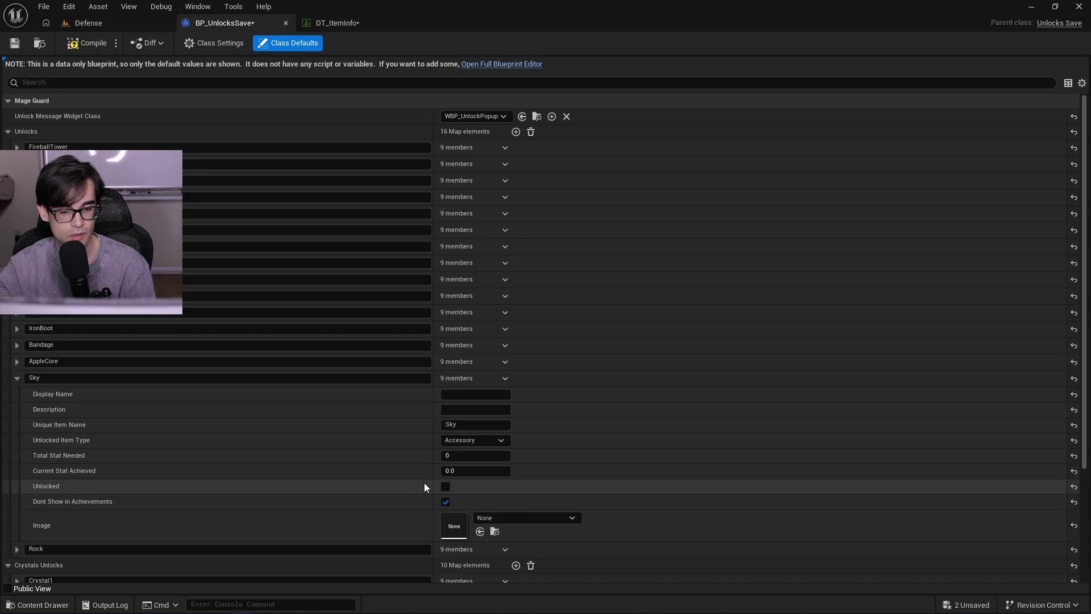
pyautogui.click(17, 378)
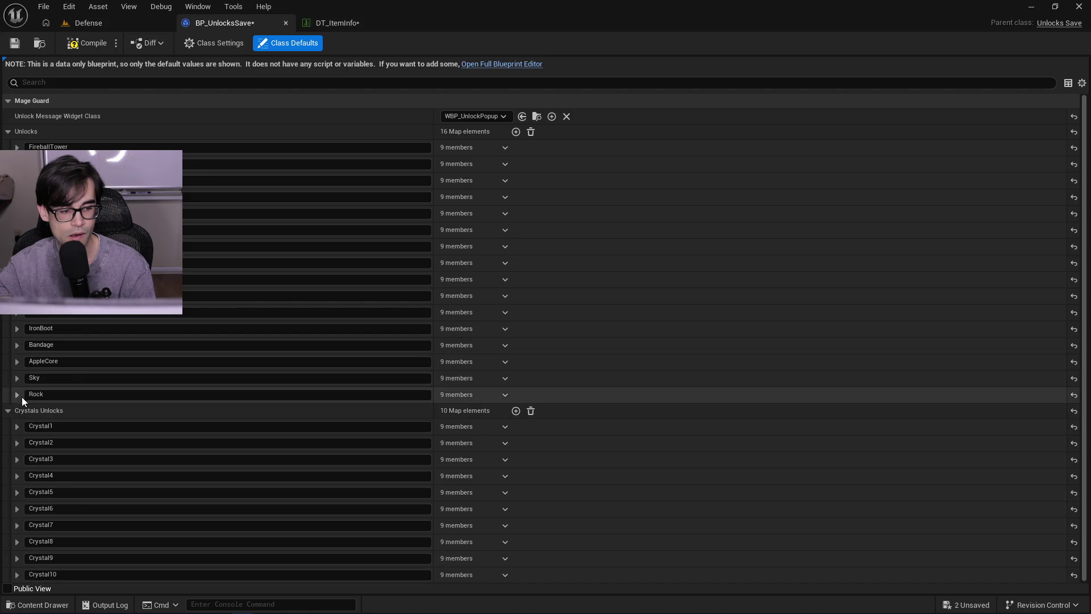
pyautogui.click(22, 397)
pyautogui.click(447, 502)
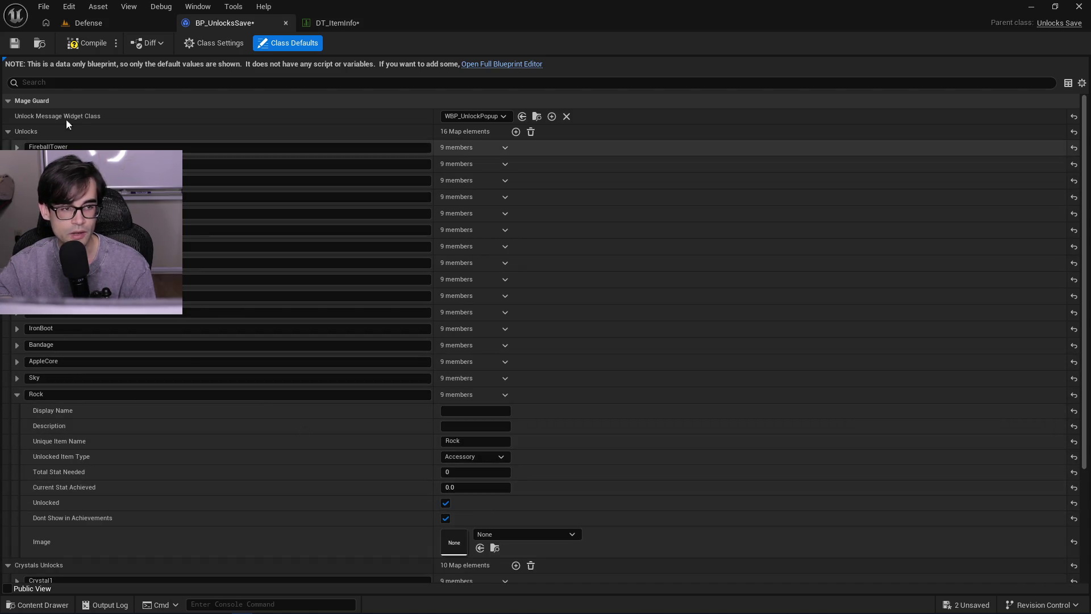
pyautogui.click(346, 22)
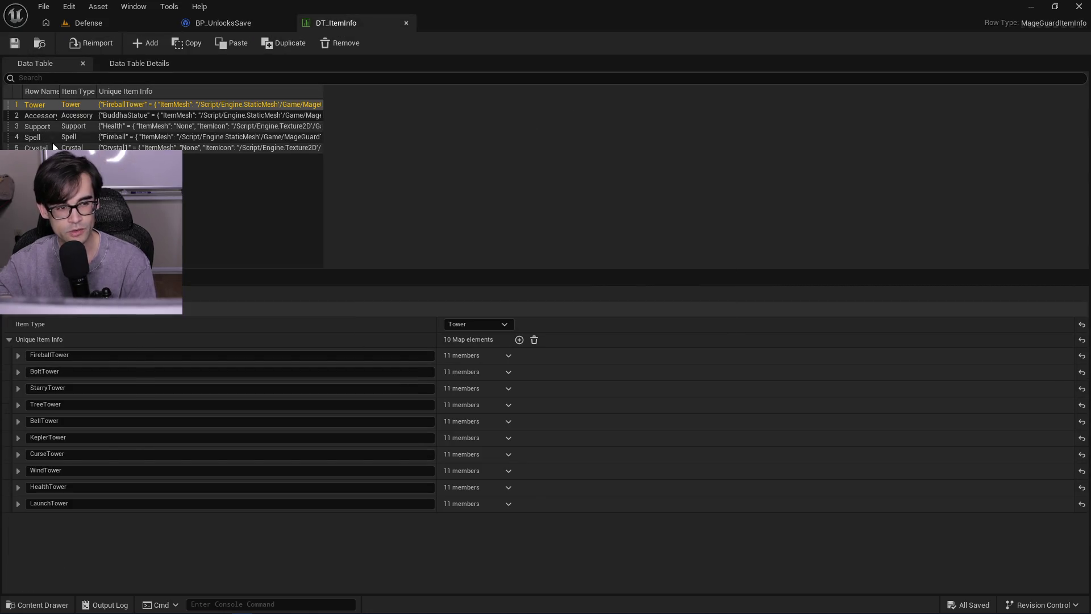
# - Review AppleCore in DT_ItemInfo's Accessory row (price 100.0, Uncommon), then return to the Defense level
pyautogui.click(53, 113)
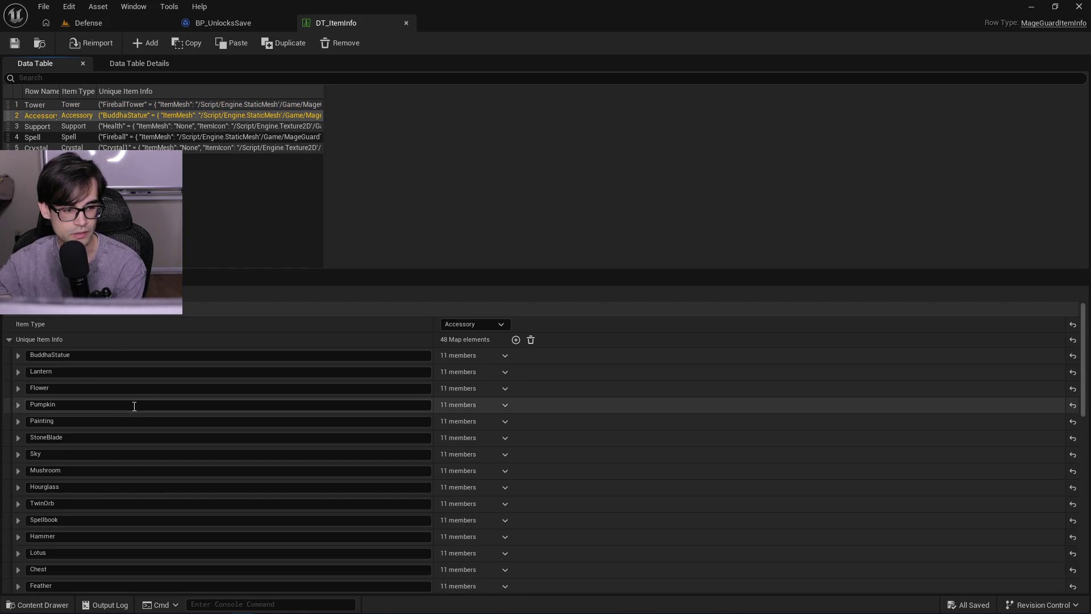
pyautogui.scroll(-5, 142, 458)
pyautogui.scroll(-5, 150, 451)
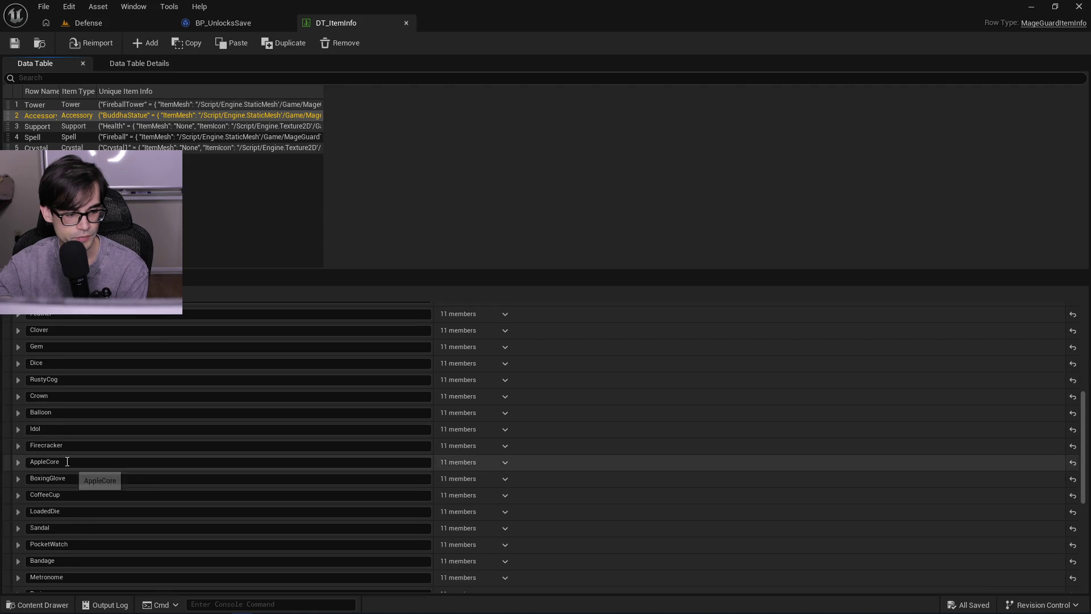
pyautogui.click(13, 465)
pyautogui.scroll(-2, 124, 488)
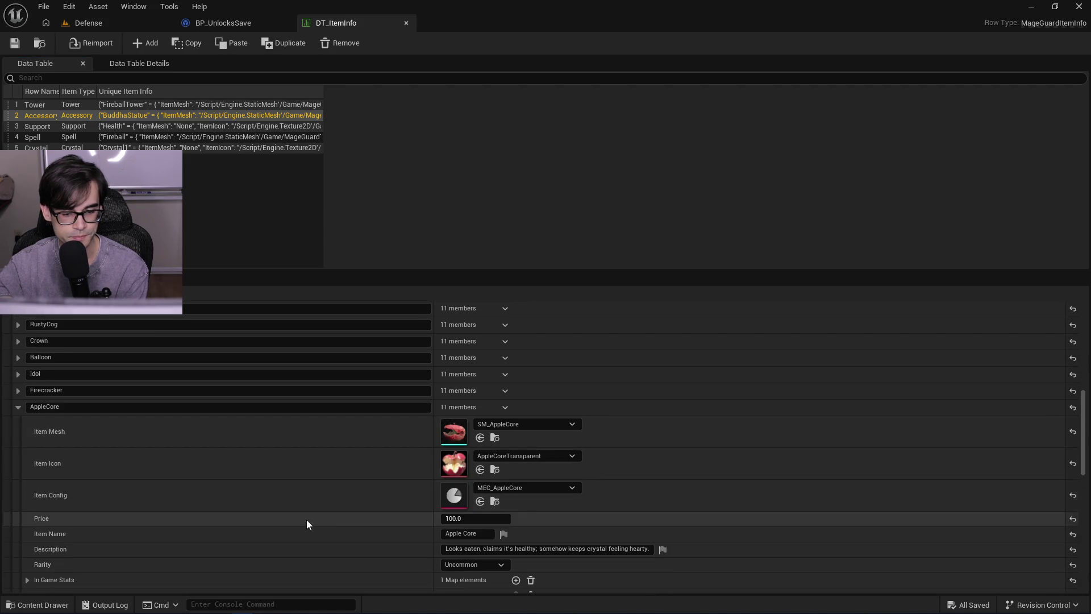
pyautogui.scroll(-1, 376, 526)
pyautogui.click(16, 370)
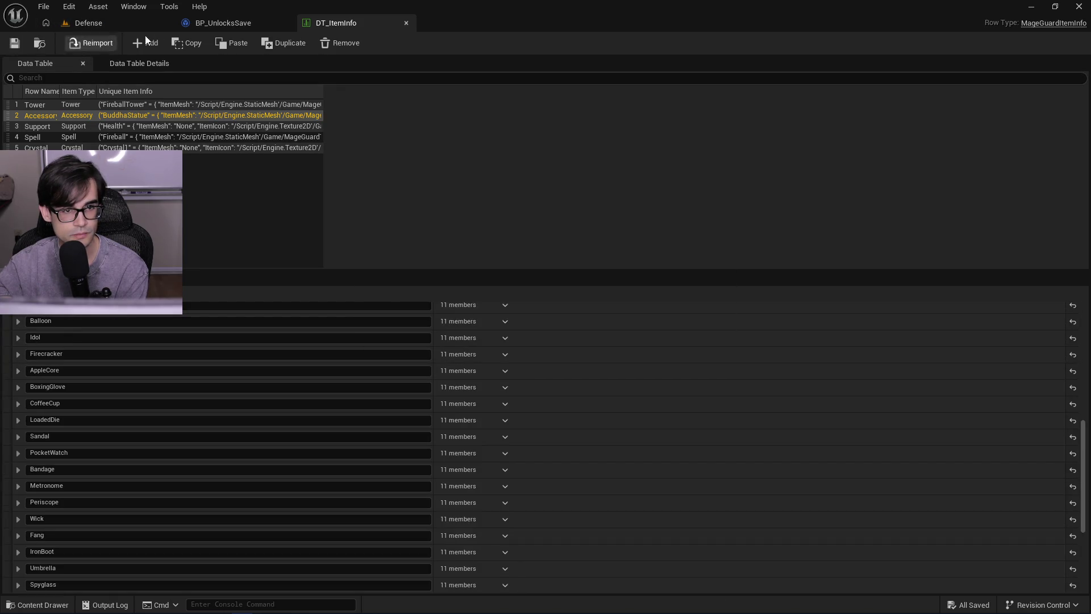
pyautogui.click(220, 22)
pyautogui.click(102, 25)
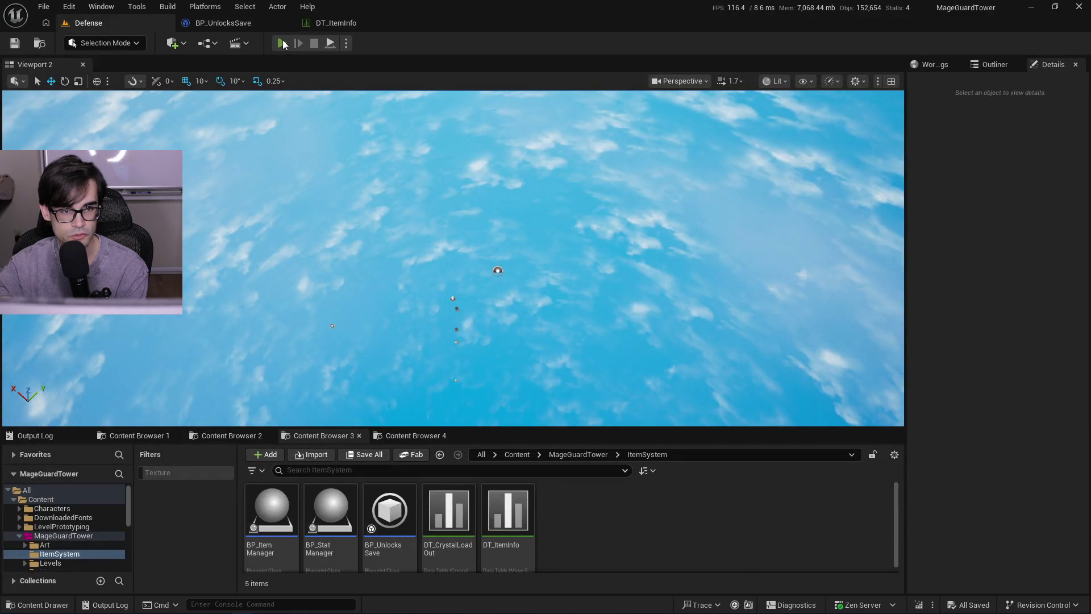
# - Start another Defense level play-test, which crashes, and switch windows with Alt+Tab
pyautogui.click(283, 44)
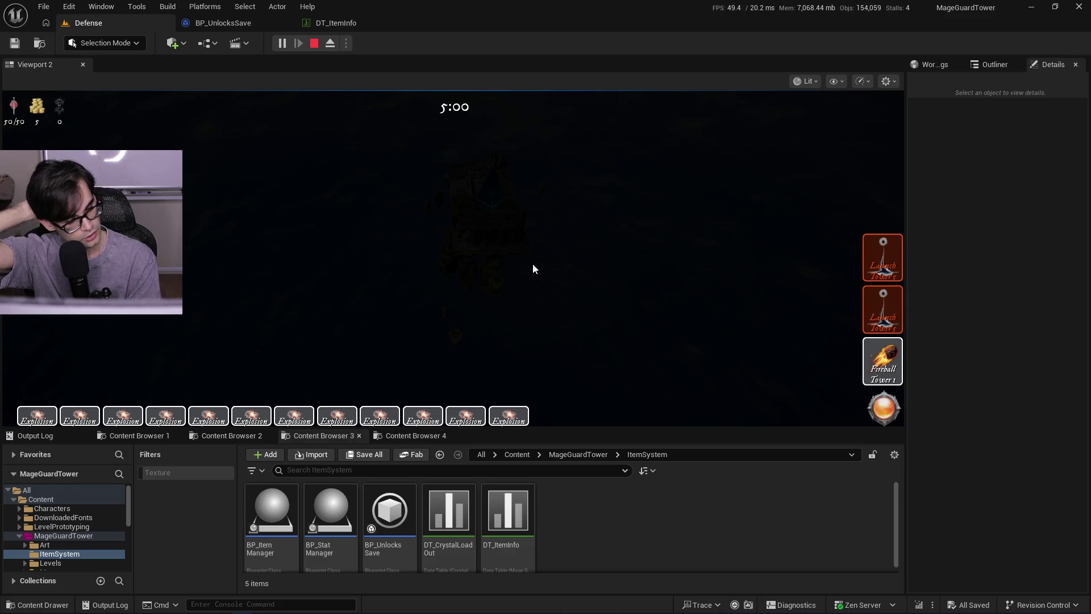
pyautogui.hotkey('alt', 'Tab')
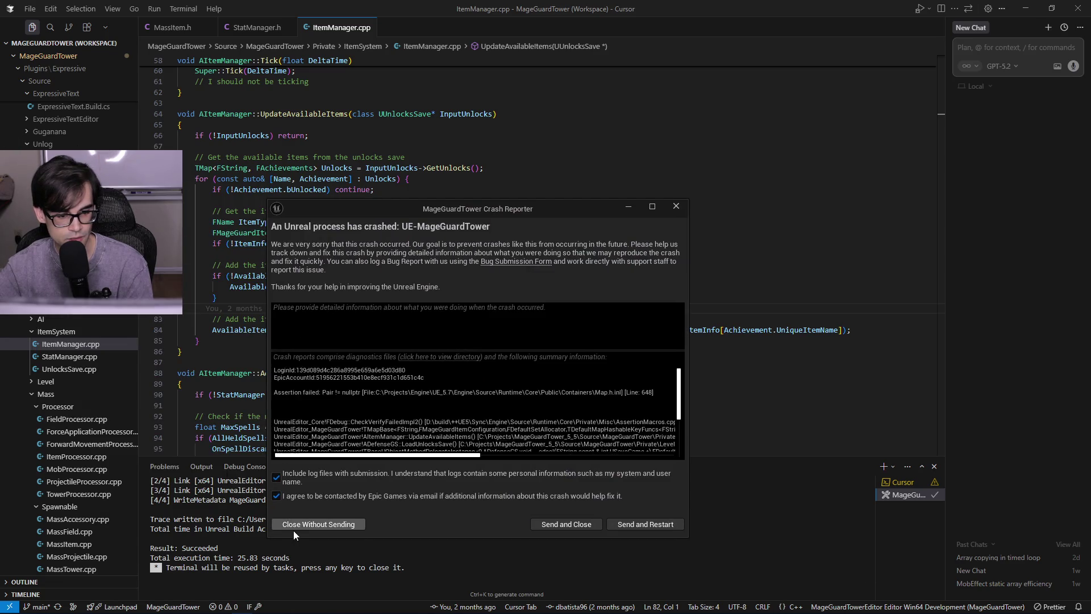
# - Close the crash report without sending, then bring up the MageGuard and MageGuardTower_5_5 folder windows
pyautogui.click(294, 527)
pyautogui.moveTo(73, 605)
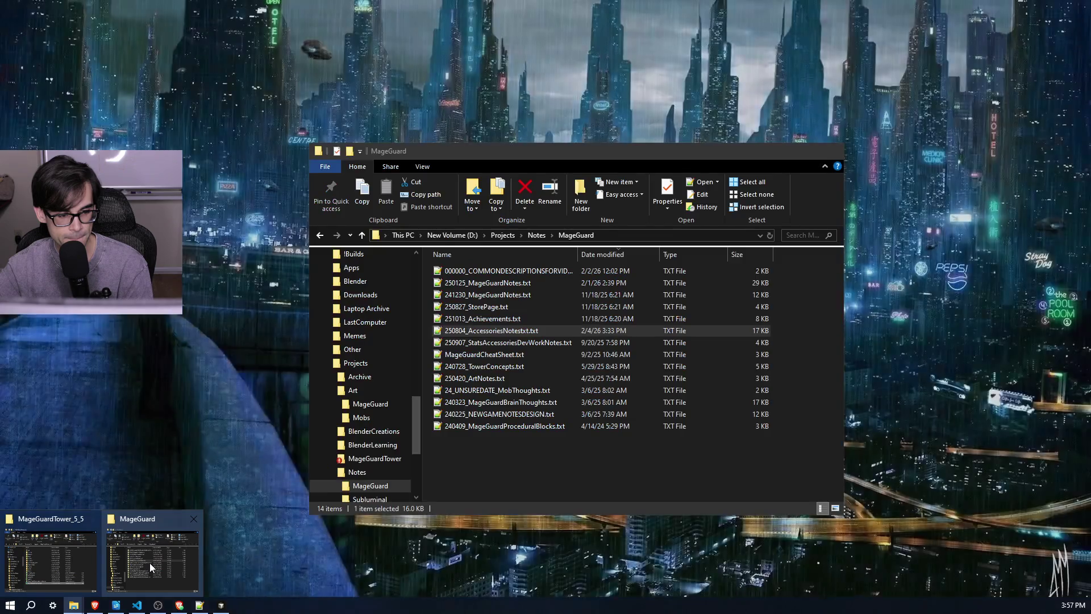
pyautogui.click(149, 563)
pyautogui.click(51, 560)
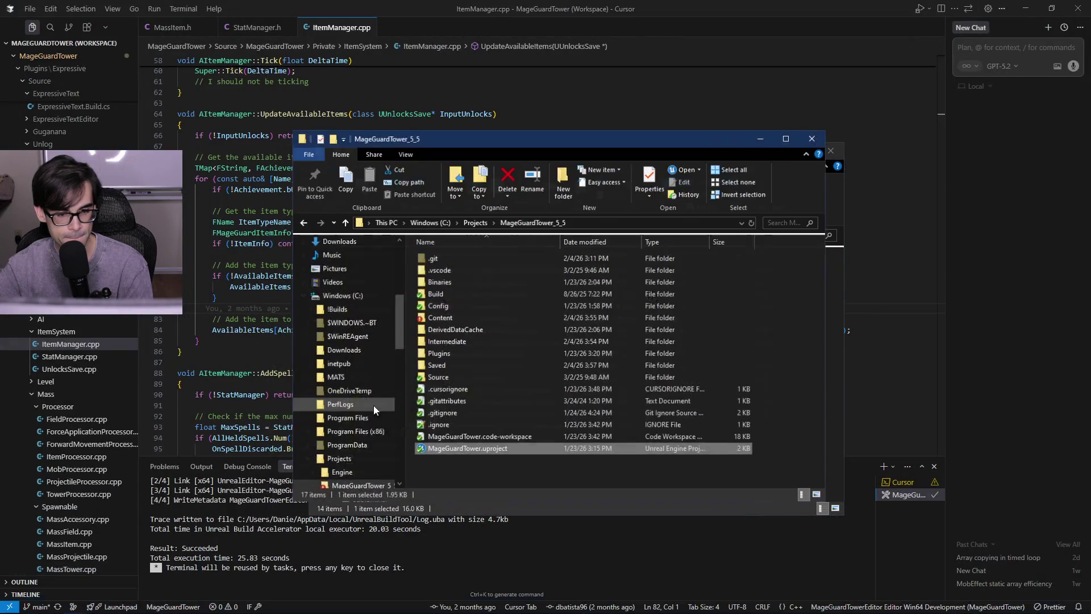
pyautogui.click(775, 136)
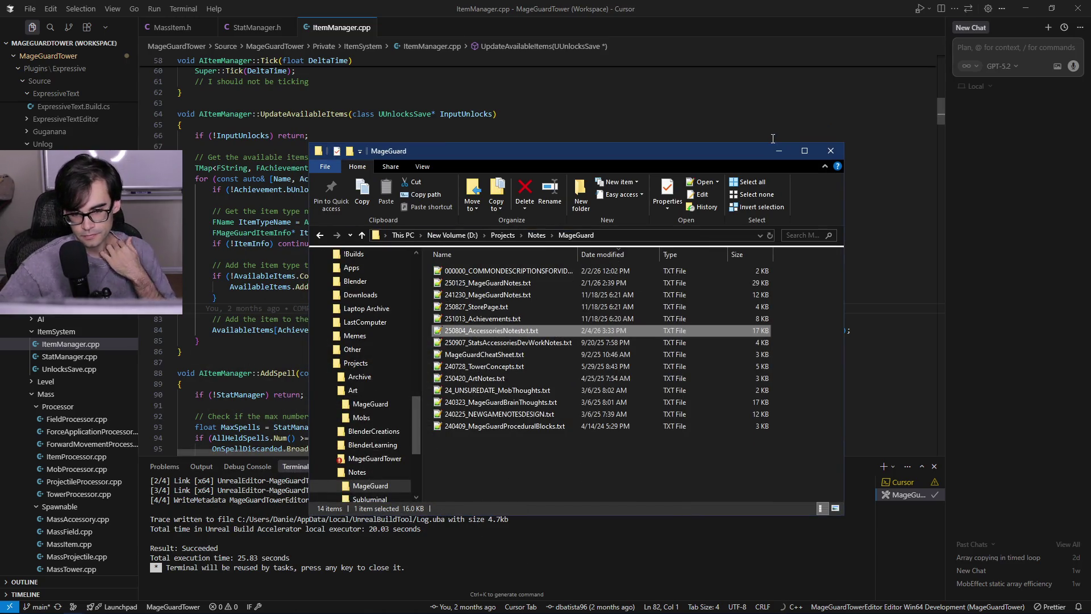
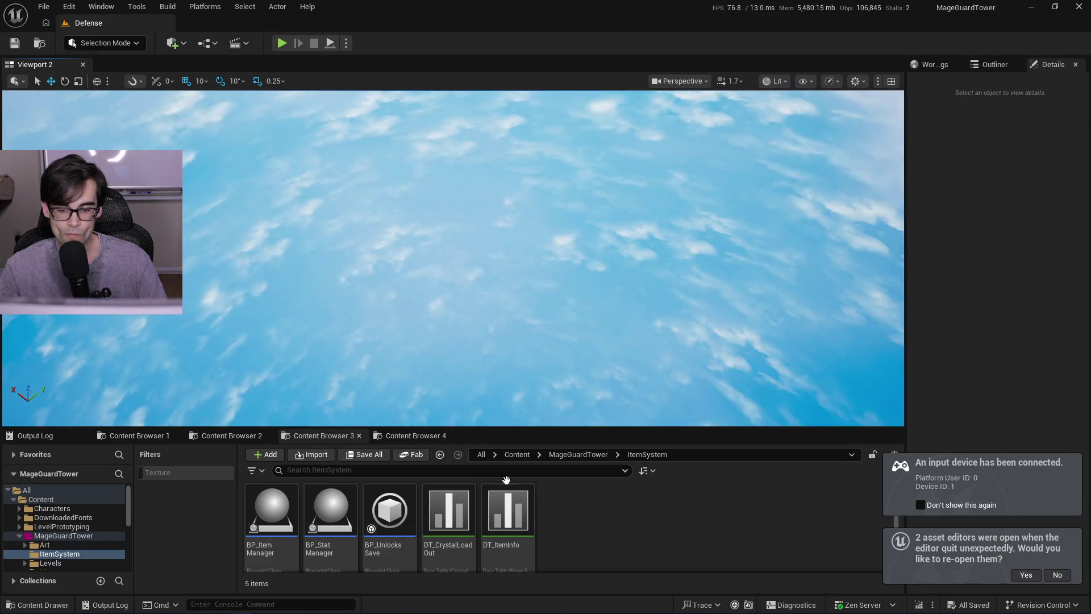
# - Restore the pre-crash editors, view DT_ItemInfo's Accessory row, then show BP_UnlocksSave's class defaults
pyautogui.click(1026, 575)
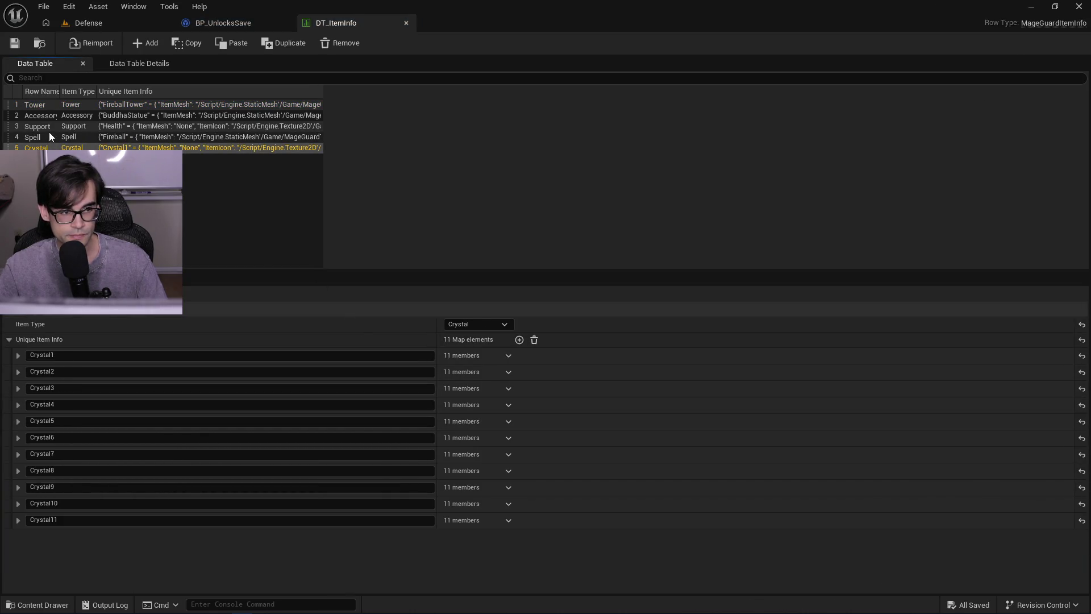
pyautogui.click(53, 115)
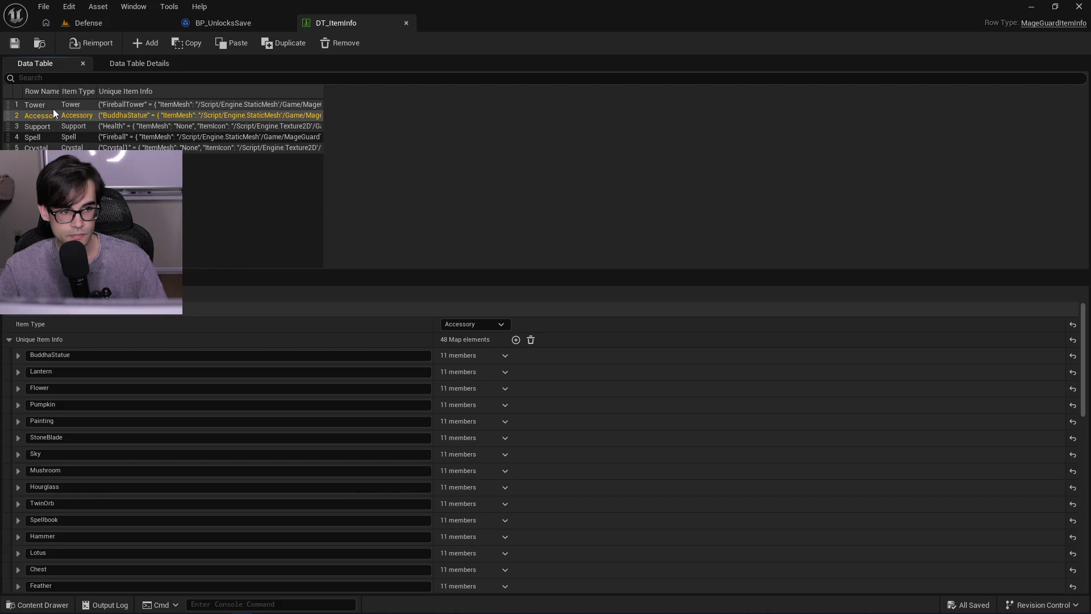
pyautogui.click(253, 22)
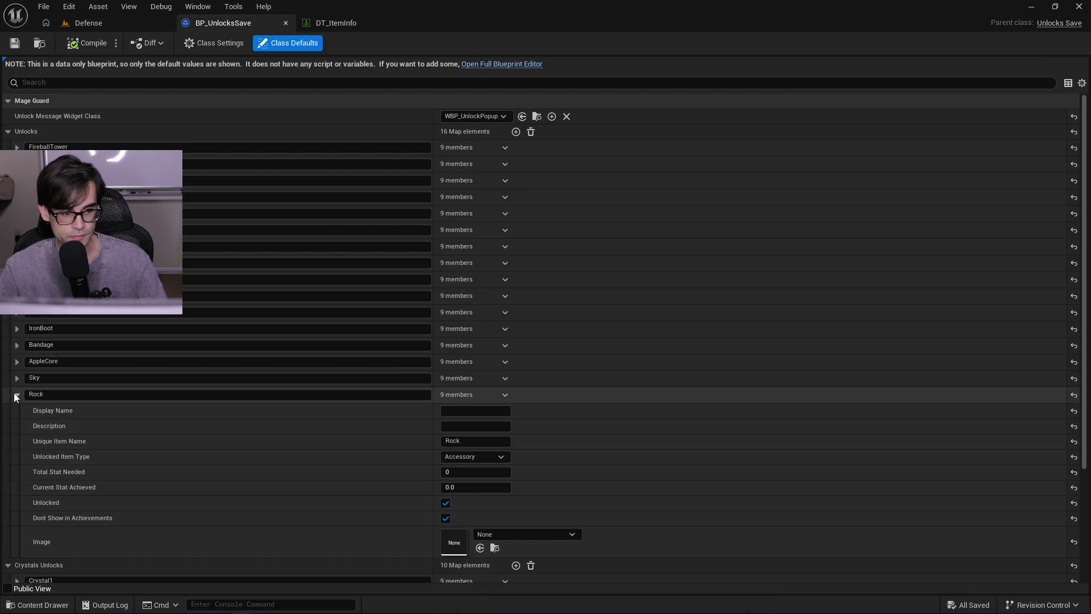
# - Clear the Unlocked flag for the Rock and Sky accessories in Class Defaults
pyautogui.click(446, 503)
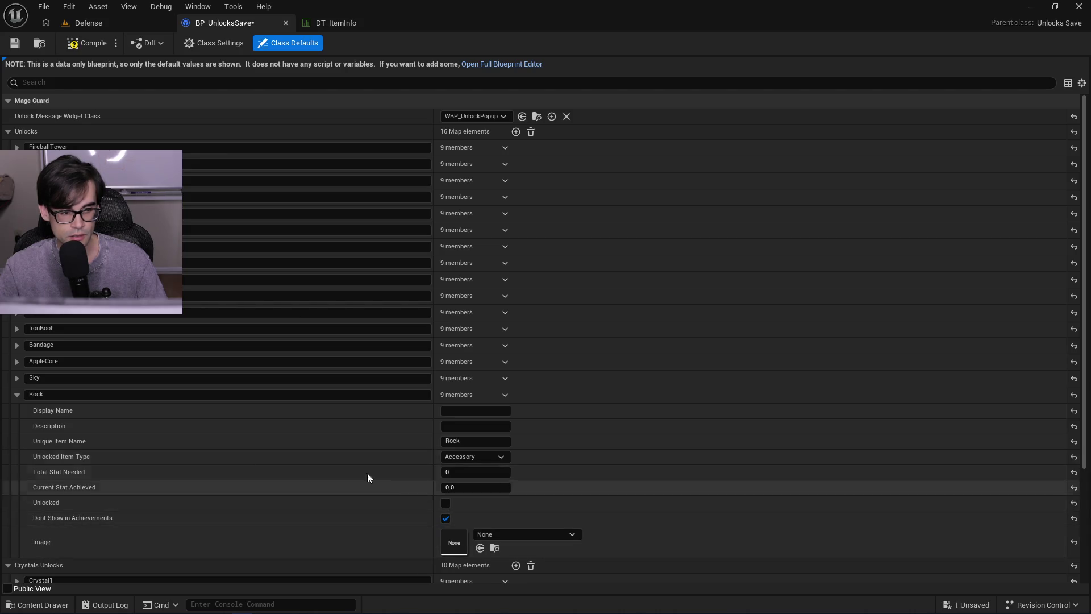
pyautogui.click(14, 379)
pyautogui.click(446, 486)
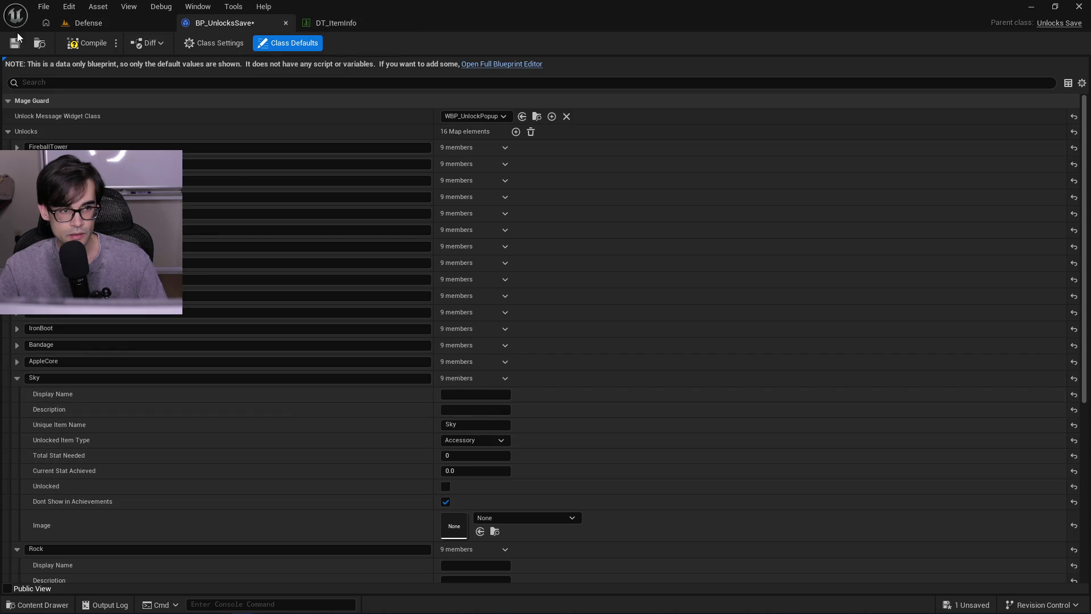
# - Compile BP_UnlocksSave, check the Bandage entry, and return to the Defense level
pyautogui.click(97, 44)
pyautogui.click(17, 346)
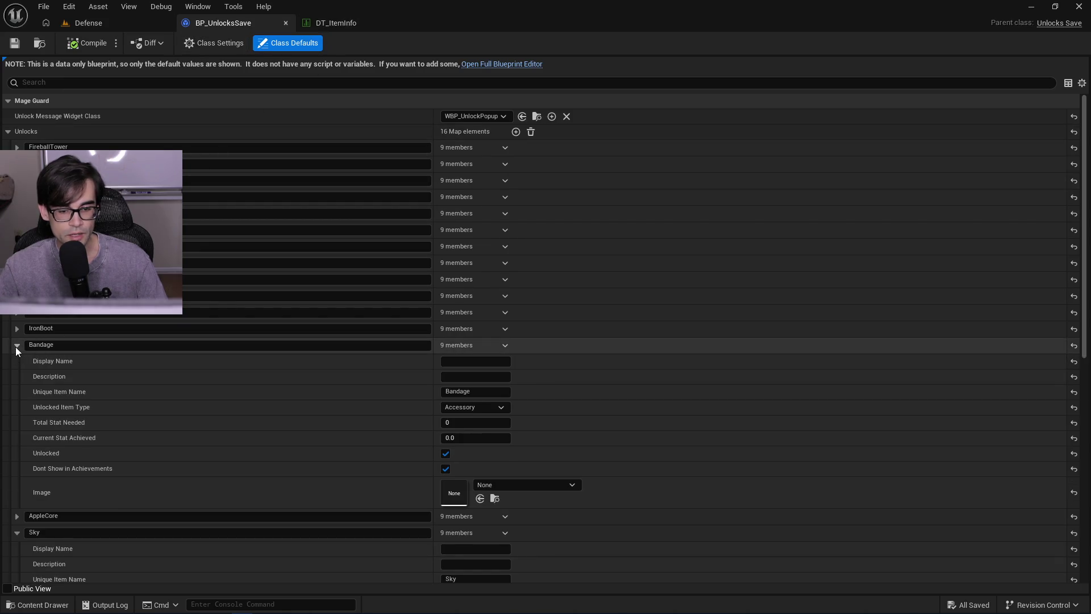
pyautogui.click(16, 346)
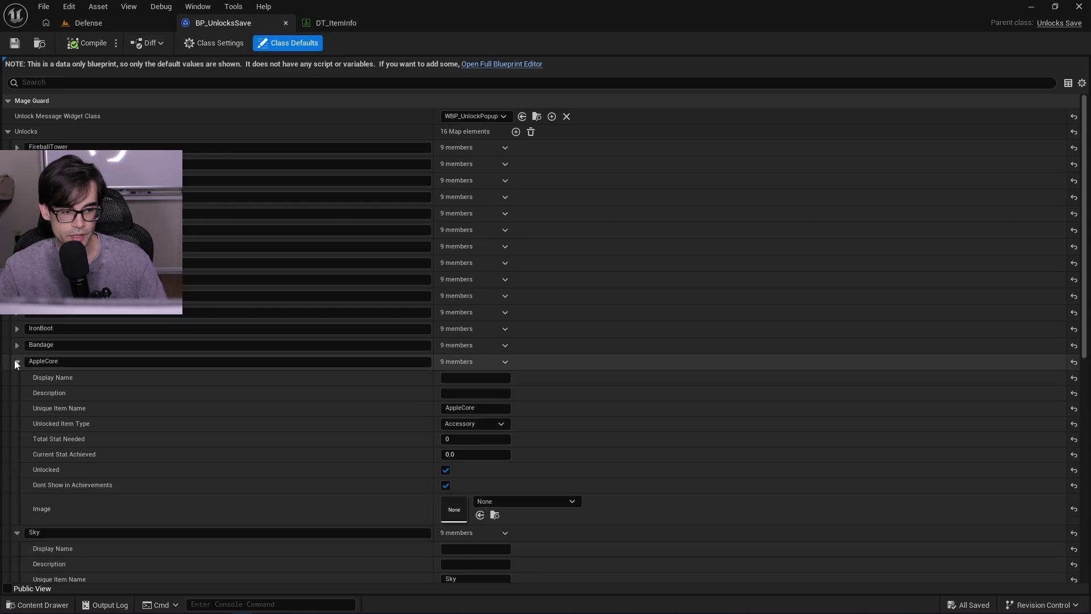
pyautogui.click(84, 23)
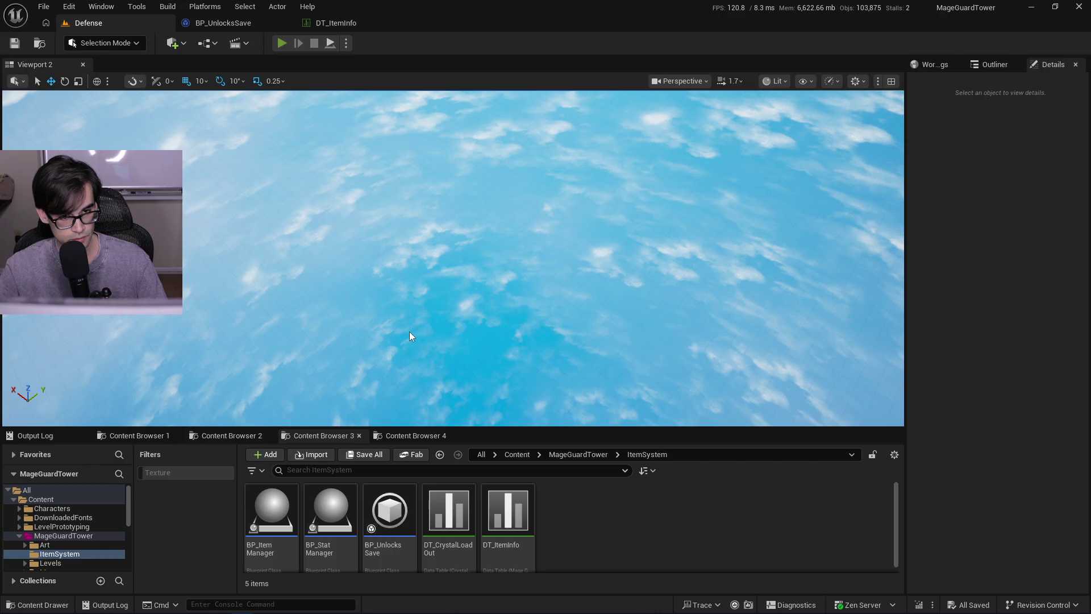
# - Play-test the level, expand Sky in DT_ItemInfo's Accessory map, then go back to BP_UnlocksSave
pyautogui.hotkey('alt', 'p')
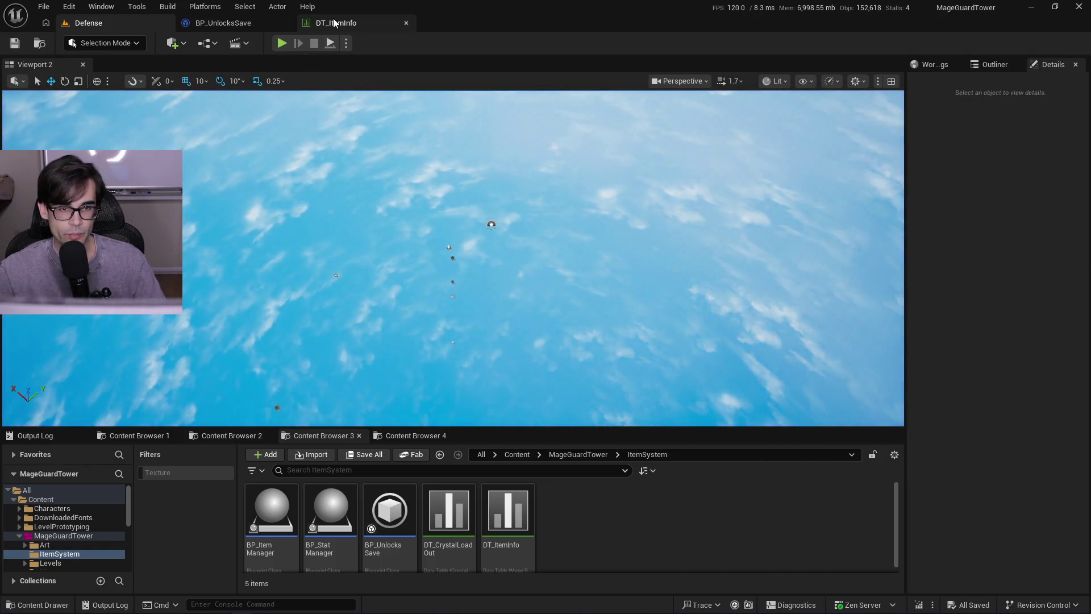
pyautogui.click(336, 24)
pyautogui.scroll(-10, 127, 417)
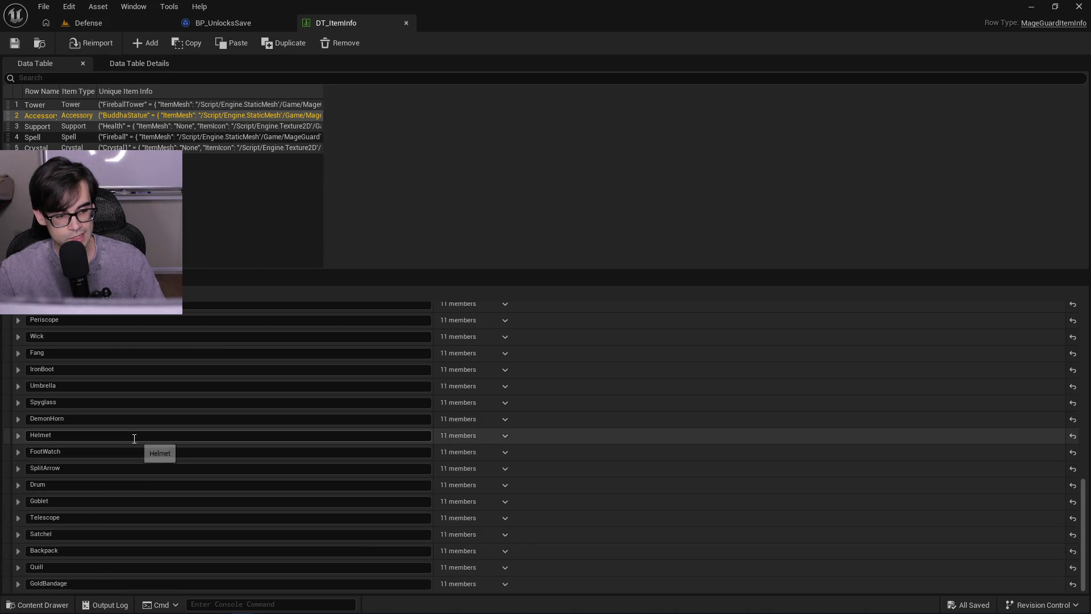
pyautogui.scroll(2, 135, 438)
pyautogui.scroll(8, 135, 438)
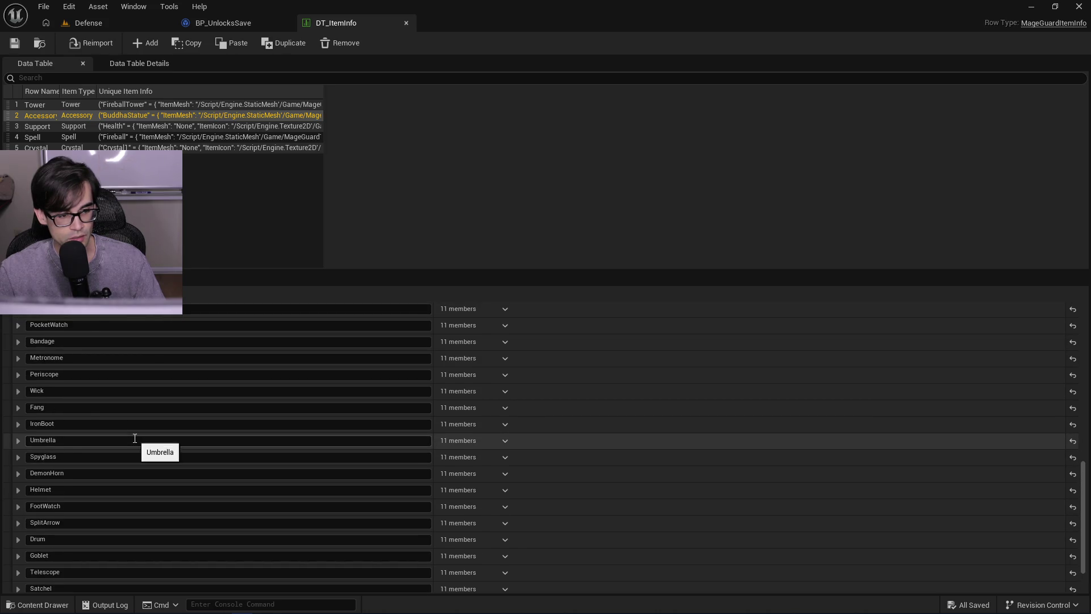
pyautogui.scroll(2, 134, 437)
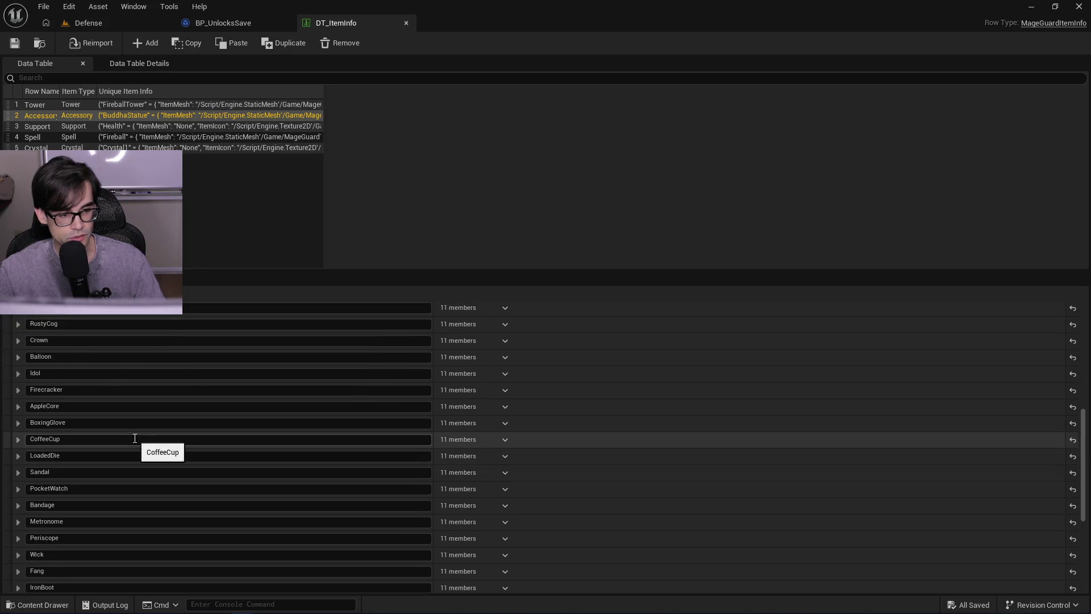
pyautogui.scroll(11, 116, 422)
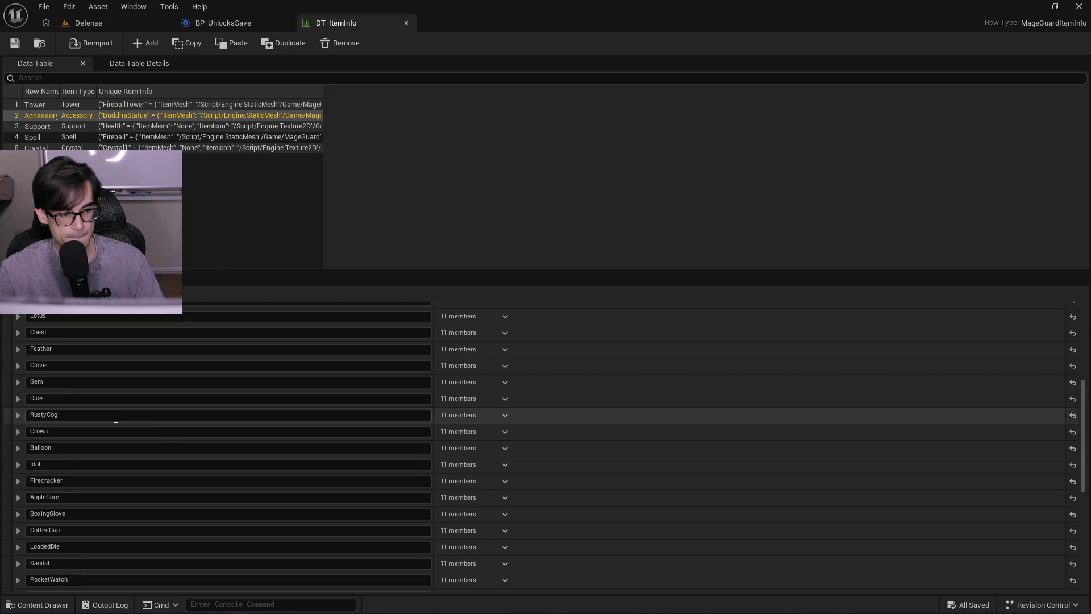
pyautogui.scroll(1, 115, 423)
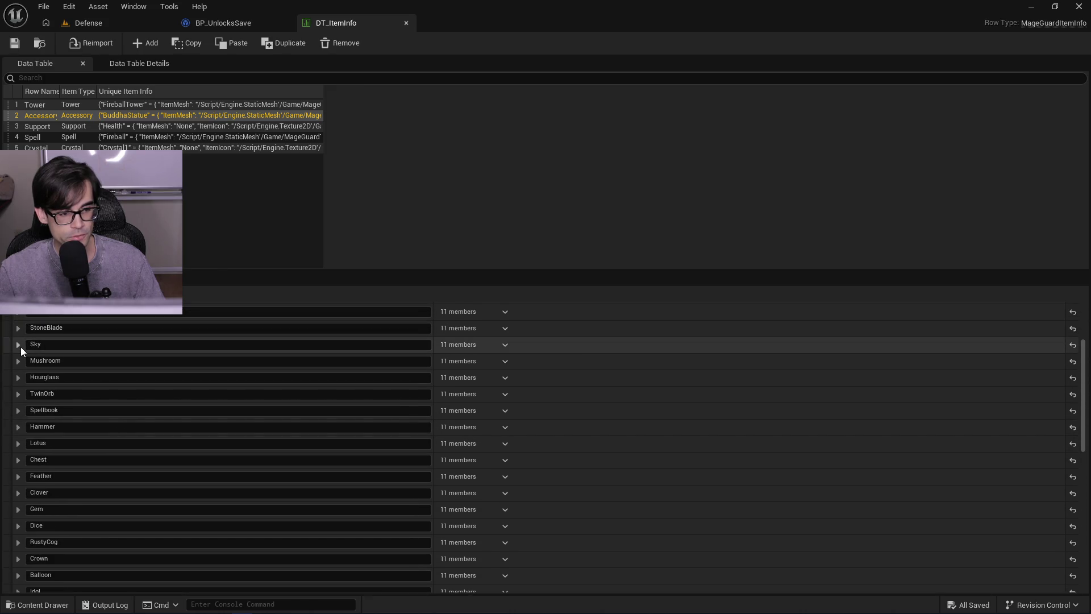
pyautogui.click(20, 346)
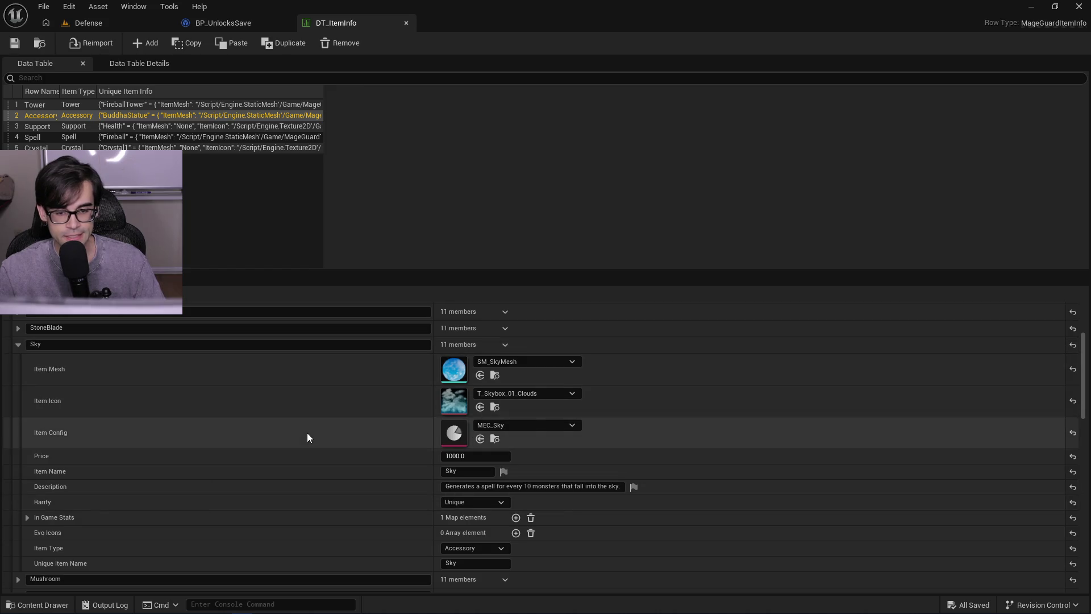
pyautogui.click(243, 25)
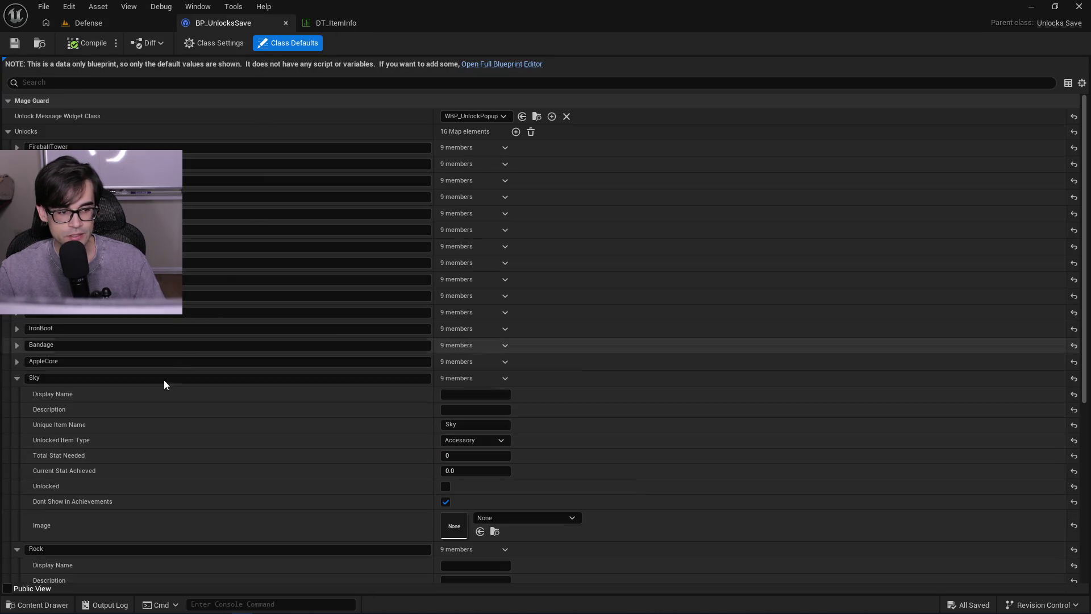
# - Tick Sky's Unlocked box, run a quick play-test from Defense, then collapse Sky in DT_ItemInfo
pyautogui.click(446, 485)
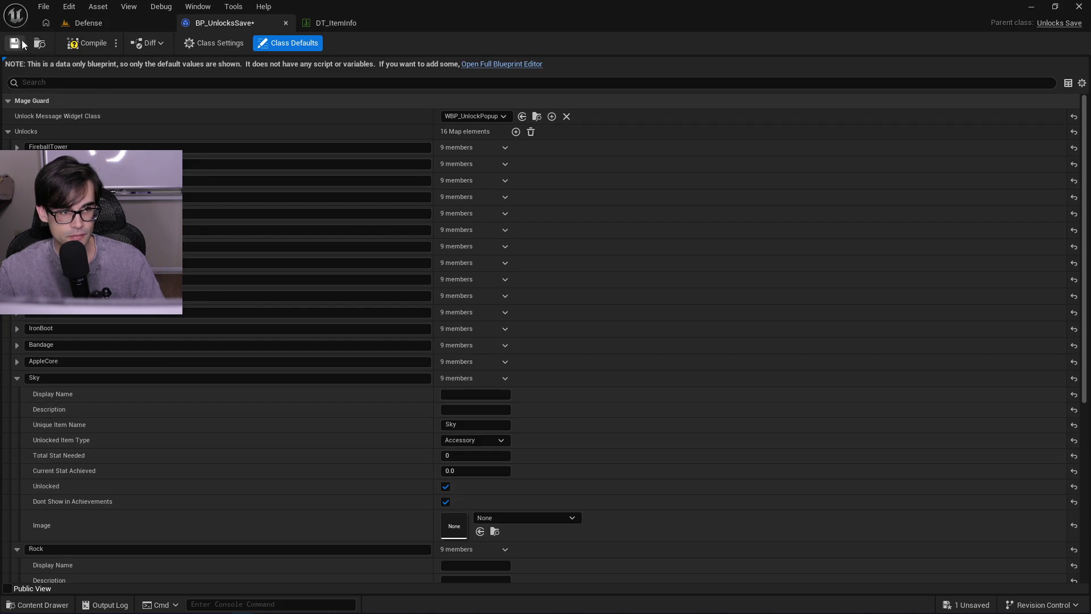
pyautogui.click(114, 21)
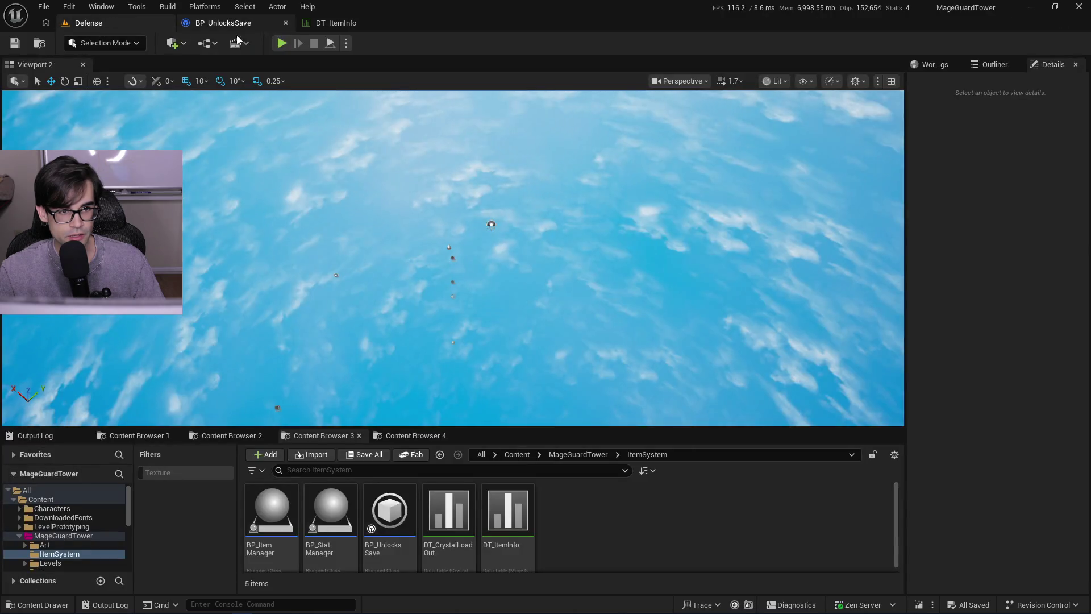
pyautogui.click(280, 43)
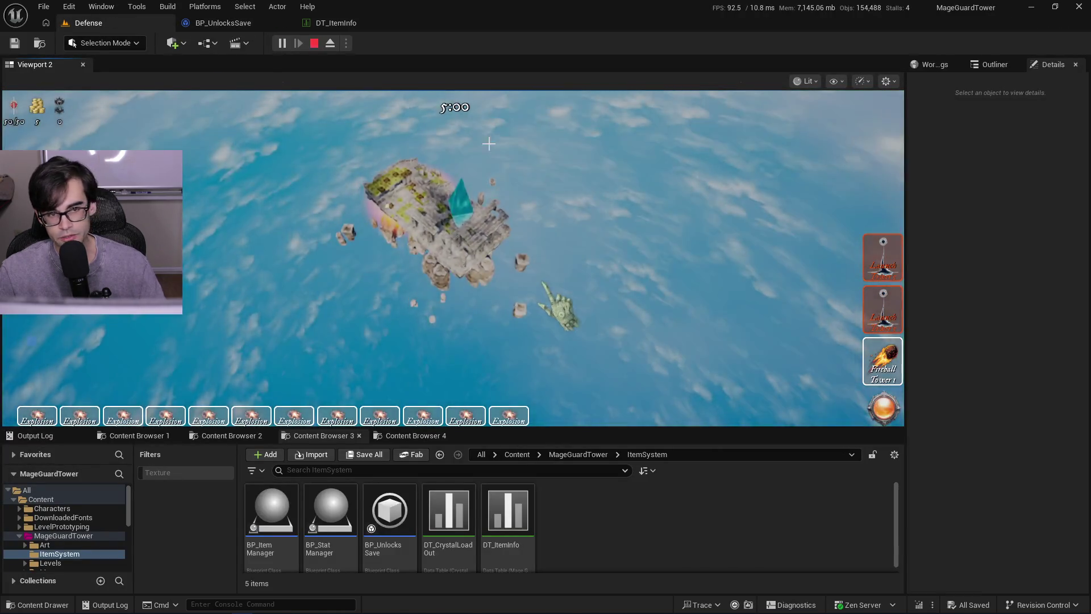
pyautogui.press('Escape')
pyautogui.click(328, 22)
pyautogui.click(16, 342)
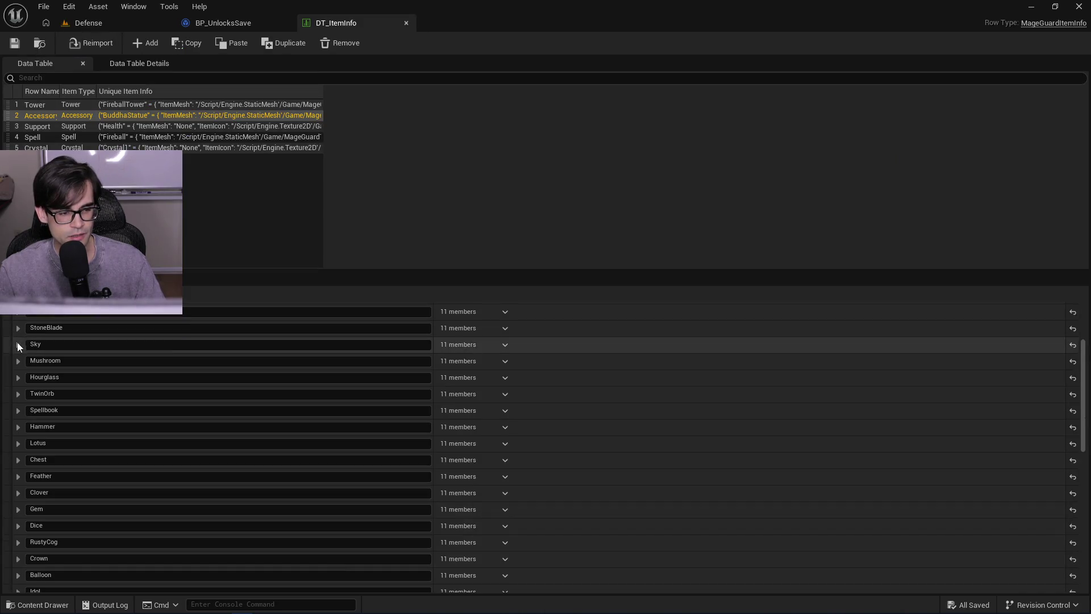
# - Collapse the Sky entry in BP_UnlocksSave and switch back to DT_ItemInfo
pyautogui.scroll(3, 34, 357)
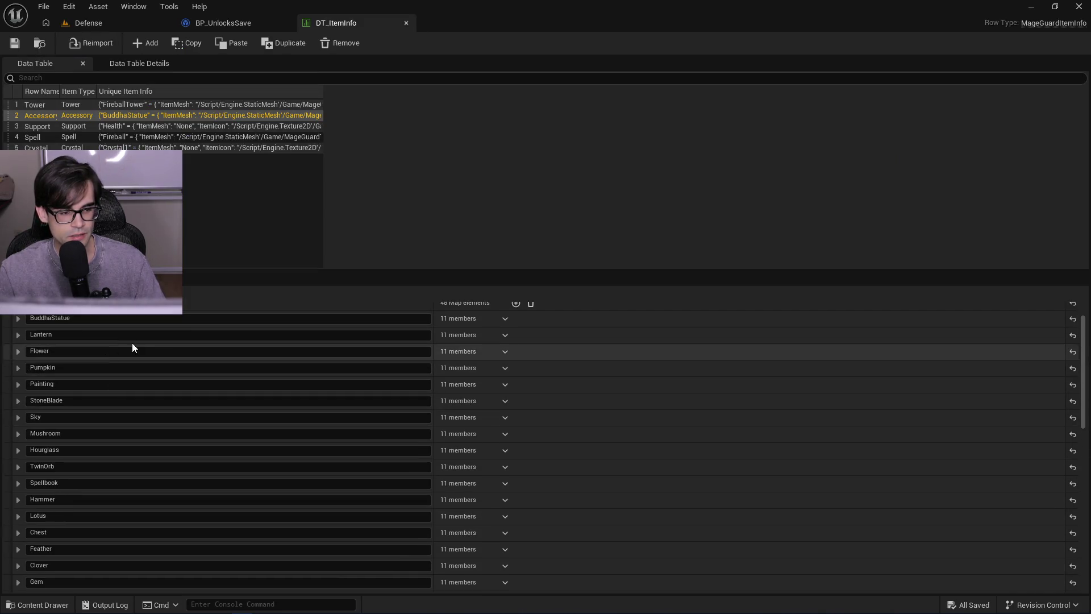
pyautogui.click(199, 23)
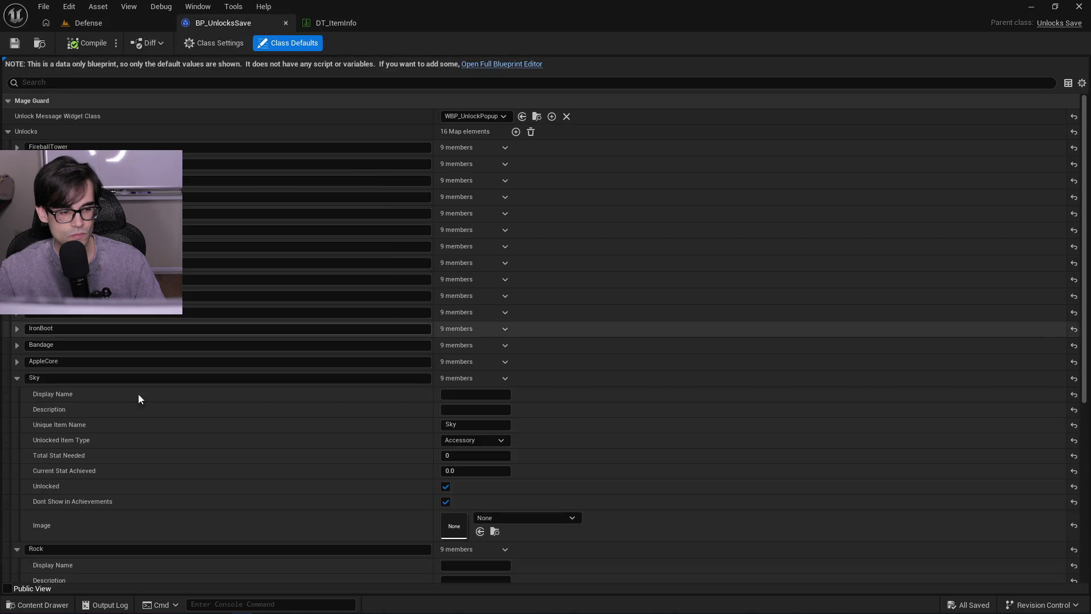
pyautogui.click(17, 378)
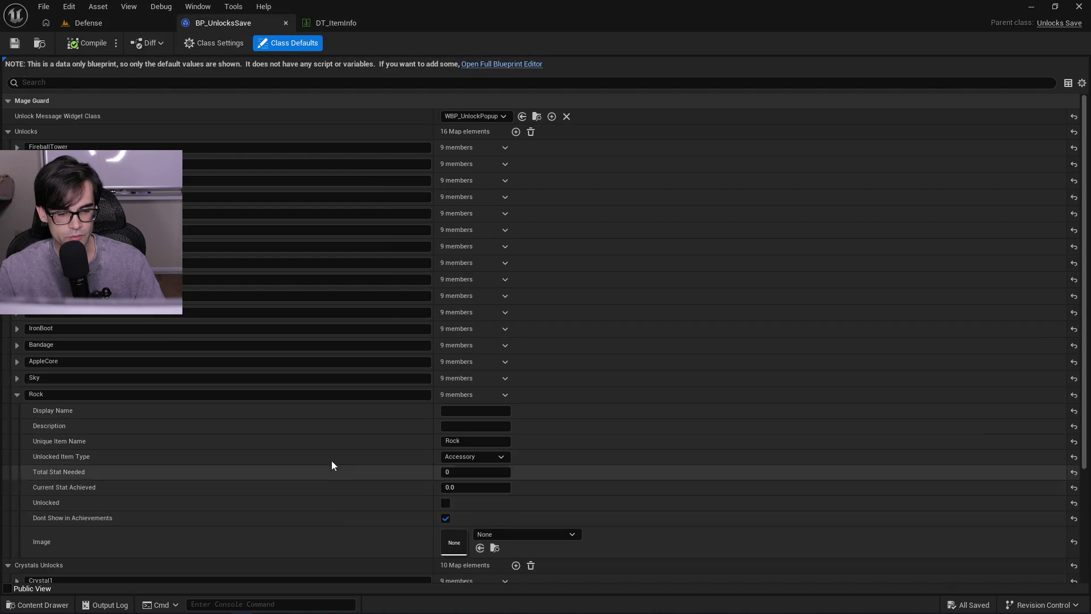
pyautogui.click(347, 28)
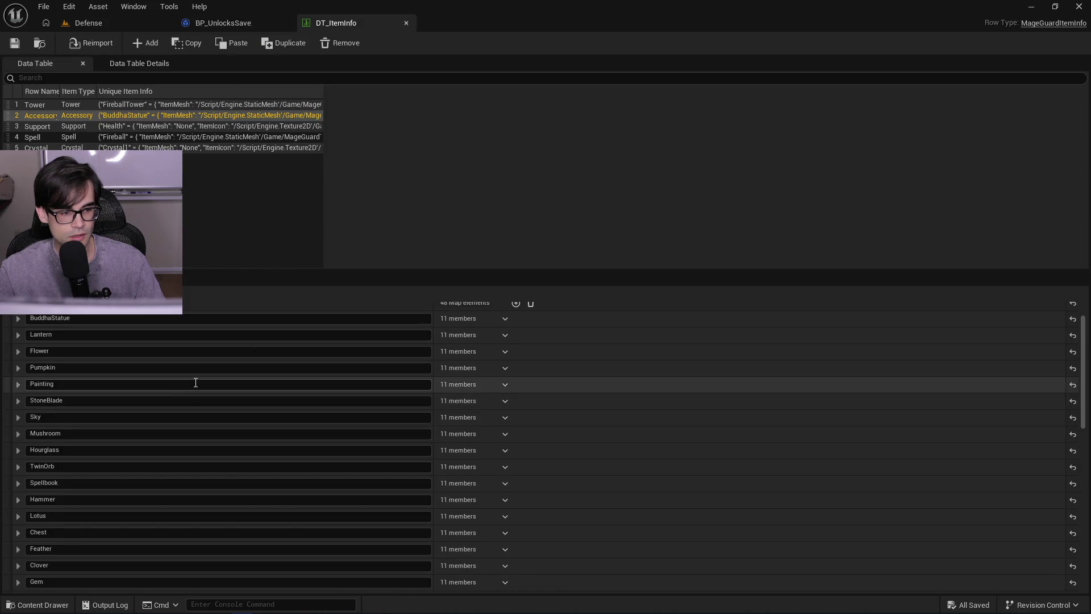
# - Scroll the Unique Item Info entries down to GoldBandage, then return to the Defense level
pyautogui.scroll(-5, 188, 531)
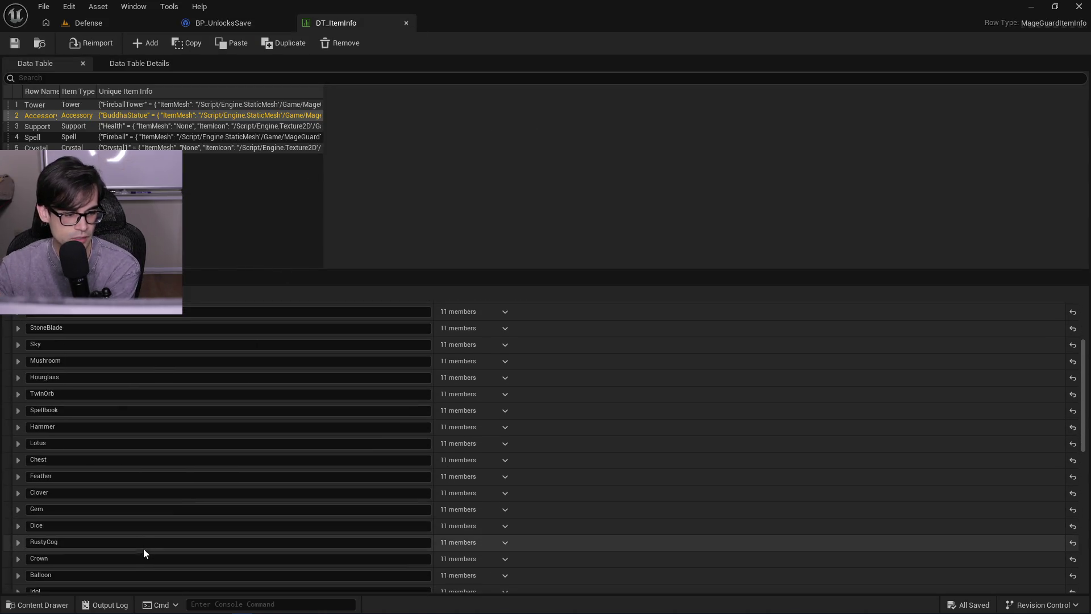
pyautogui.scroll(-6, 141, 537)
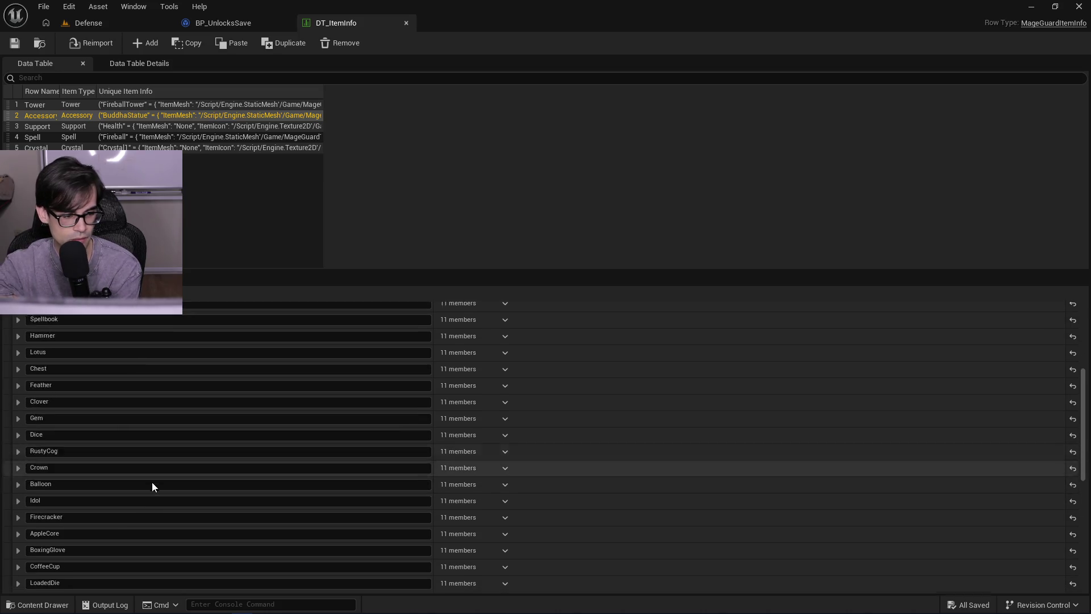
pyautogui.scroll(-12, 149, 478)
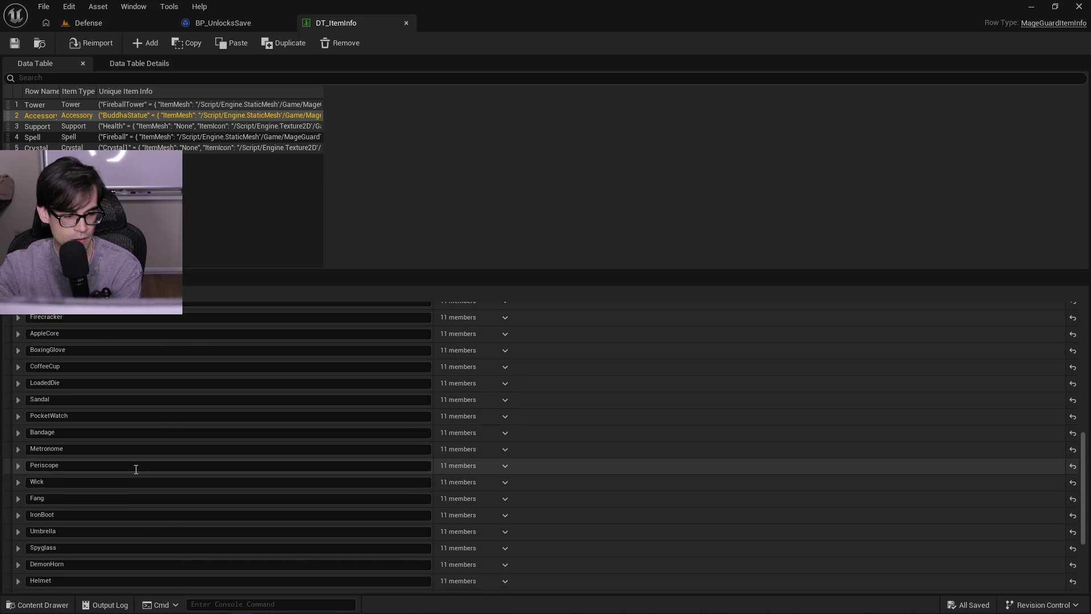
pyautogui.scroll(-6, 131, 463)
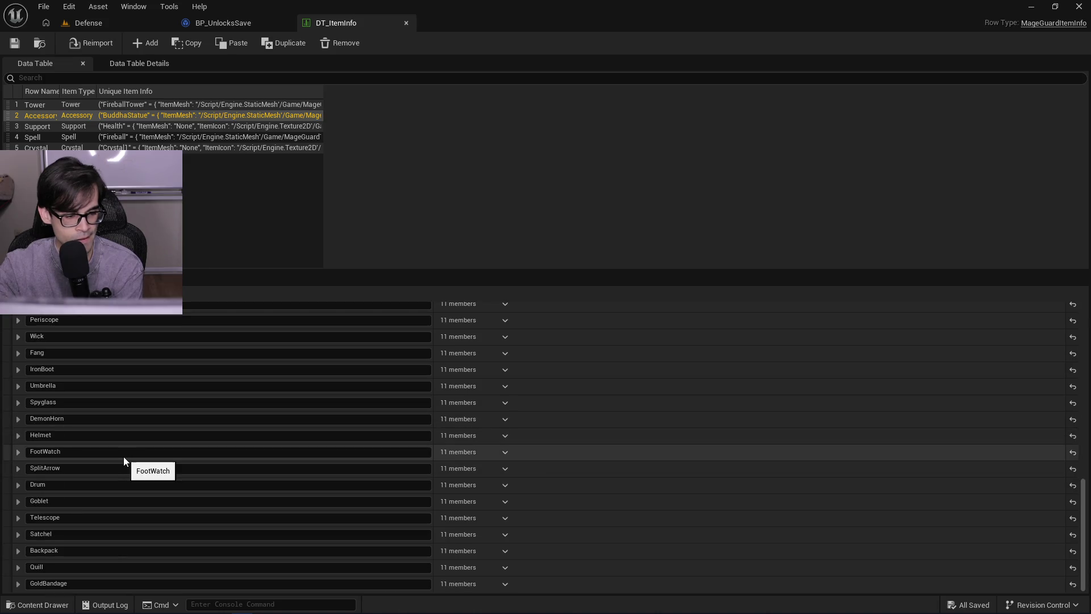
pyautogui.scroll(11, 149, 475)
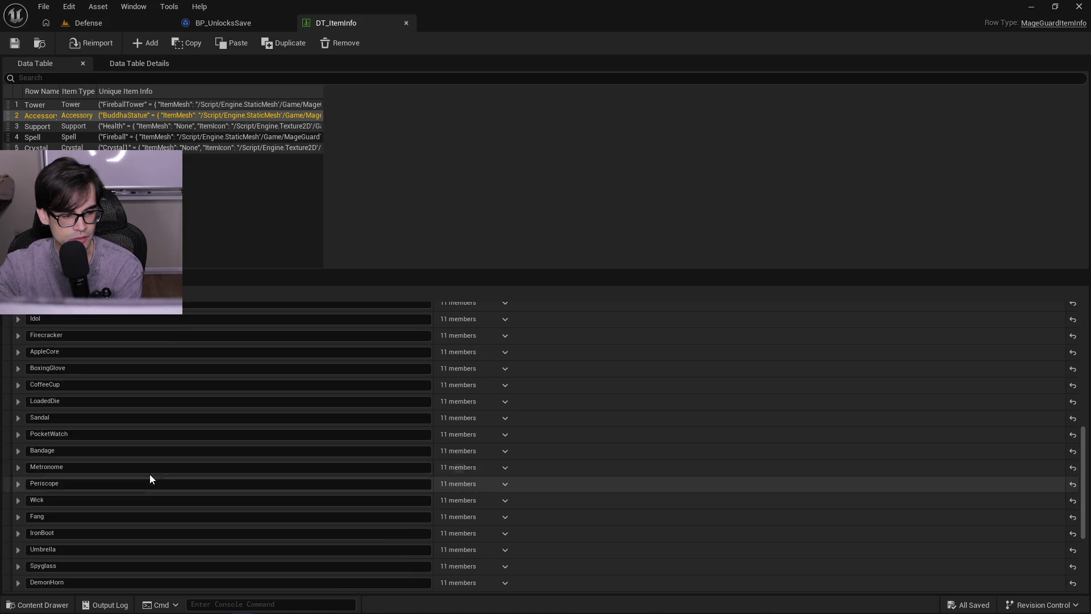
pyautogui.scroll(10, 150, 474)
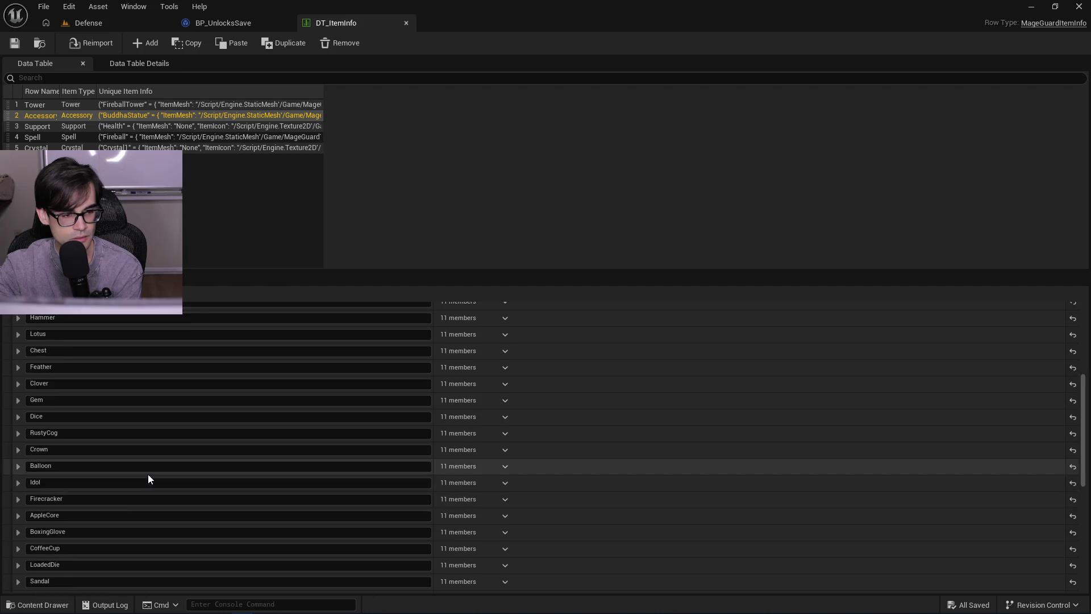
pyautogui.scroll(9, 149, 474)
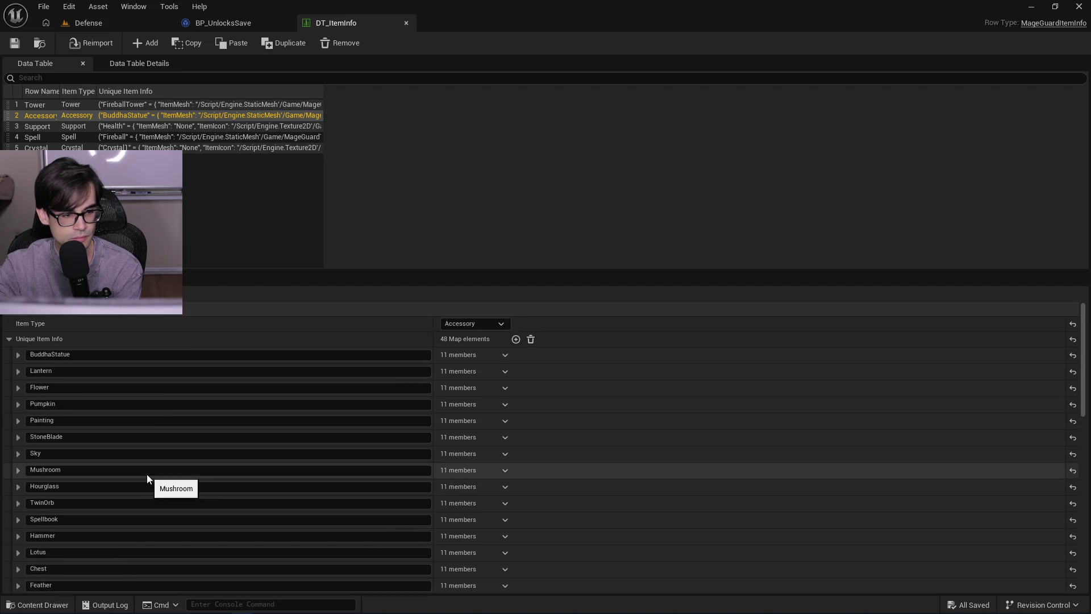
pyautogui.scroll(-11, 143, 475)
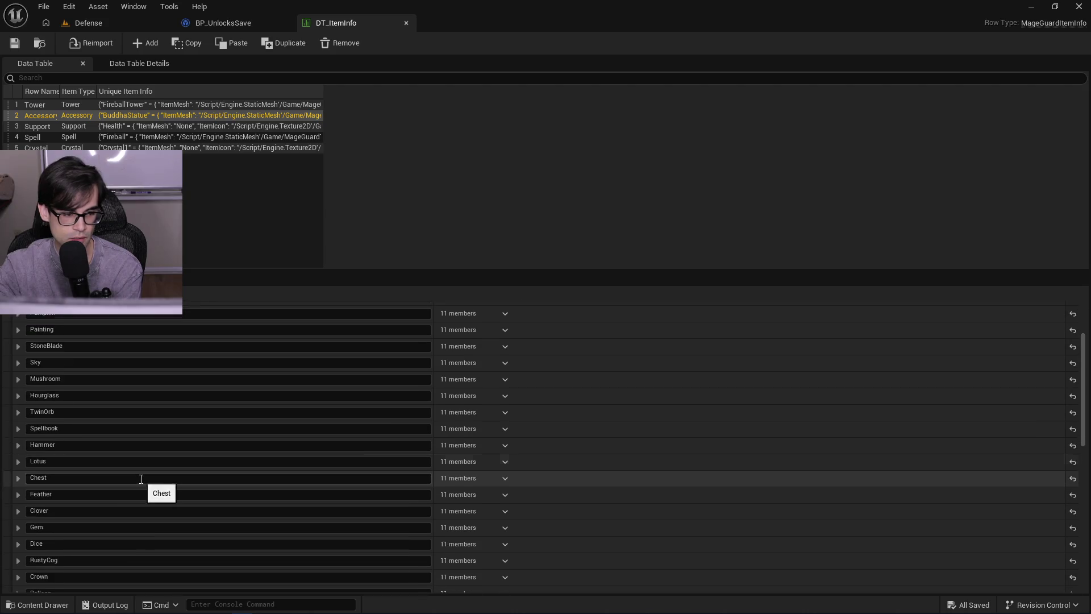
pyautogui.scroll(-14, 138, 476)
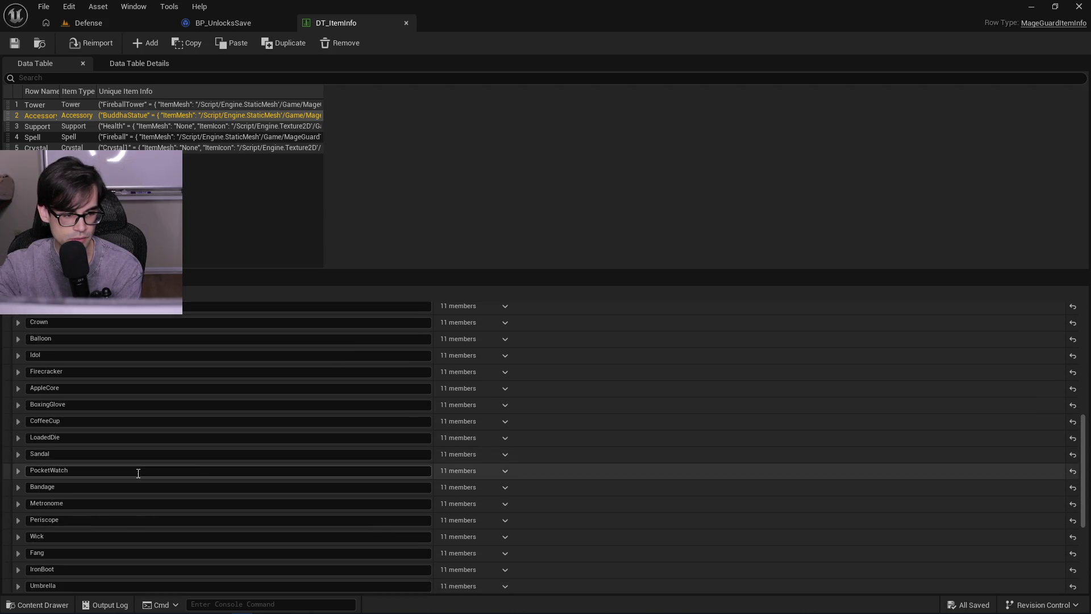
pyautogui.scroll(-5, 136, 476)
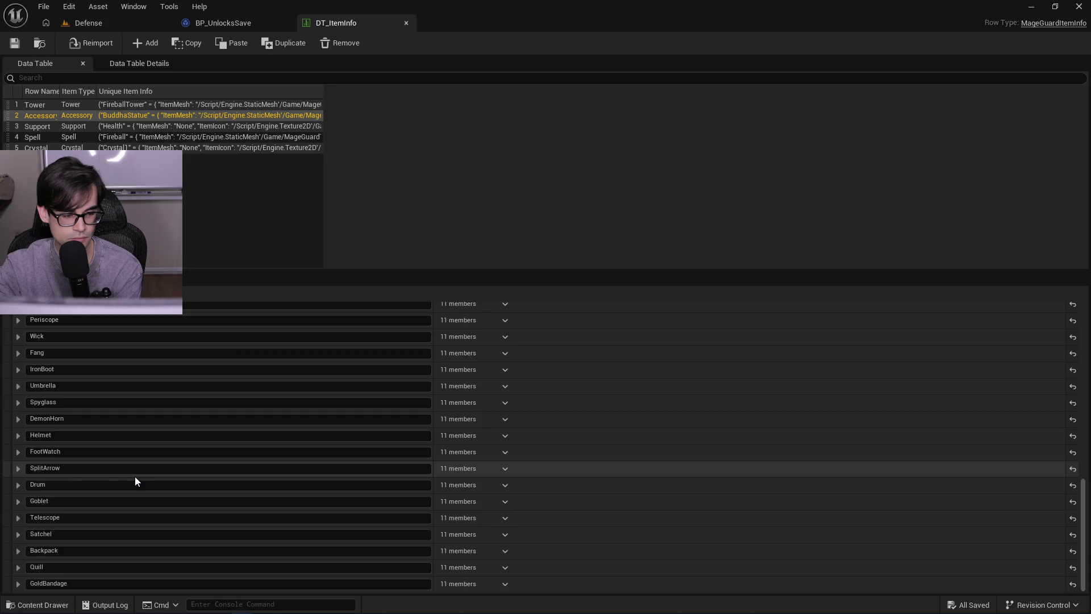
pyautogui.click(72, 24)
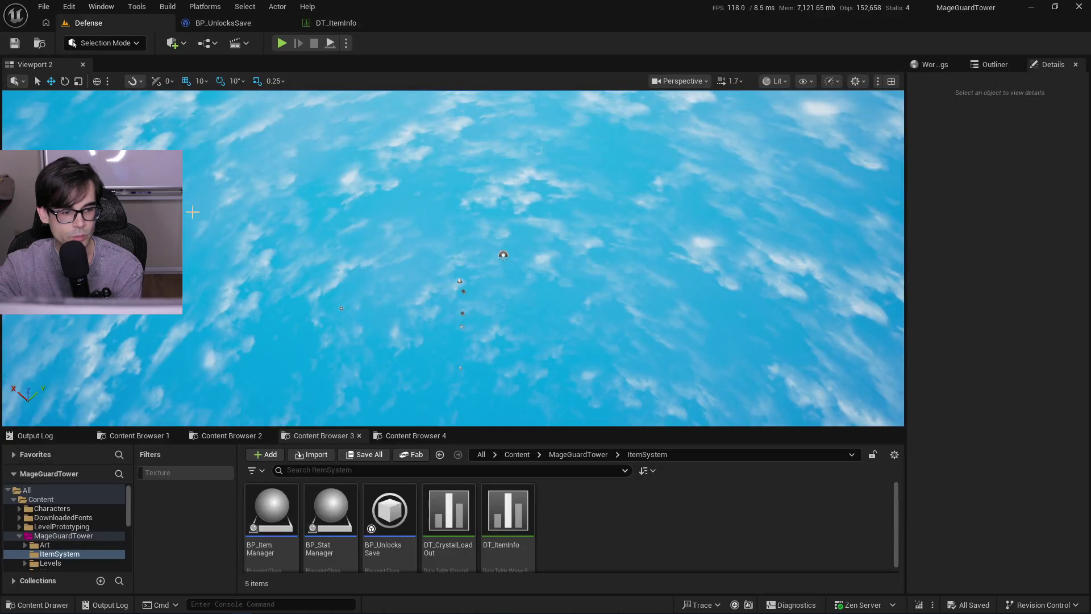
# - Browse Content Browser 2 to MageGuardTower > Art > Accessories, enlarging the asset area
pyautogui.click(219, 436)
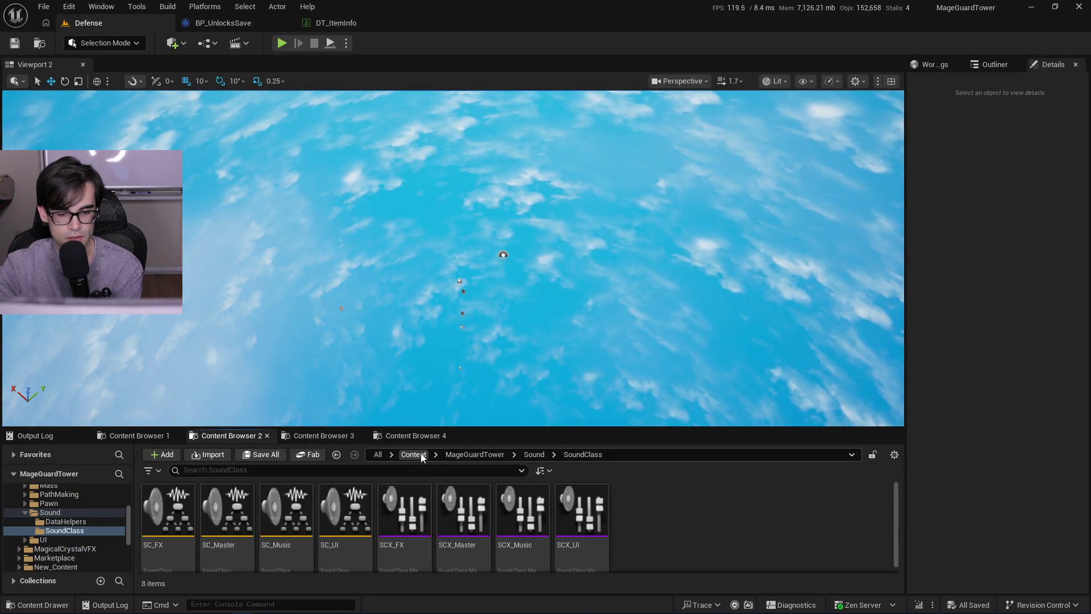
pyautogui.click(475, 454)
pyautogui.click(168, 511)
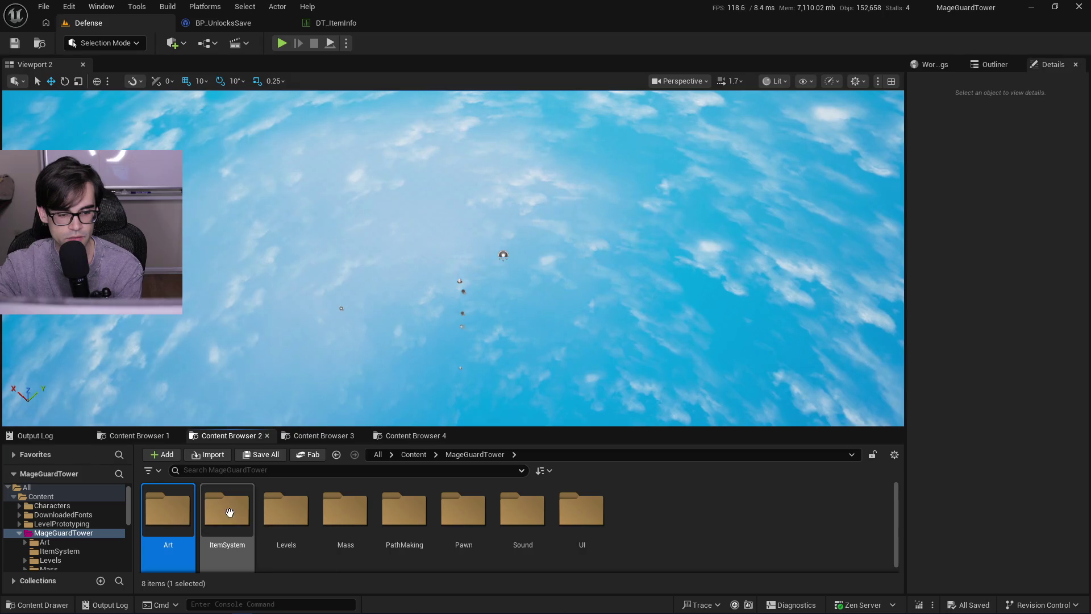
pyautogui.doubleClick(169, 511)
pyautogui.moveTo(477, 428); pyautogui.dragTo(477, 360)
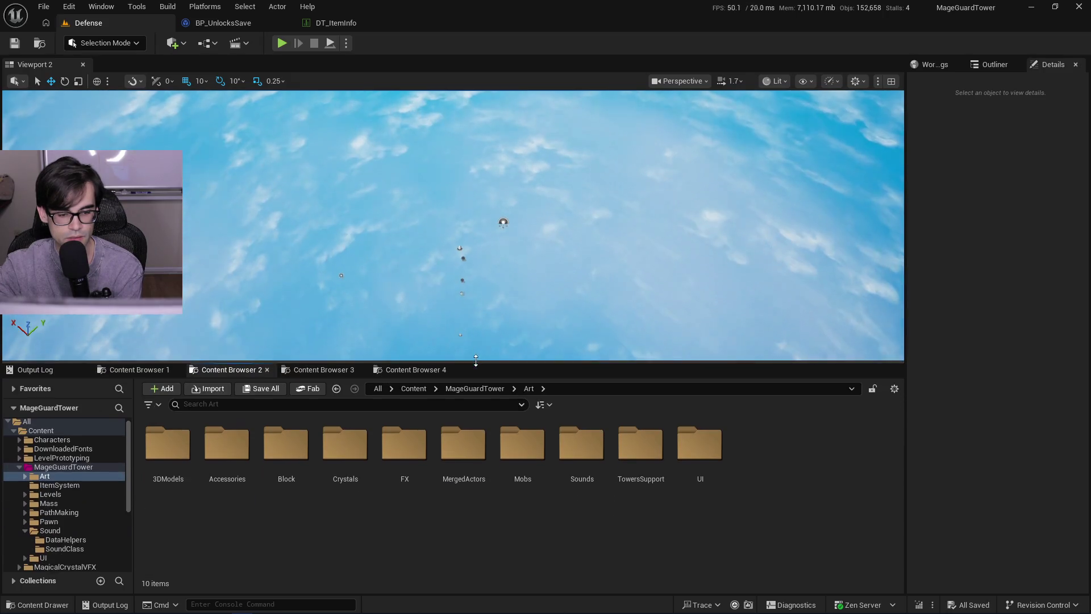
pyautogui.doubleClick(170, 467)
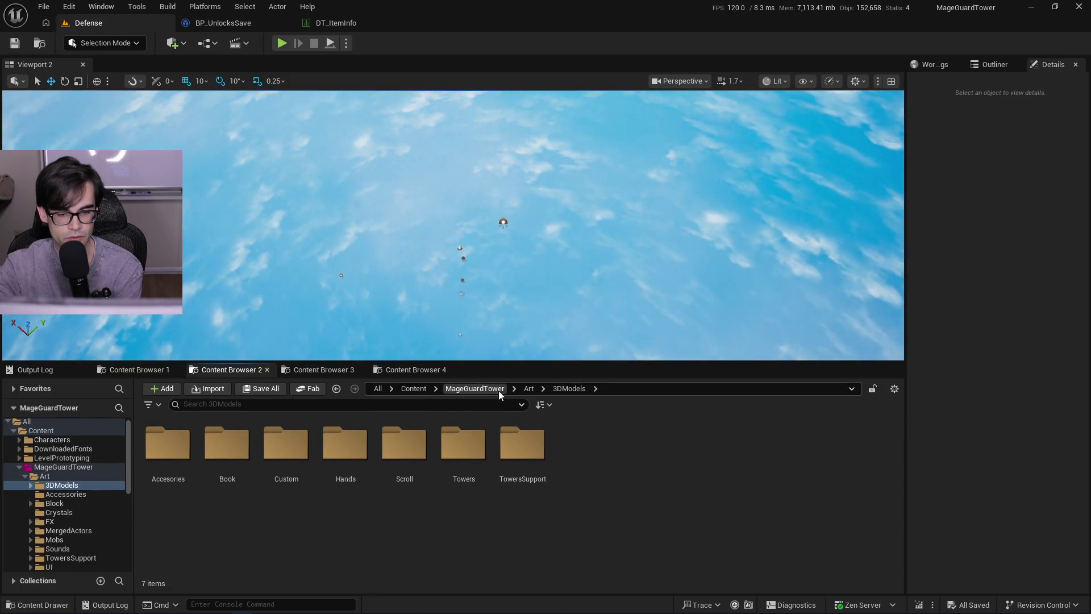
pyautogui.click(526, 388)
pyautogui.click(567, 497)
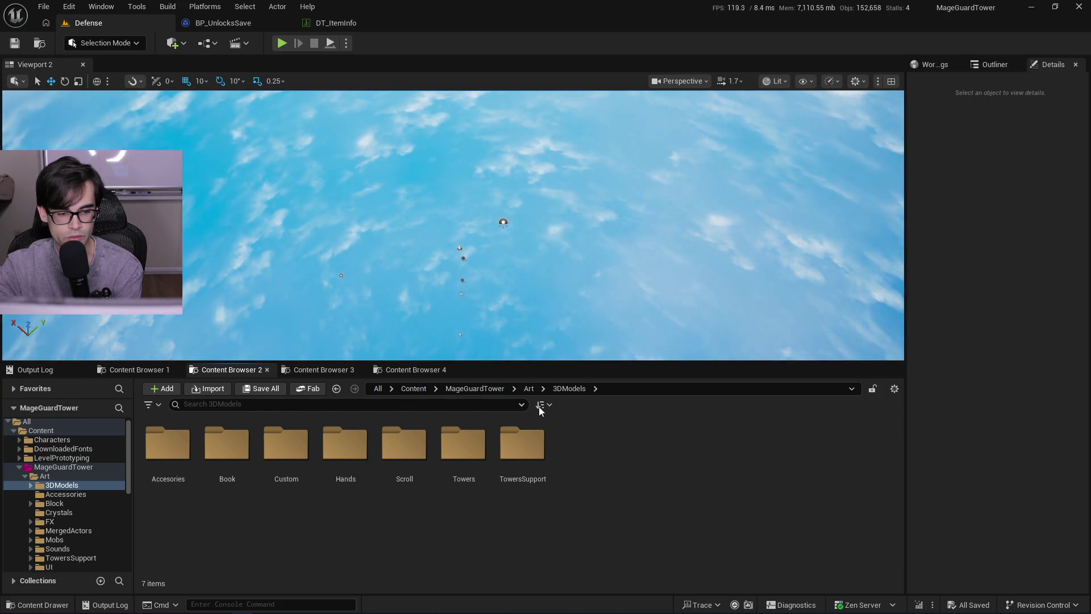
pyautogui.click(526, 389)
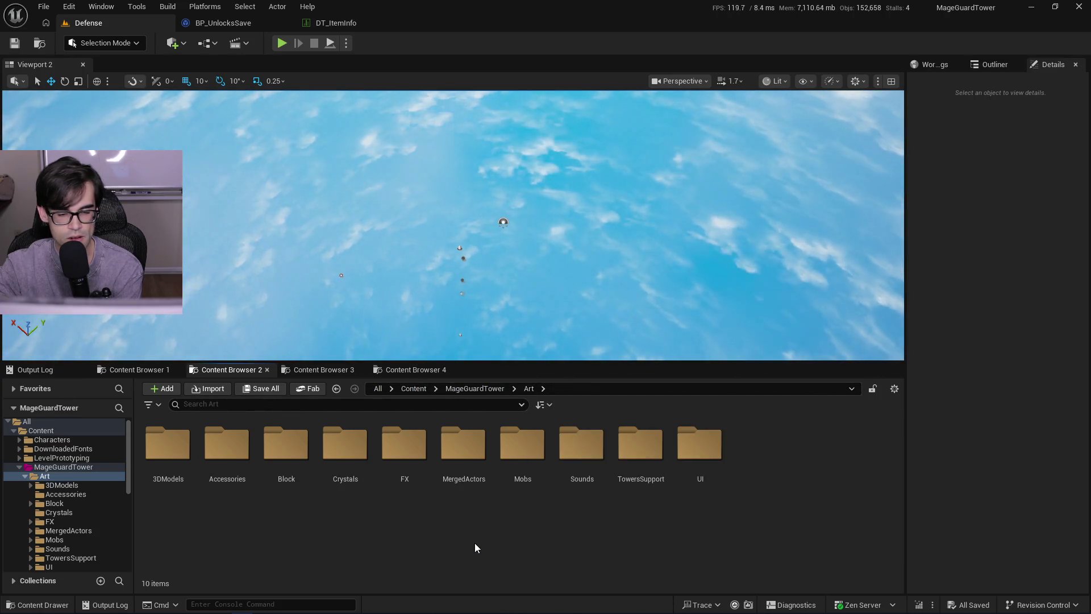
pyautogui.doubleClick(227, 446)
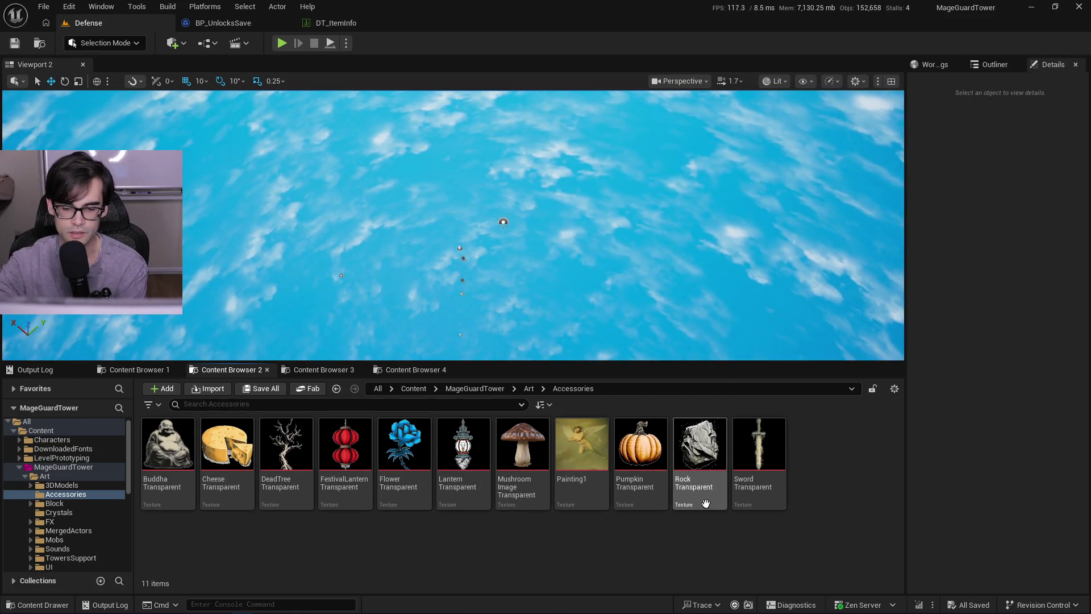
# - Check RockTransparent's Reference Viewer, close it, and return to the Defense level
pyautogui.rightClick(685, 458)
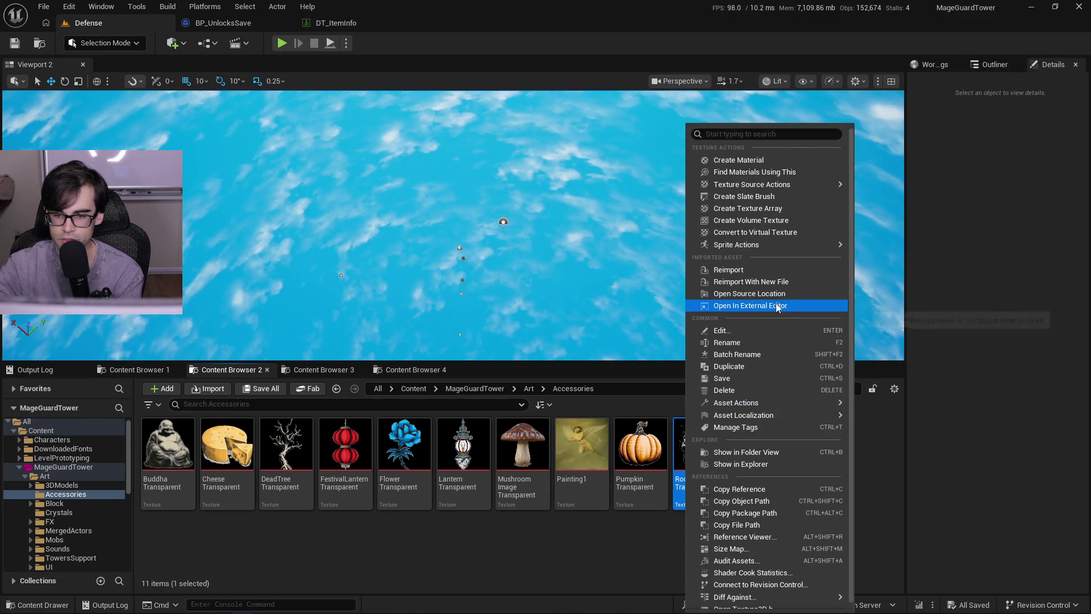
pyautogui.click(788, 536)
pyautogui.moveTo(309, 312)
pyautogui.mouseDown()
pyautogui.moveTo(561, 478)
pyautogui.moveTo(507, 436)
pyautogui.mouseUp()
pyautogui.scroll(3, 437, 378)
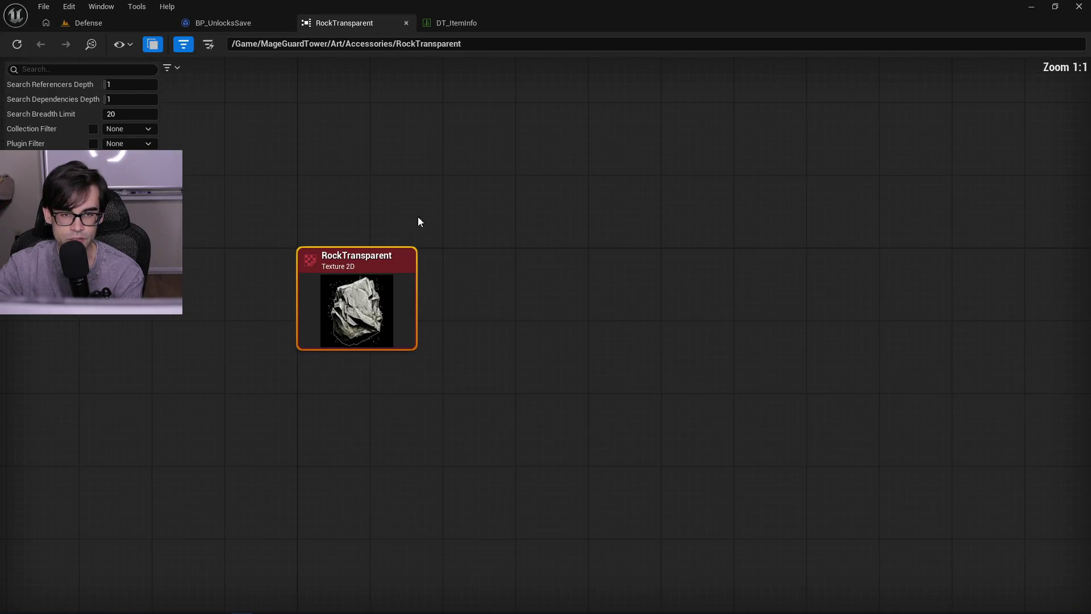
pyautogui.click(407, 24)
pyautogui.click(134, 20)
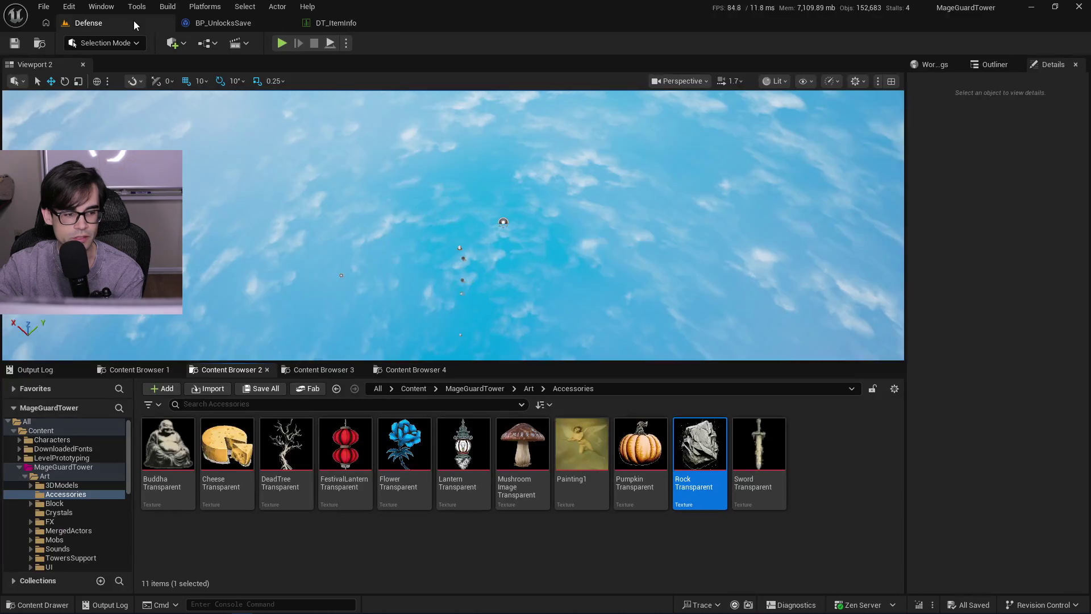
# - Switch between the ItemSystem, Mass Configurations and Accessories panels, then go up to the Mass folder
pyautogui.click(330, 371)
pyautogui.click(388, 370)
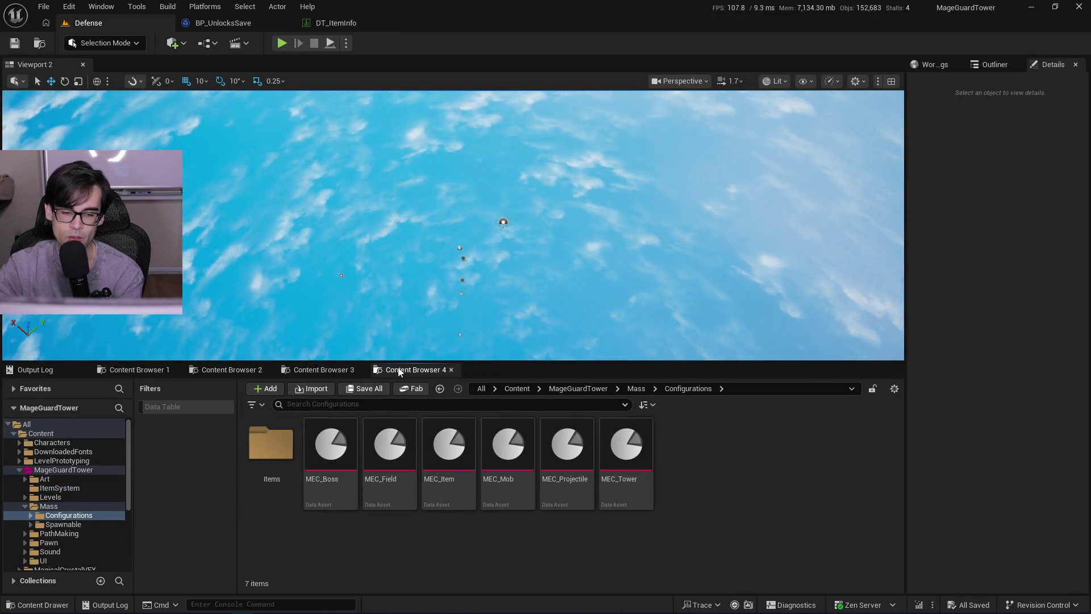
pyautogui.click(316, 370)
pyautogui.click(225, 371)
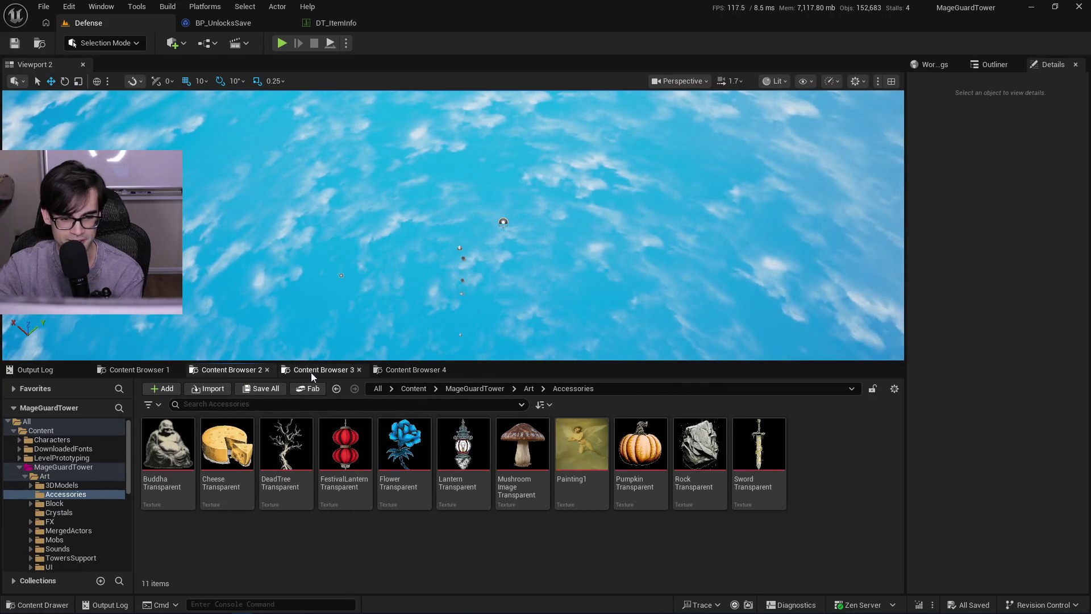
pyautogui.click(311, 373)
pyautogui.click(588, 391)
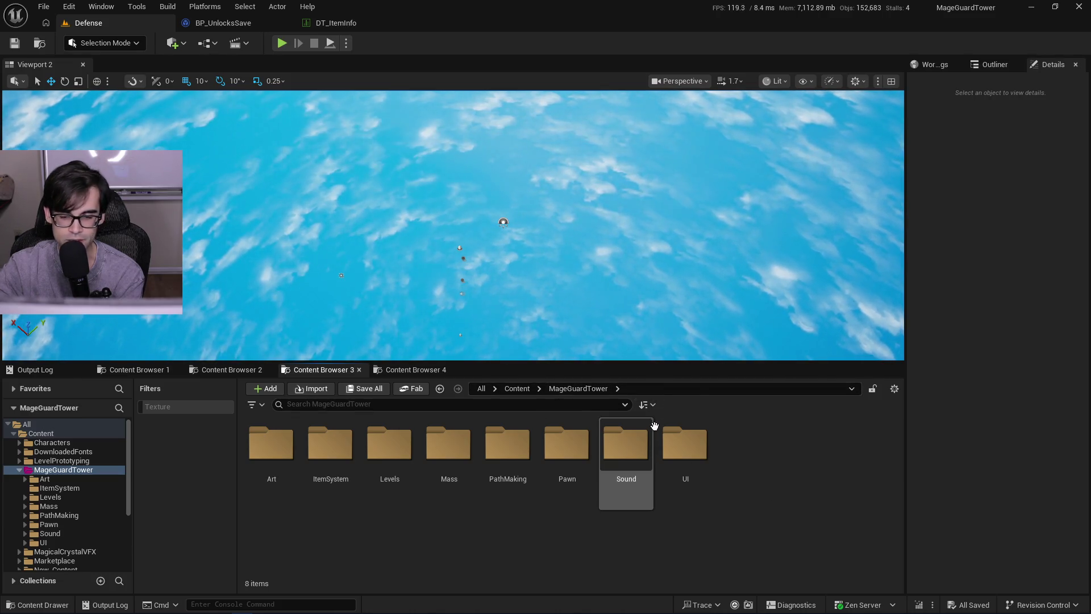
pyautogui.click(415, 370)
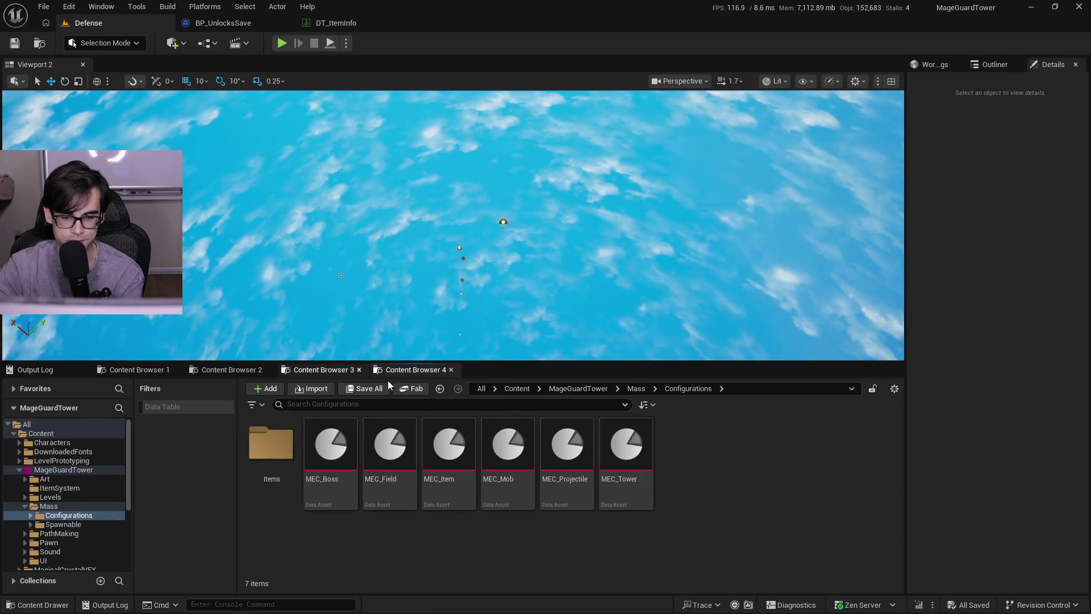
pyautogui.click(638, 389)
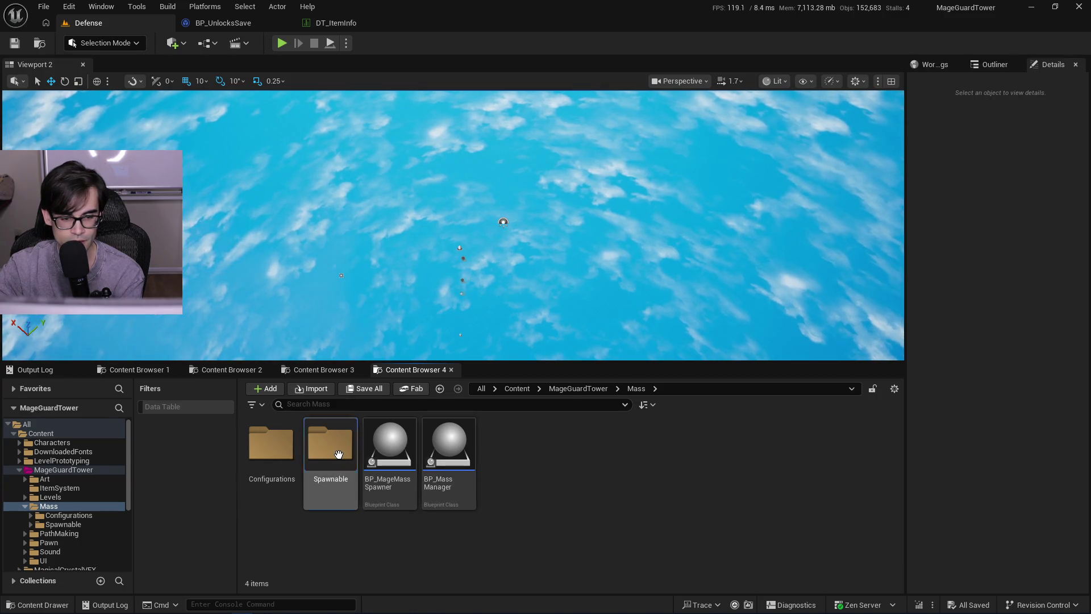
# - Open Spawnable > Accesories and launch the Reference Viewer for BP_MassRock
pyautogui.doubleClick(312, 459)
pyautogui.doubleClick(281, 463)
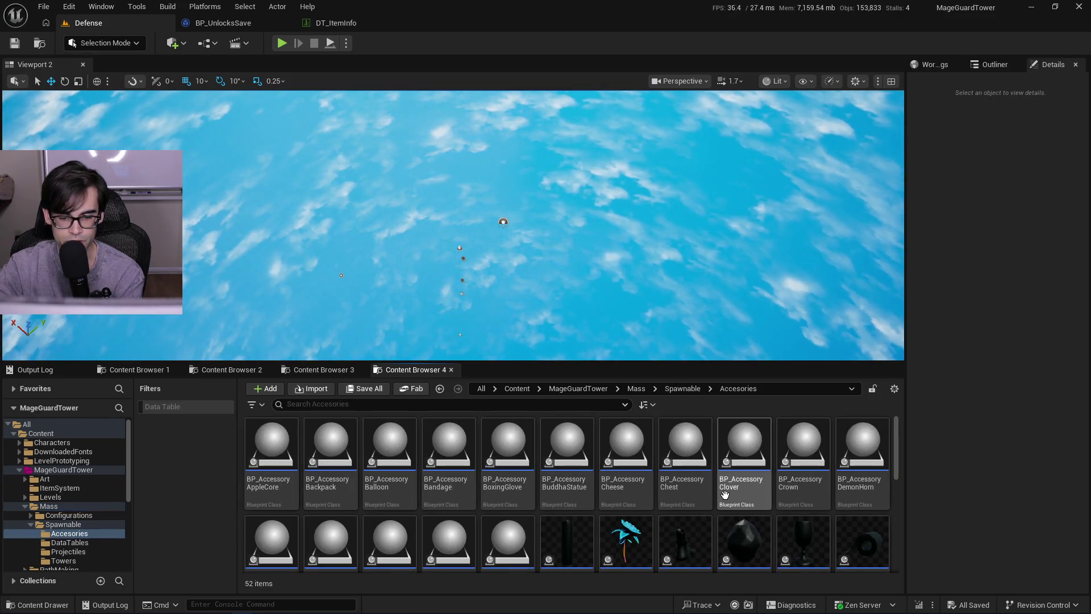
pyautogui.moveTo(660, 362); pyautogui.dragTo(660, 330)
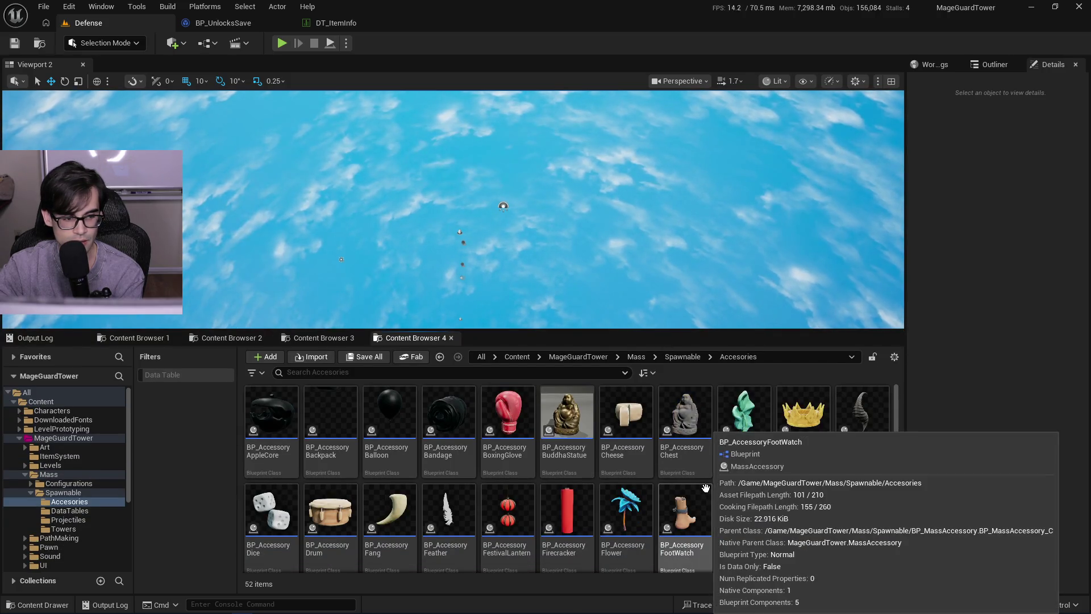
pyautogui.scroll(-2, 750, 512)
pyautogui.scroll(-3, 793, 534)
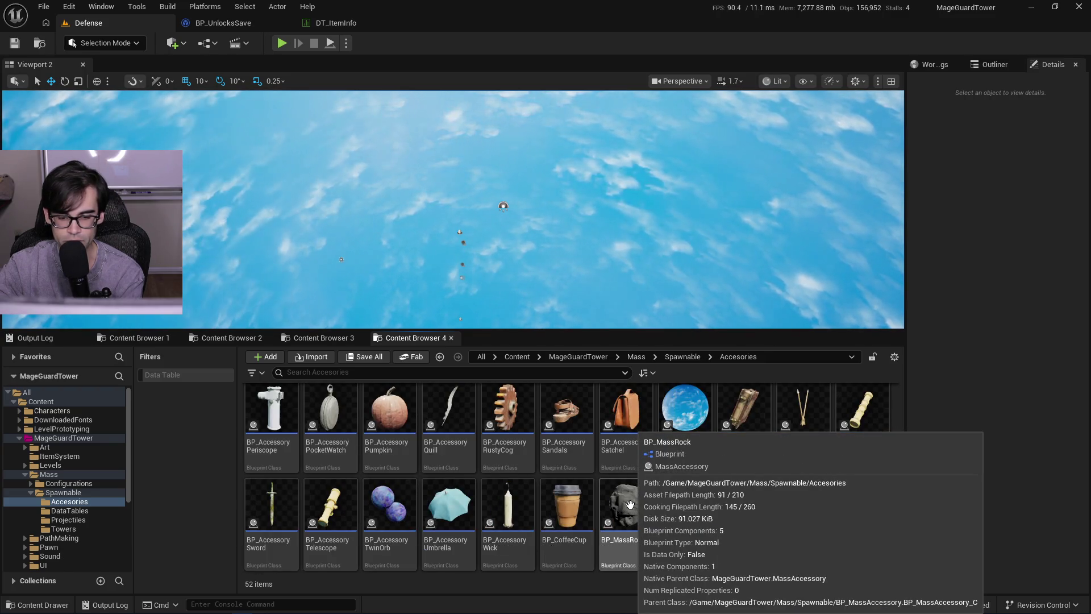
pyautogui.click(633, 546)
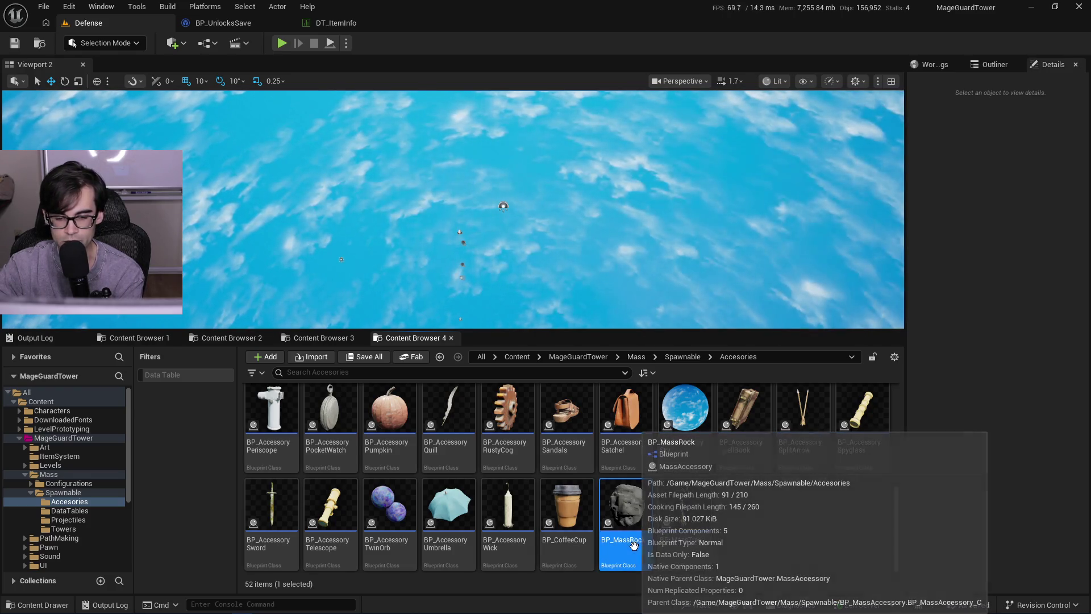
pyautogui.rightClick(634, 545)
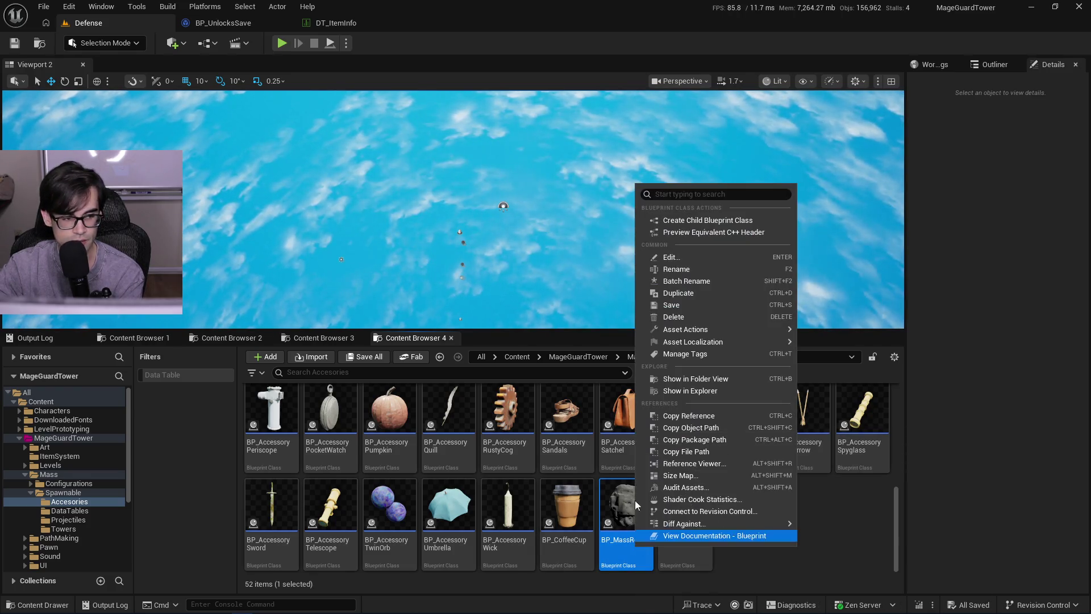
pyautogui.click(733, 465)
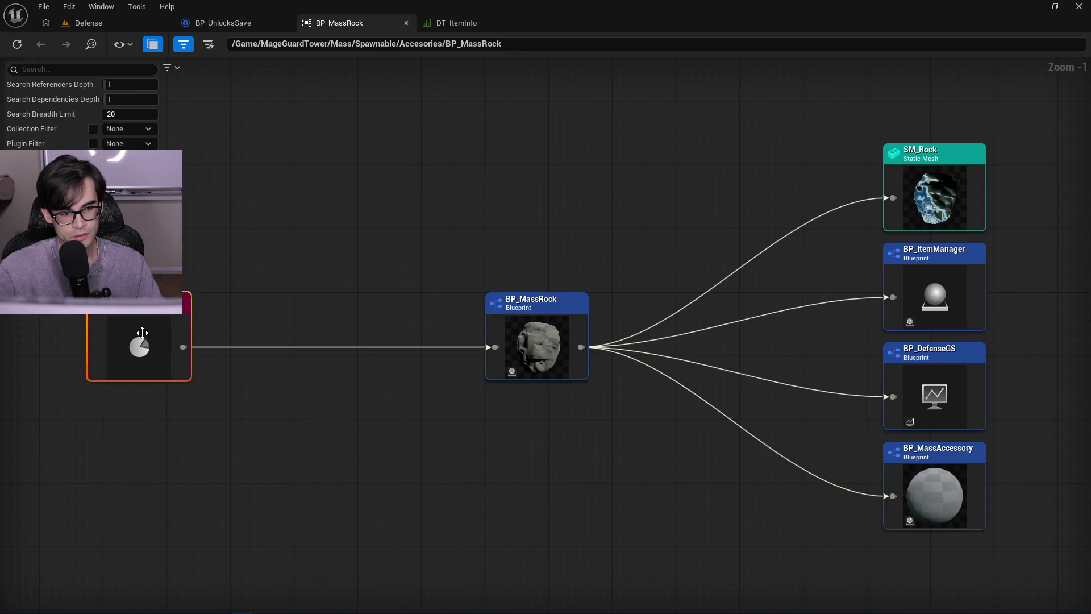
# - Refocus the reference graph on MEC_Rock, then back on BP_MassRock, and return to Defense
pyautogui.rightClick(142, 334)
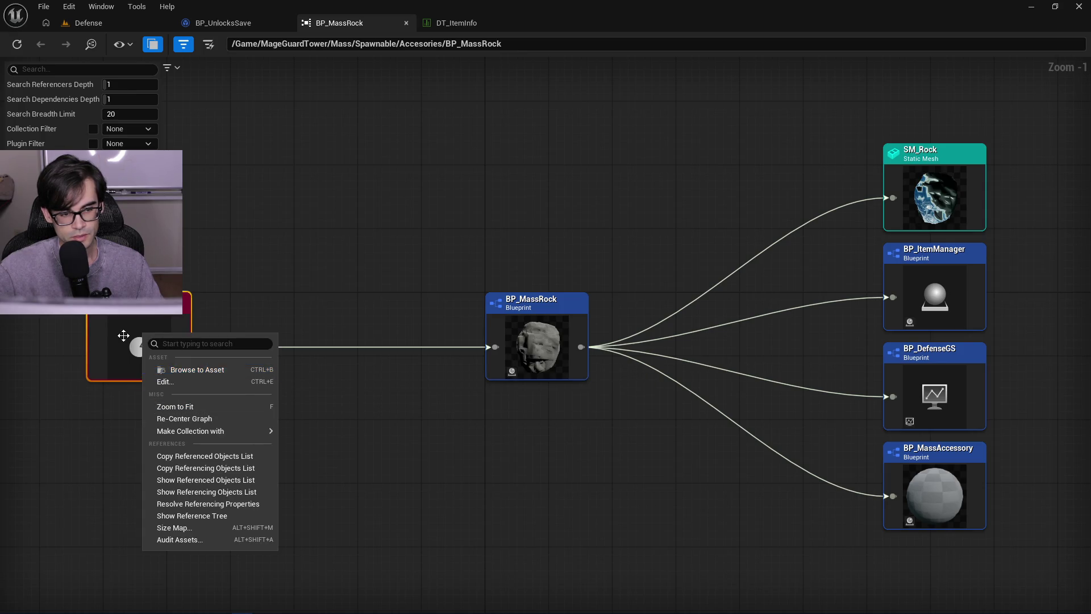
pyautogui.doubleClick(122, 341)
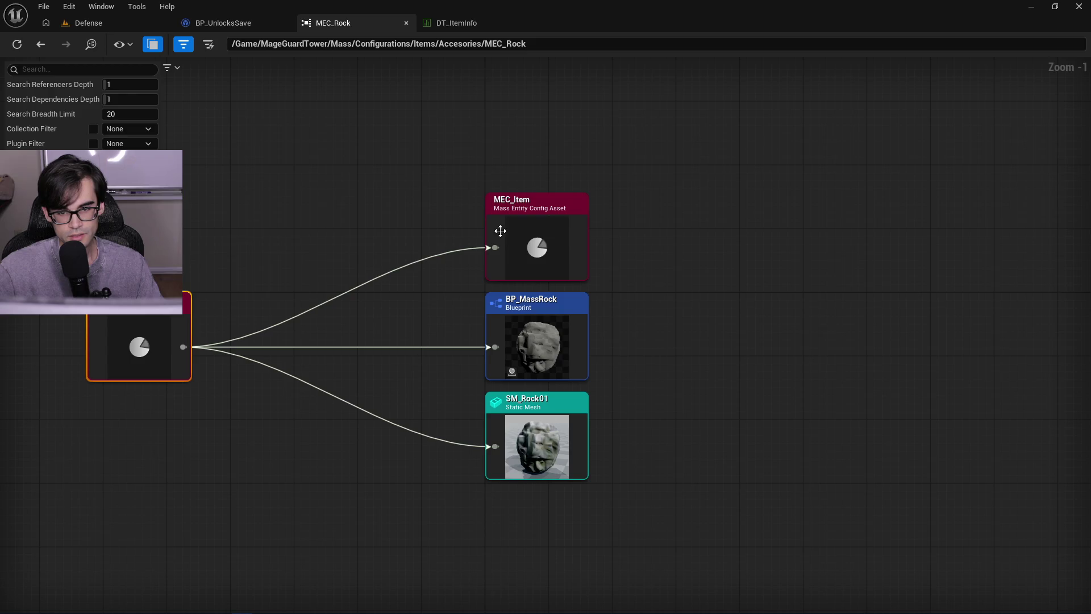
pyautogui.moveTo(219, 221); pyautogui.dragTo(427, 237)
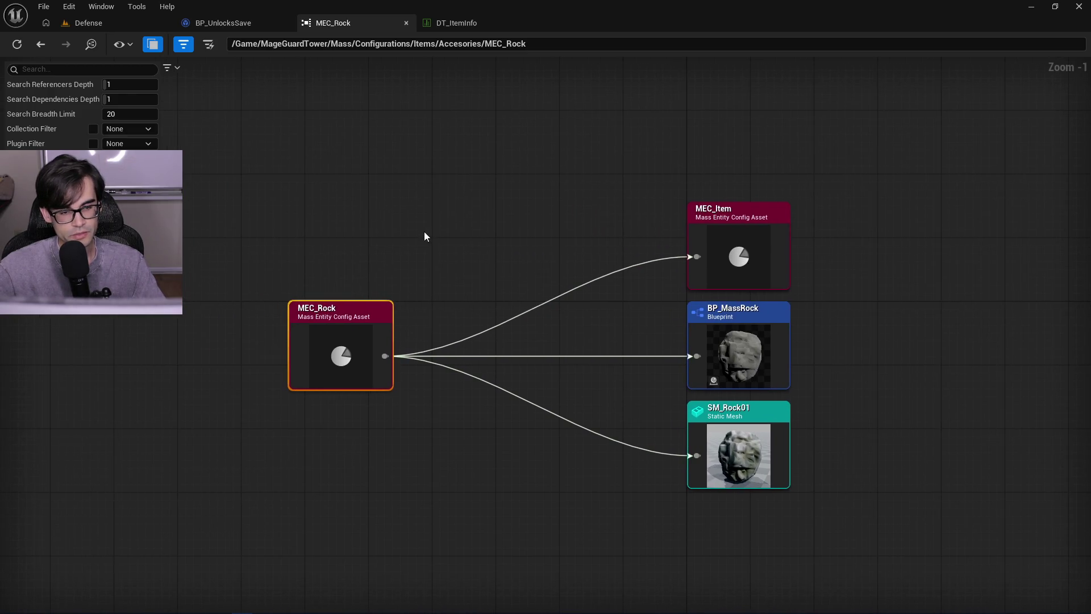
pyautogui.scroll(-1, 426, 236)
pyautogui.doubleClick(680, 334)
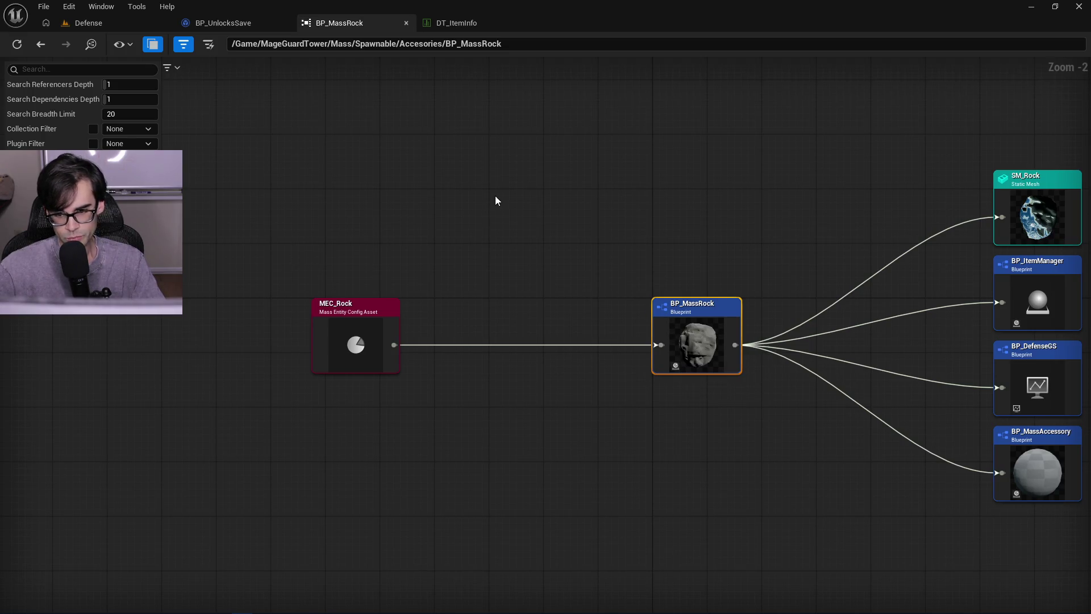
pyautogui.click(97, 23)
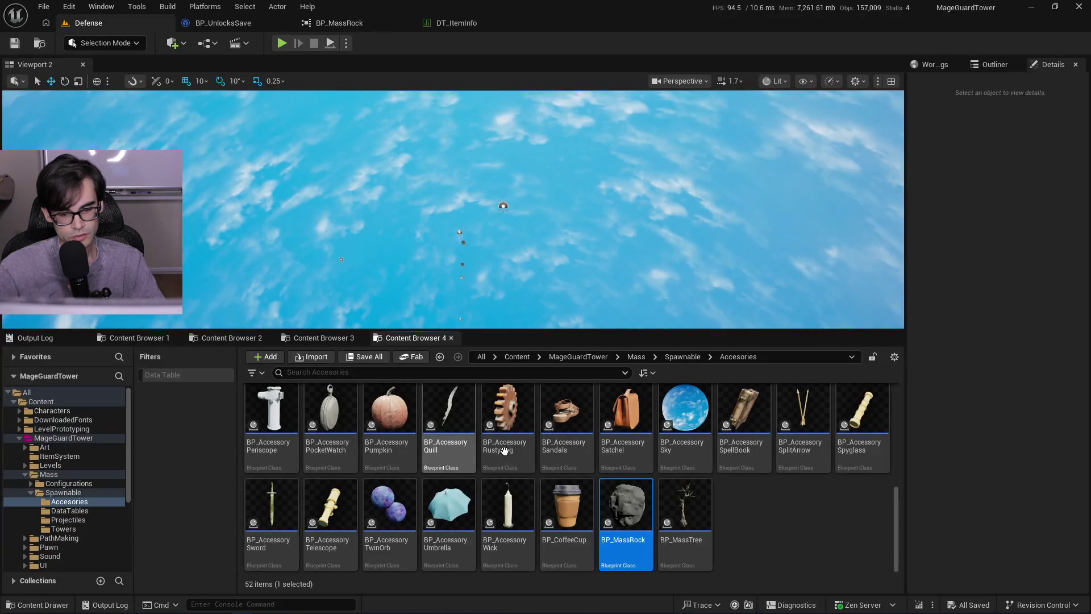
pyautogui.click(757, 557)
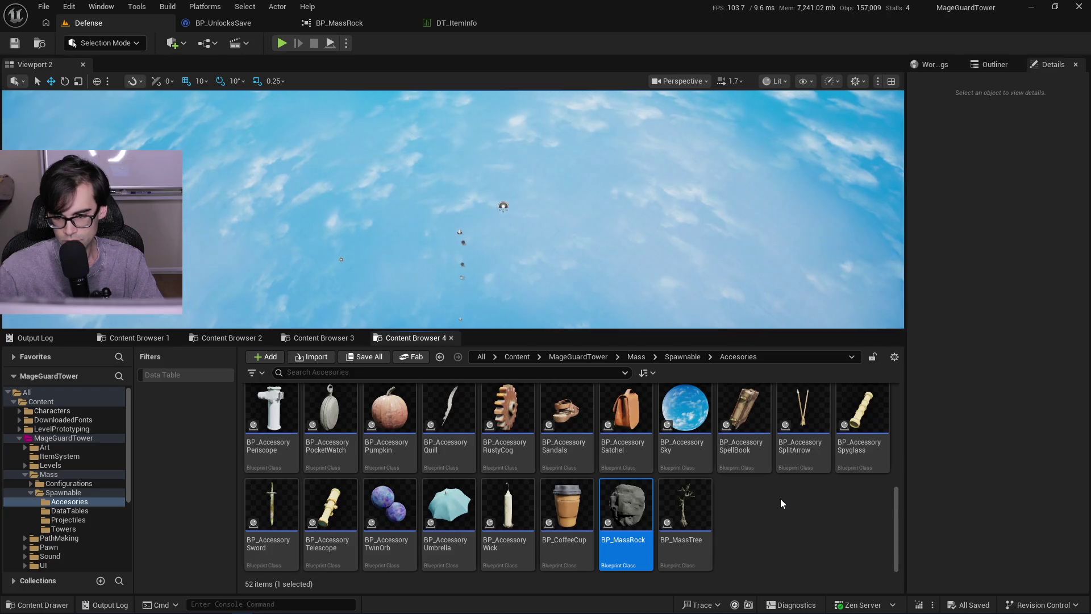
pyautogui.scroll(3, 781, 503)
pyautogui.scroll(-3, 782, 499)
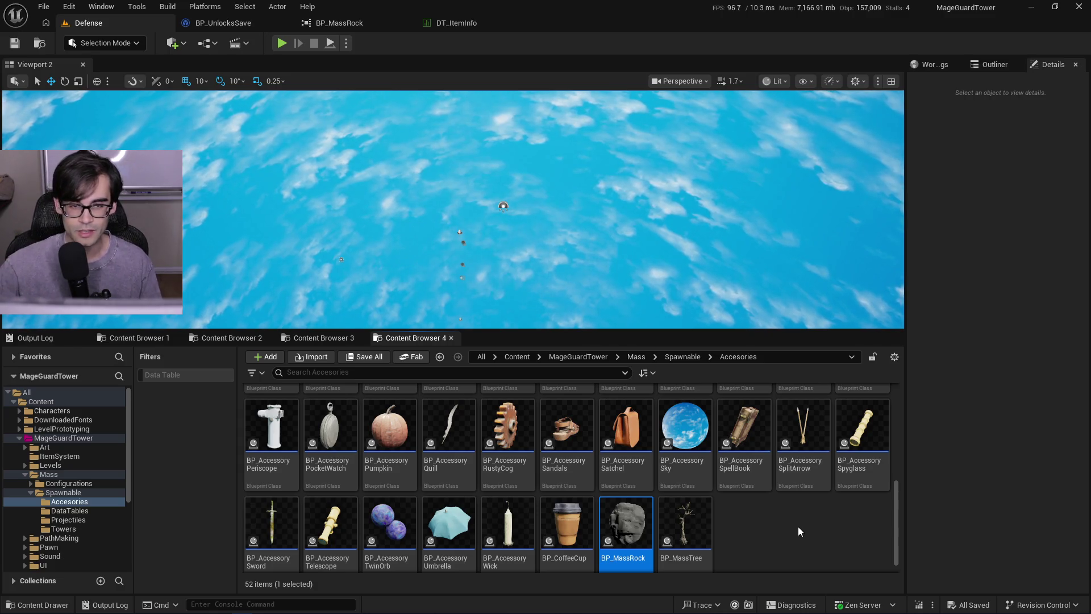
pyautogui.click(762, 558)
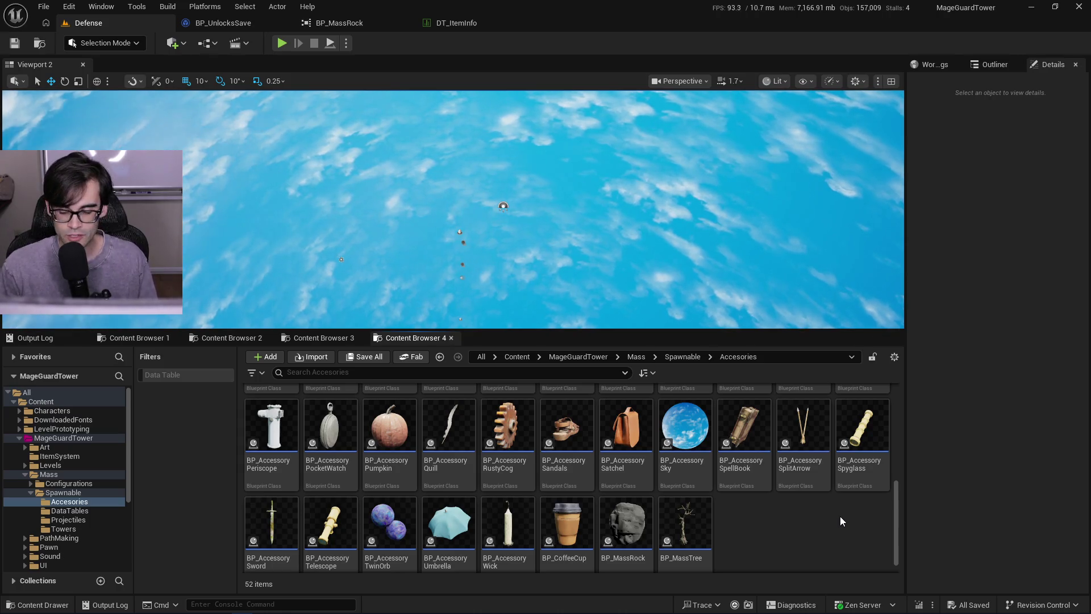
pyautogui.moveTo(898, 520)
pyautogui.mouseDown()
pyautogui.moveTo(885, 404)
pyautogui.moveTo(901, 540)
pyautogui.mouseUp()
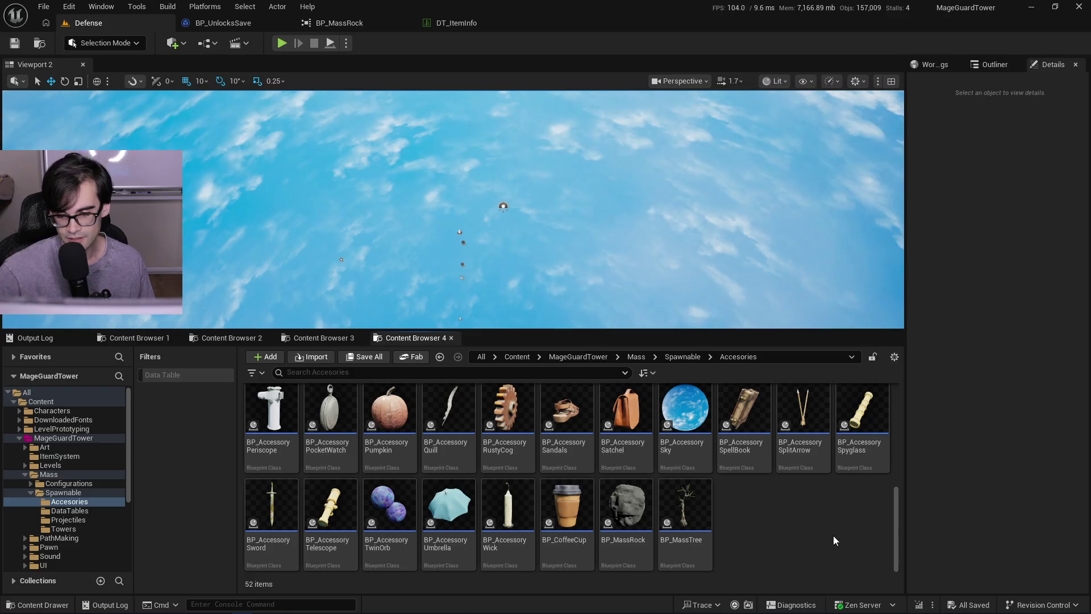
pyautogui.moveTo(898, 516); pyautogui.dragTo(890, 431)
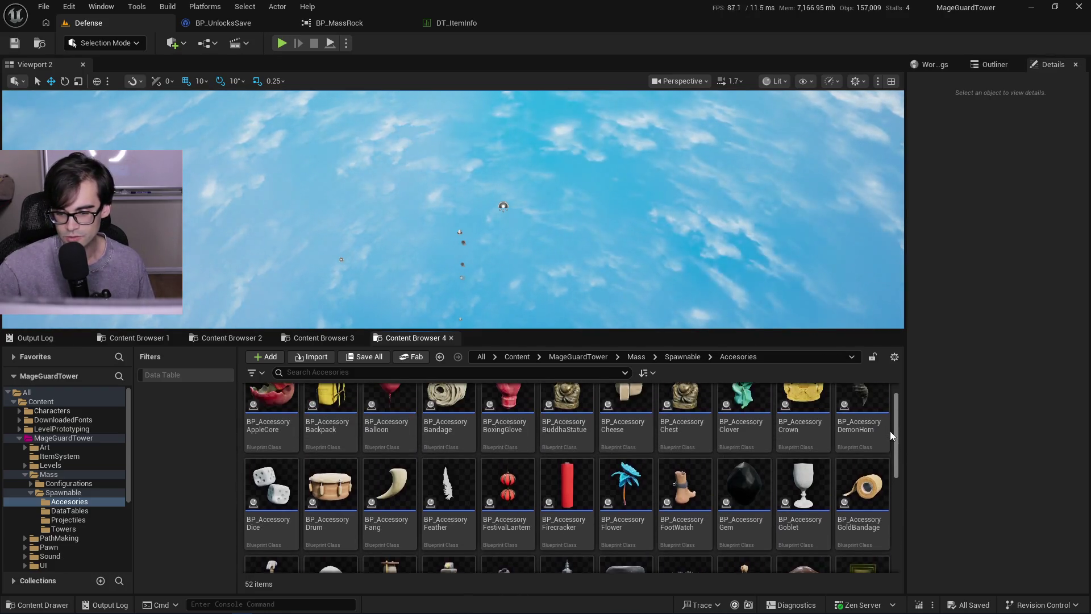
pyautogui.moveTo(888, 422)
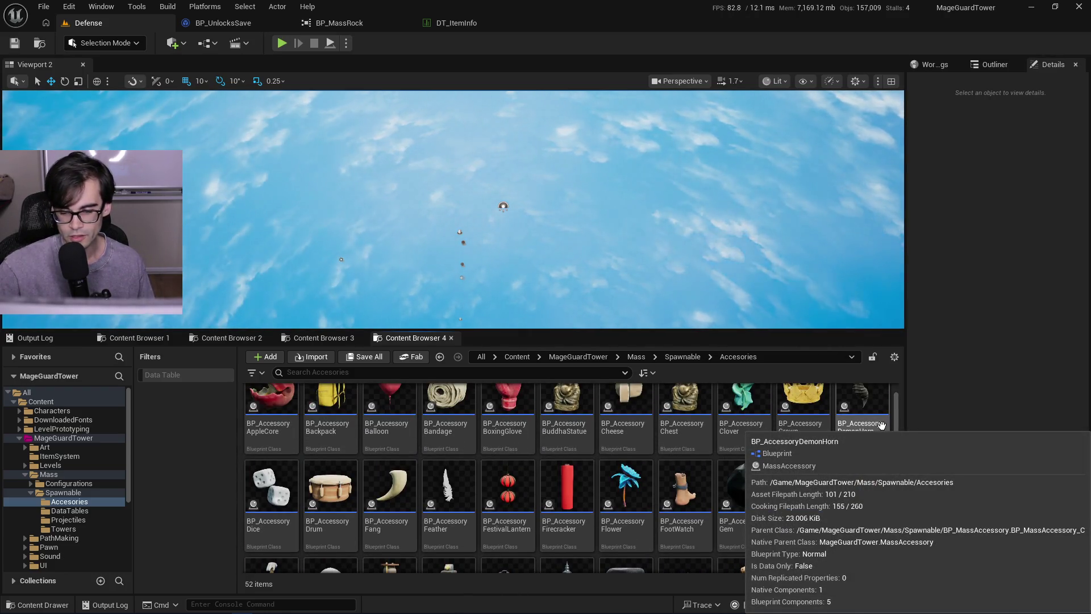
pyautogui.moveTo(897, 425); pyautogui.dragTo(898, 534)
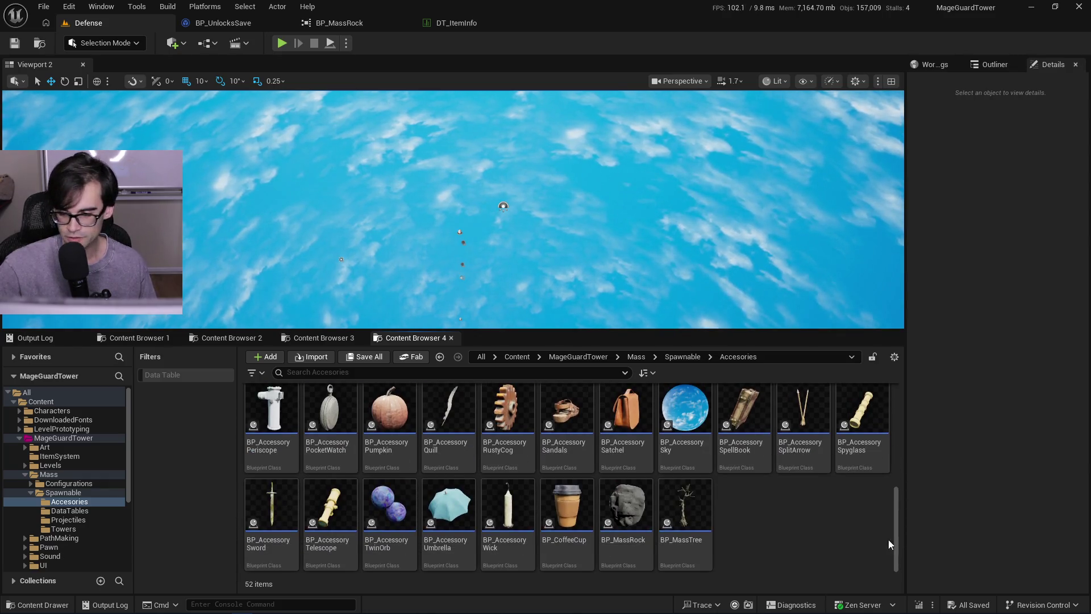
pyautogui.moveTo(899, 534); pyautogui.dragTo(898, 492)
pyautogui.scroll(-2, 897, 495)
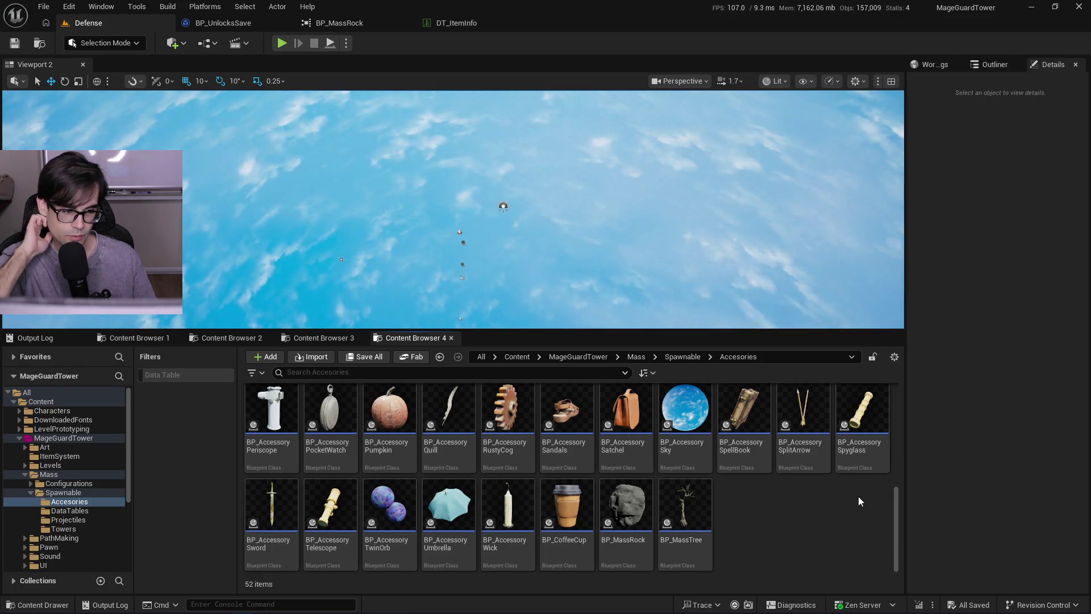
pyautogui.moveTo(895, 520); pyautogui.dragTo(896, 452)
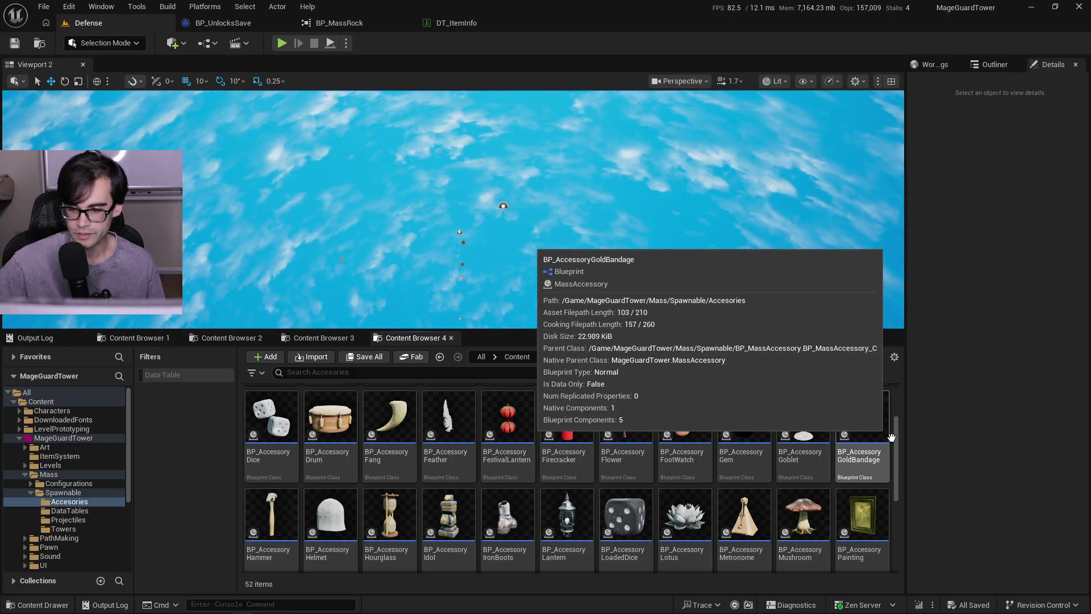
pyautogui.scroll(-1, 895, 449)
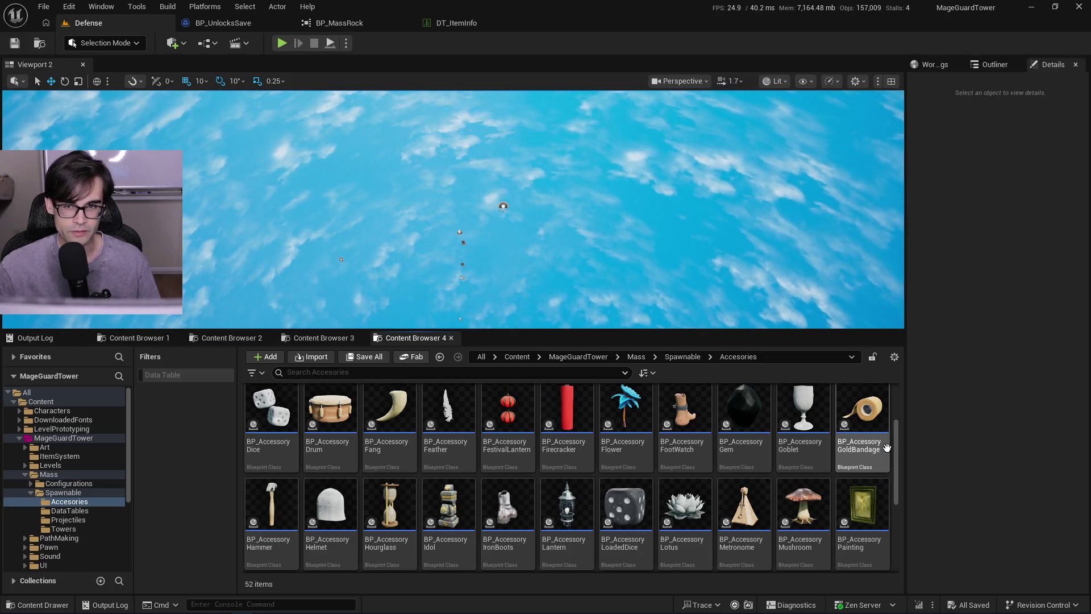
pyautogui.moveTo(887, 447)
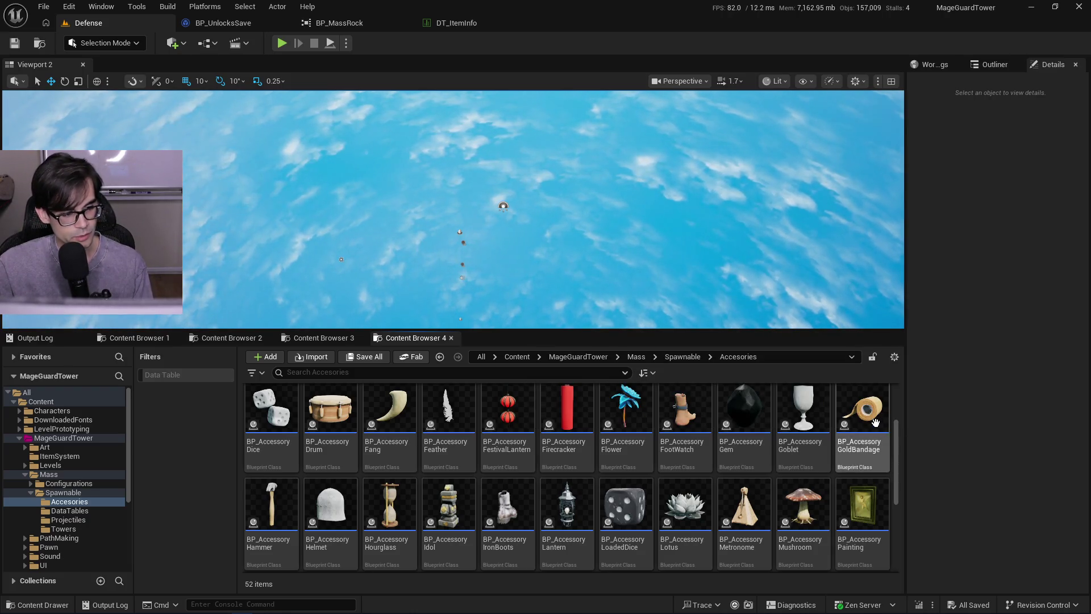
pyautogui.moveTo(875, 422)
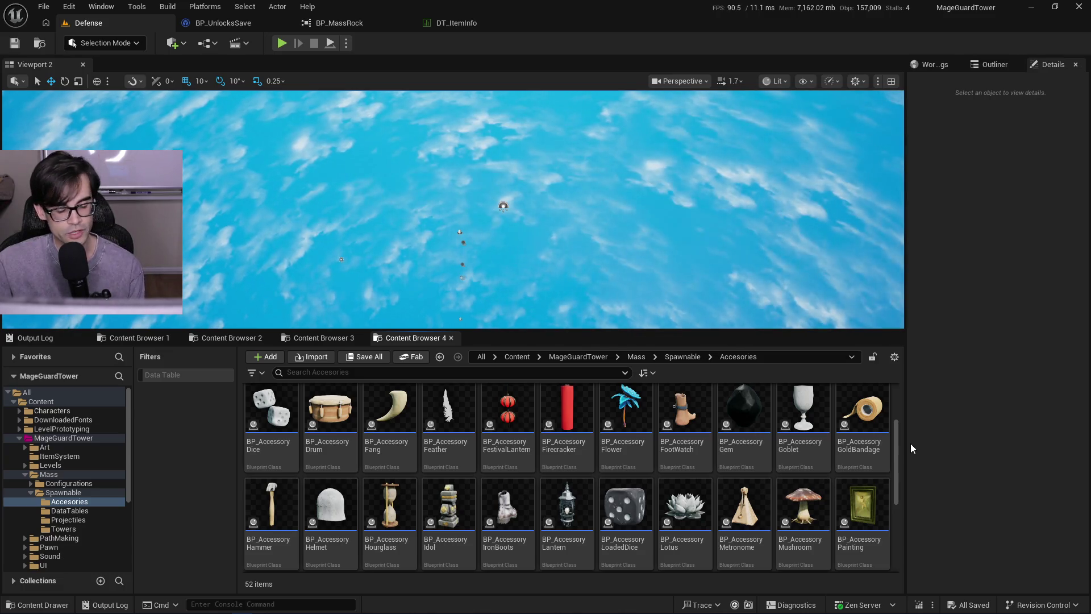
pyautogui.moveTo(898, 442); pyautogui.dragTo(898, 437)
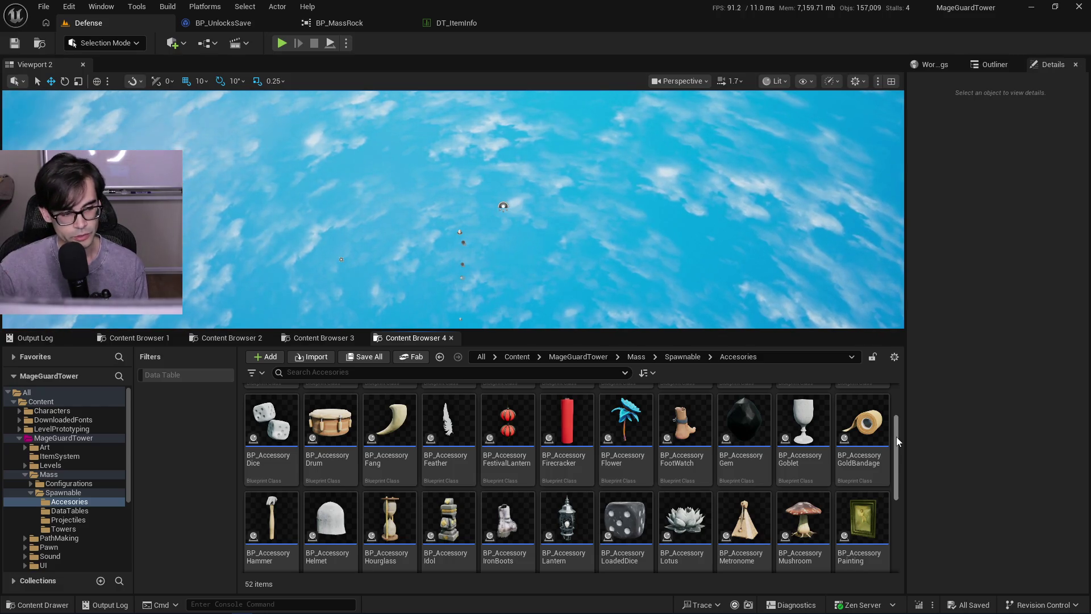
pyautogui.moveTo(896, 436); pyautogui.dragTo(905, 407)
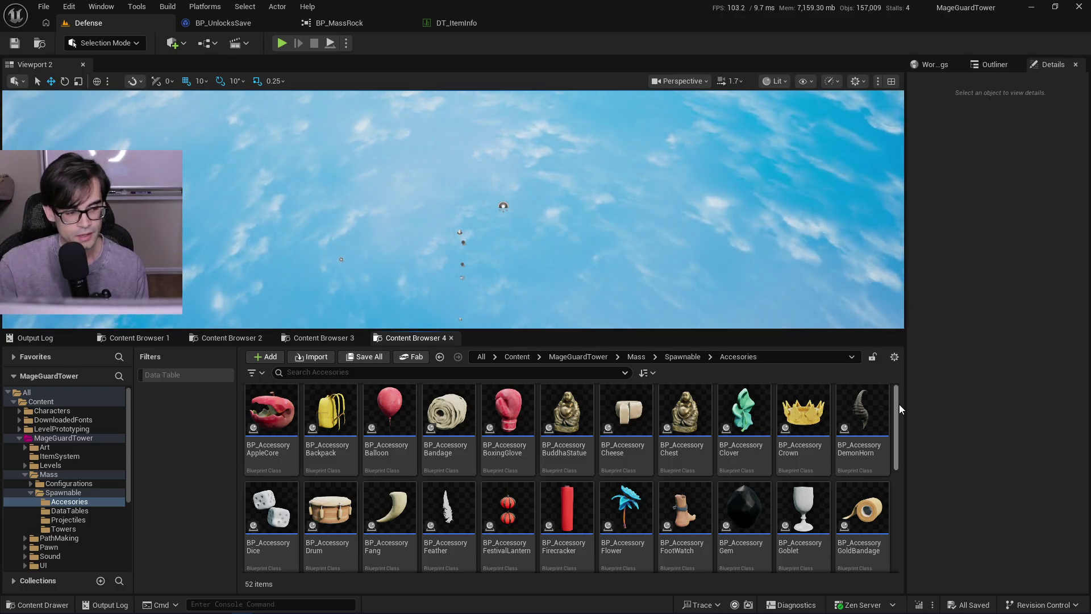
pyautogui.scroll(1, 898, 418)
pyautogui.moveTo(898, 418)
pyautogui.mouseDown()
pyautogui.moveTo(899, 456)
pyautogui.moveTo(898, 443)
pyautogui.mouseUp()
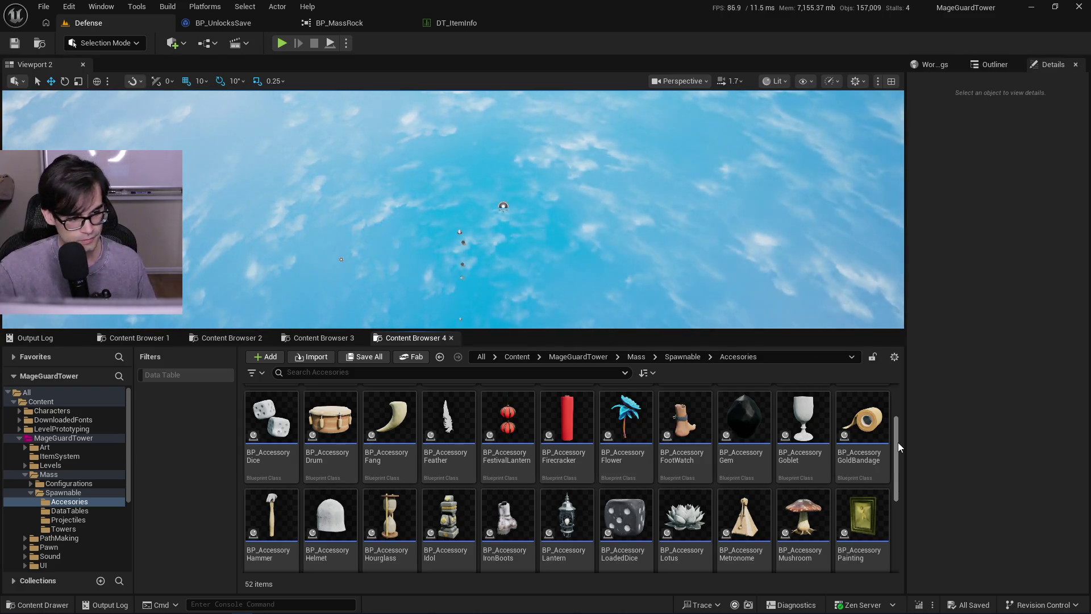
pyautogui.moveTo(896, 451); pyautogui.dragTo(892, 427)
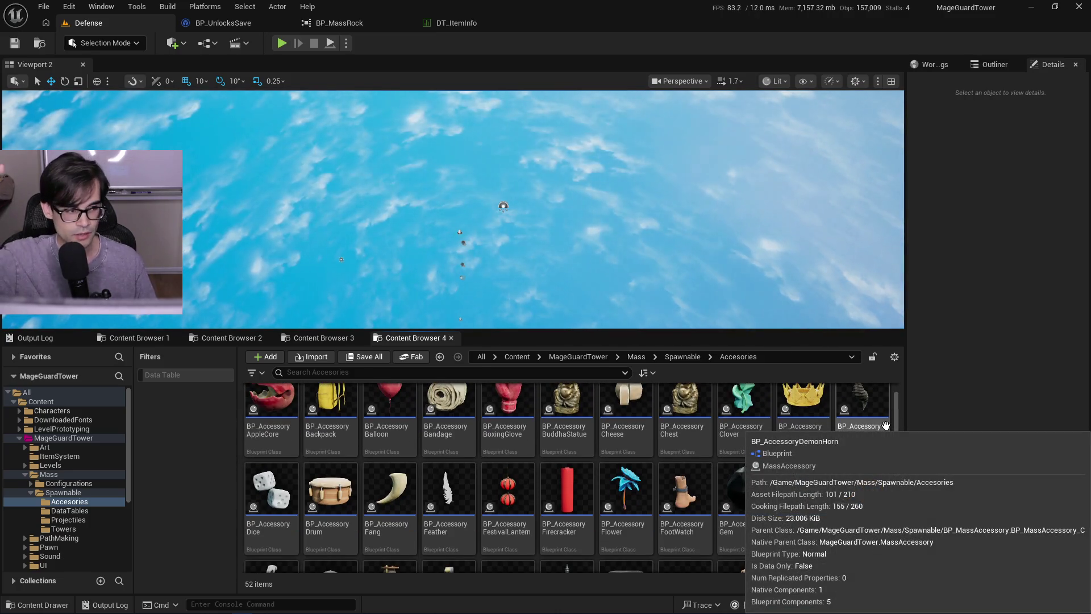
pyautogui.moveTo(898, 417); pyautogui.dragTo(897, 446)
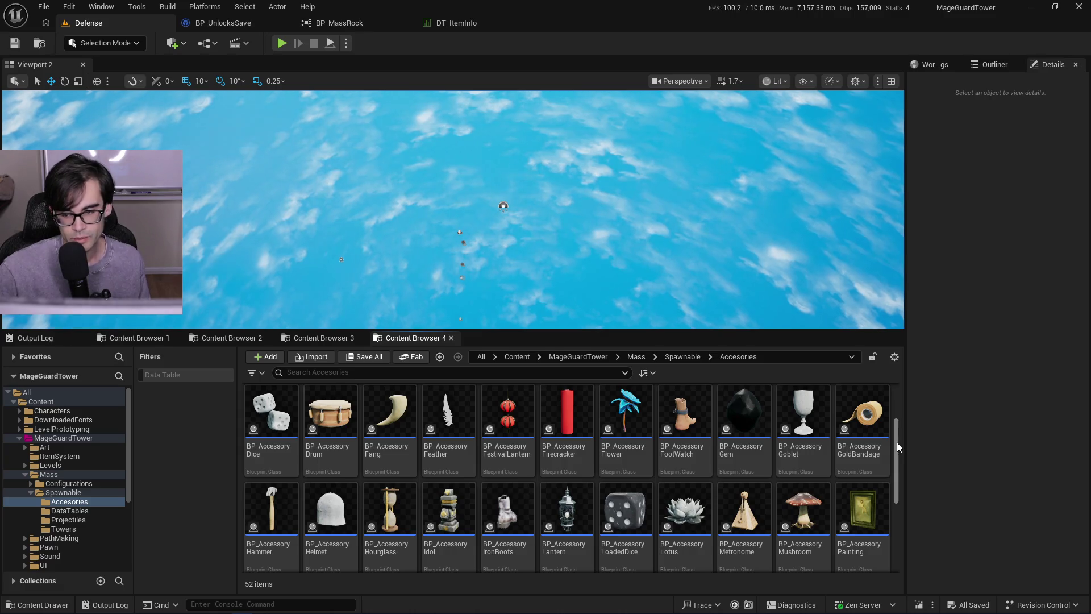
pyautogui.scroll(2, 898, 445)
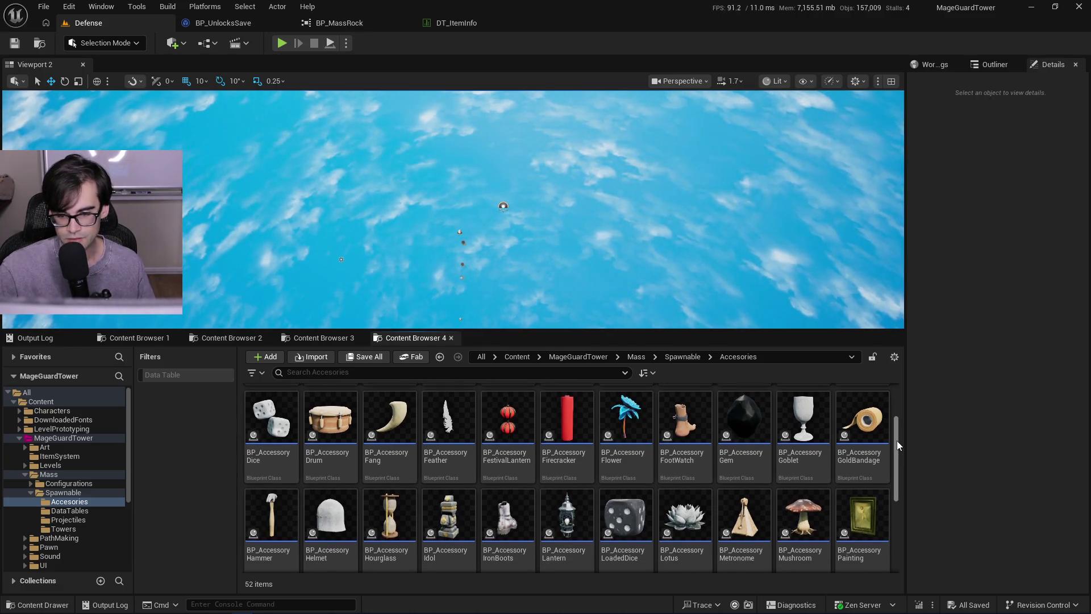
pyautogui.scroll(3, 898, 446)
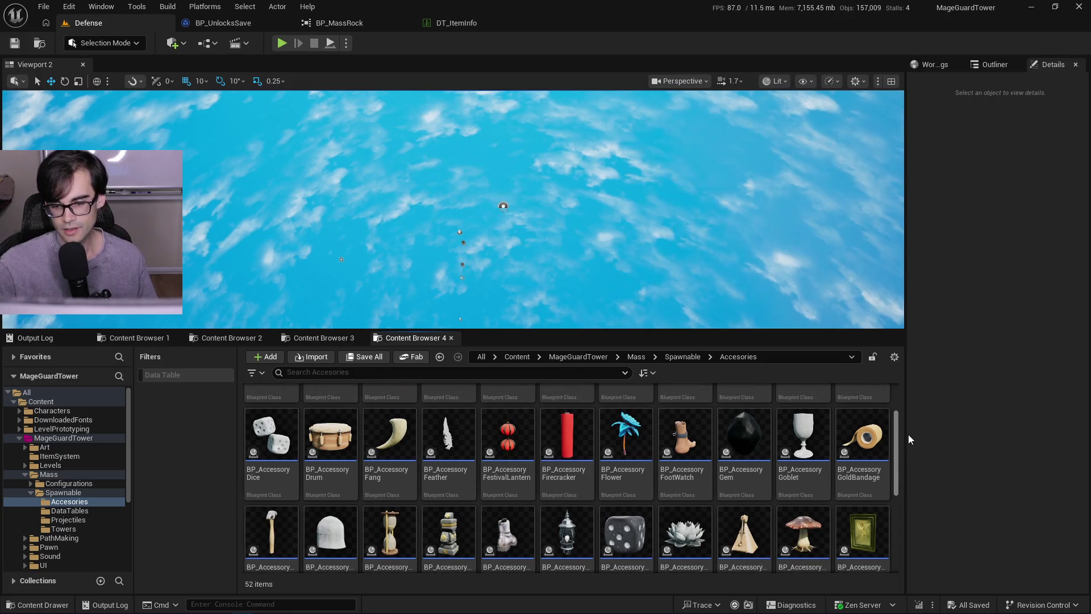
pyautogui.scroll(-4, 901, 442)
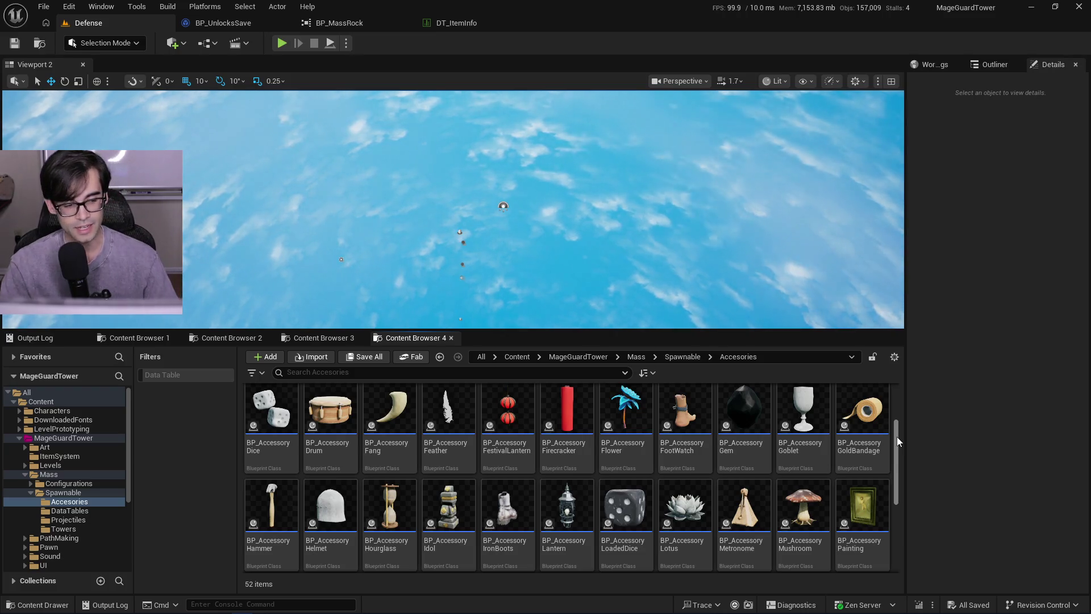
pyautogui.moveTo(851, 609)
pyautogui.moveTo(900, 476)
pyautogui.mouseDown()
pyautogui.moveTo(904, 408)
pyautogui.moveTo(900, 492)
pyautogui.mouseUp()
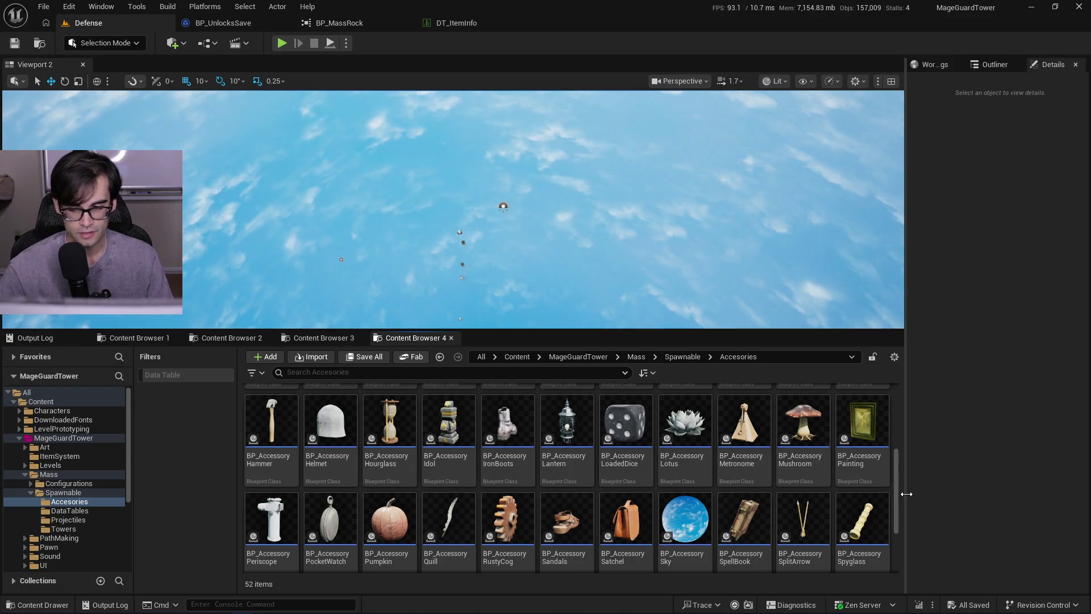
pyautogui.moveTo(896, 490); pyautogui.dragTo(894, 458)
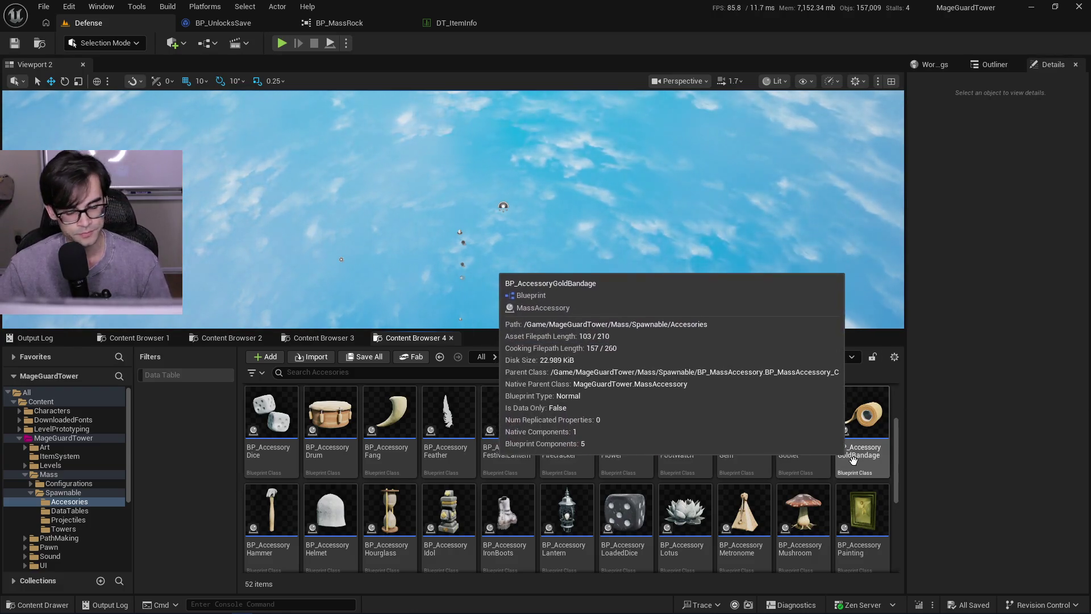
pyautogui.scroll(-1, 899, 458)
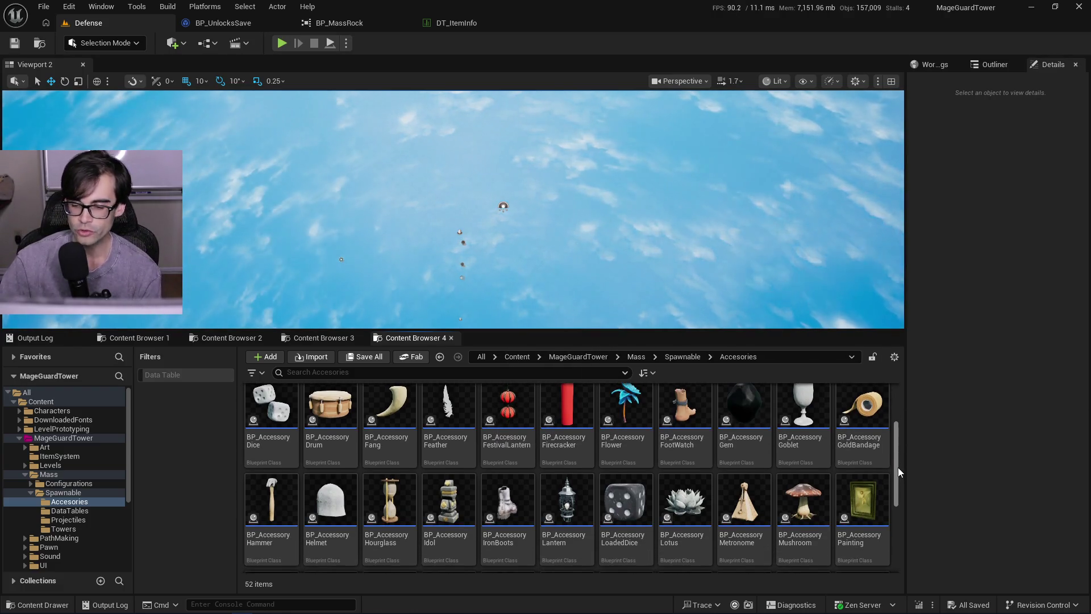
pyautogui.moveTo(897, 465)
pyautogui.mouseDown()
pyautogui.moveTo(897, 449)
pyautogui.moveTo(903, 459)
pyautogui.mouseUp()
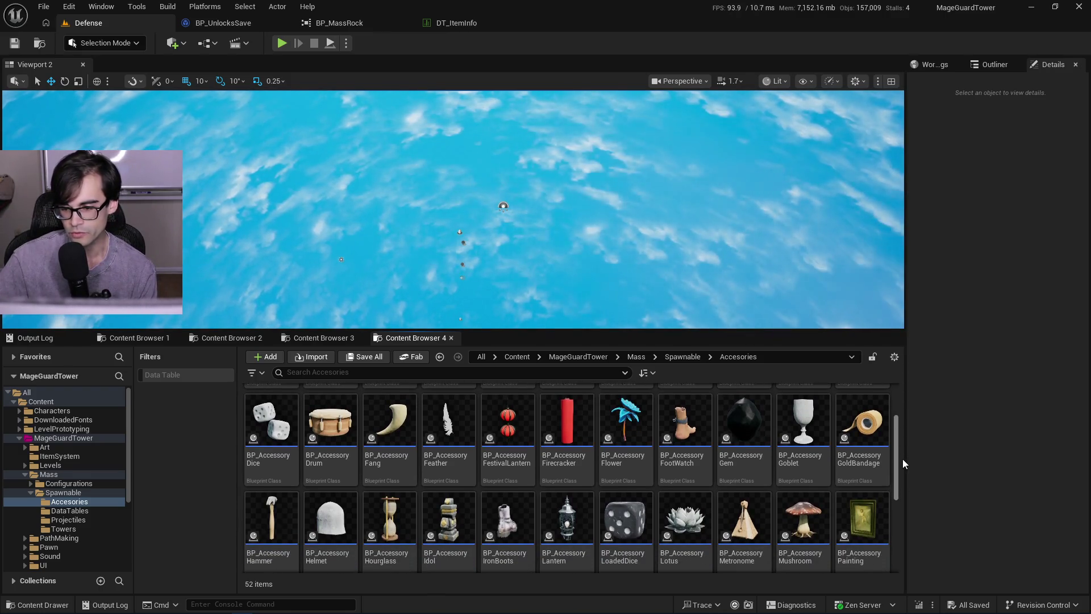
pyautogui.scroll(-1, 898, 442)
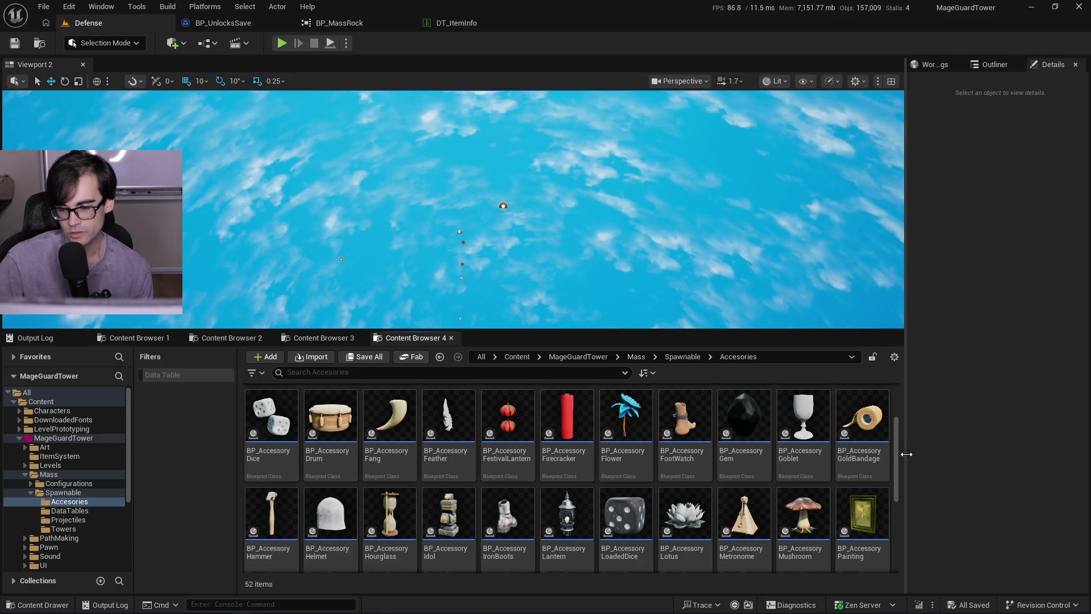
pyautogui.moveTo(898, 450)
pyautogui.mouseDown()
pyautogui.moveTo(899, 406)
pyautogui.moveTo(900, 452)
pyautogui.mouseUp()
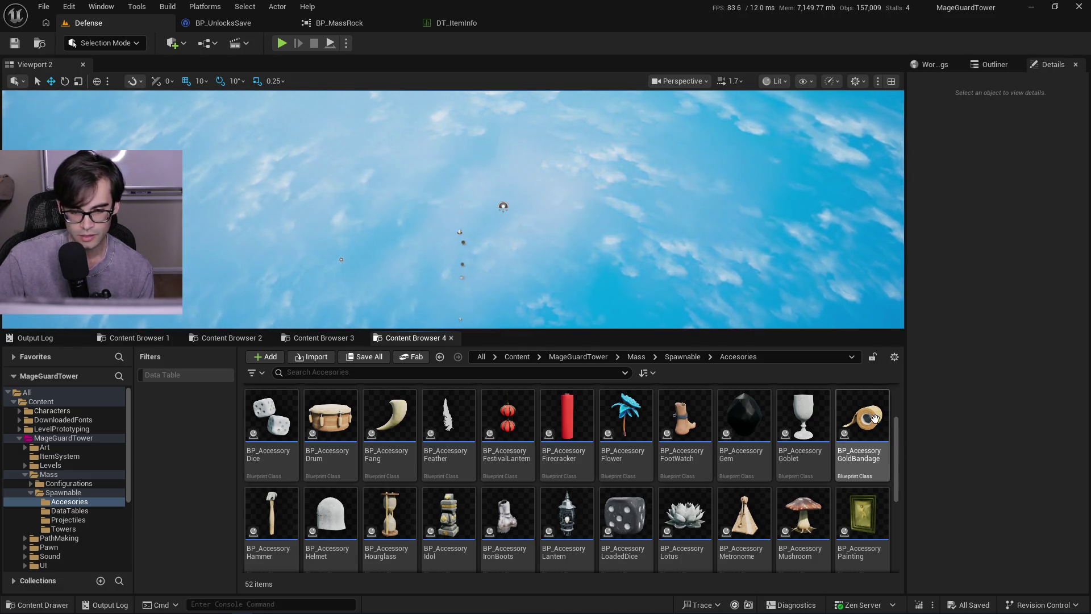
pyautogui.moveTo(898, 453); pyautogui.dragTo(899, 477)
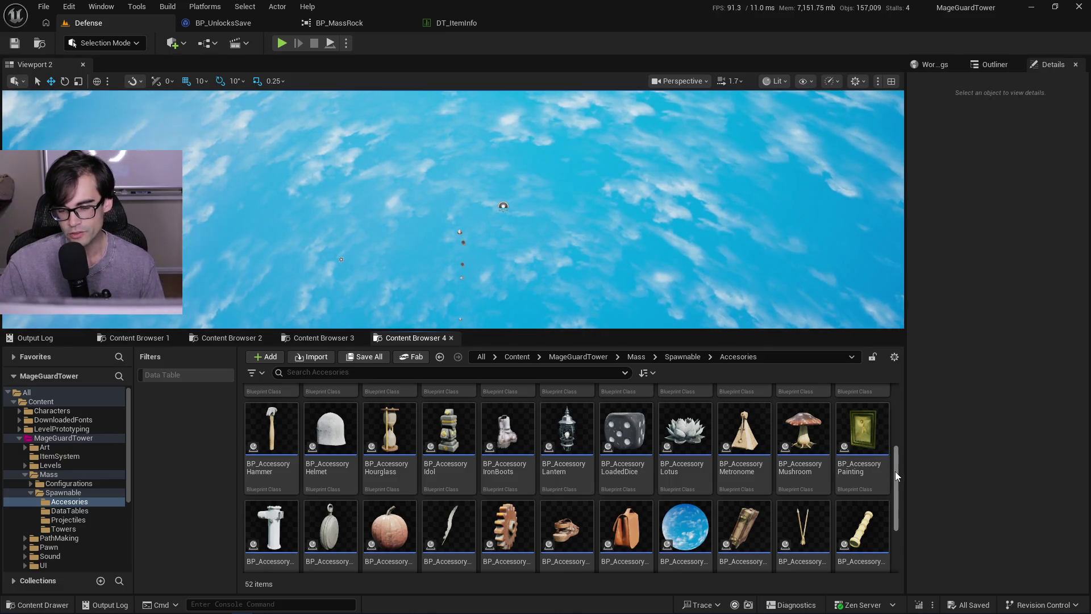
pyautogui.moveTo(896, 476); pyautogui.dragTo(900, 436)
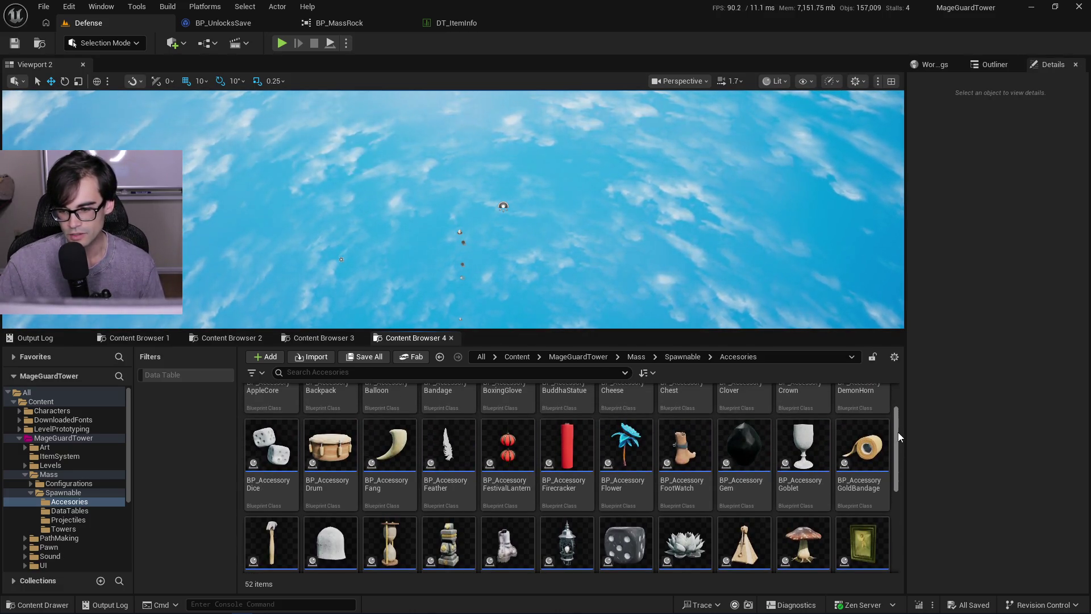
# - Resize the content browser panel showing the Accesories blueprint folder
pyautogui.moveTo(884, 441)
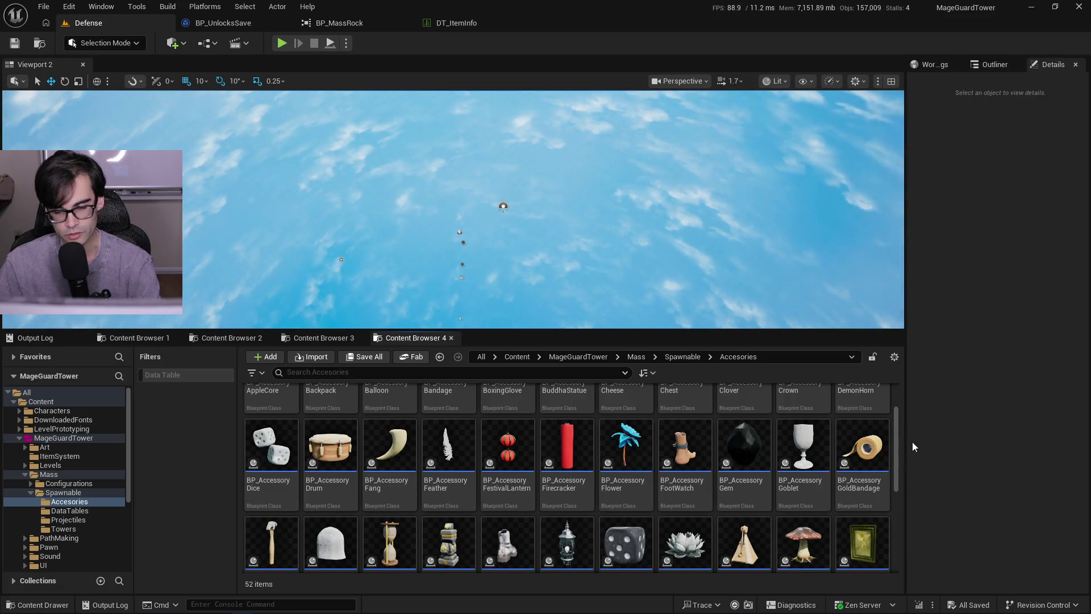
pyautogui.moveTo(898, 438)
pyautogui.mouseDown()
pyautogui.moveTo(899, 414)
pyautogui.moveTo(901, 428)
pyautogui.mouseUp()
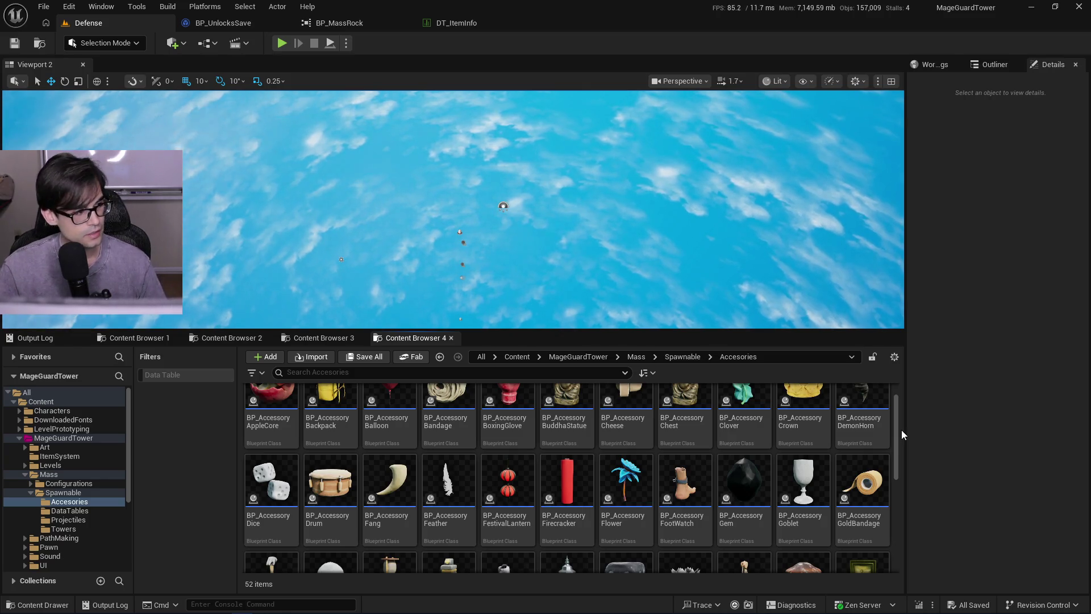
pyautogui.moveTo(898, 418)
pyautogui.mouseDown()
pyautogui.moveTo(896, 470)
pyautogui.moveTo(894, 418)
pyautogui.moveTo(896, 452)
pyautogui.mouseUp()
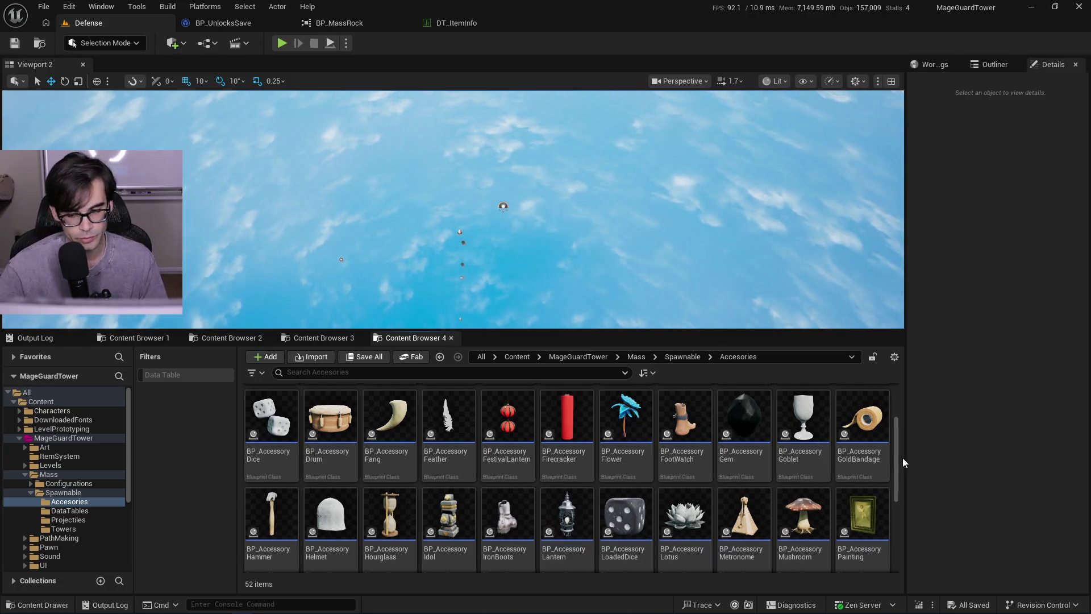
pyautogui.scroll(-1, 895, 455)
pyautogui.scroll(-3, 902, 479)
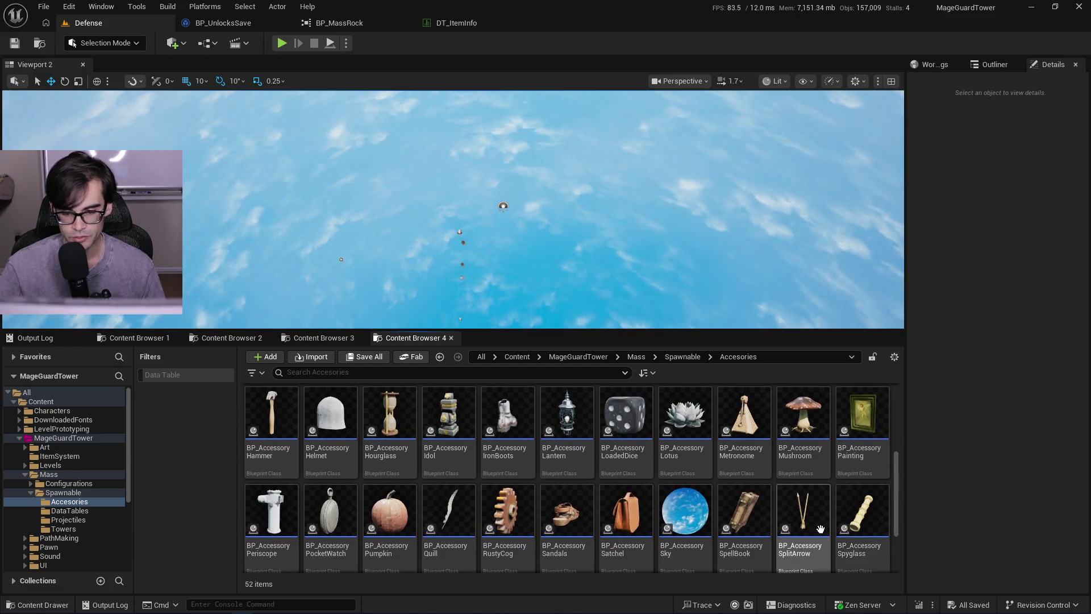
pyautogui.scroll(-3, 874, 516)
pyautogui.moveTo(893, 510)
pyautogui.mouseDown()
pyautogui.moveTo(905, 442)
pyautogui.moveTo(896, 466)
pyautogui.moveTo(904, 458)
pyautogui.mouseUp()
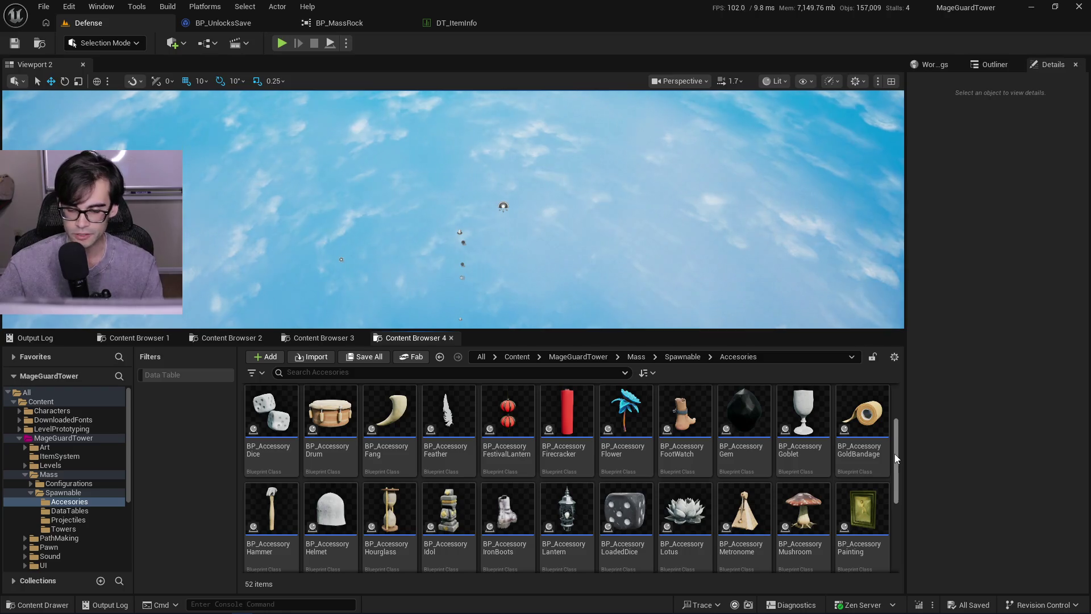
pyautogui.moveTo(895, 454); pyautogui.dragTo(898, 476)
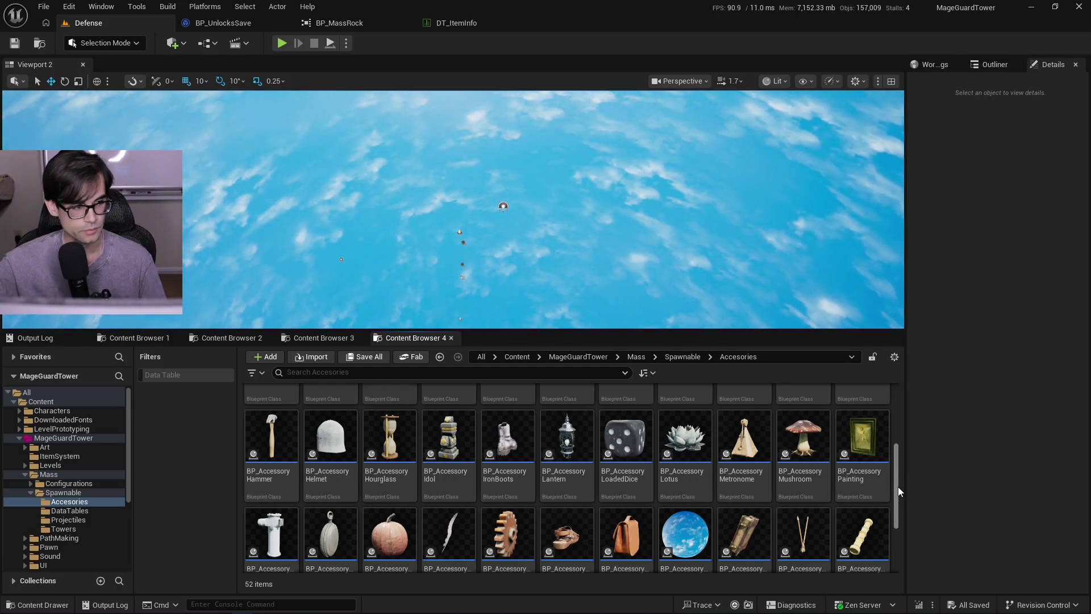
pyautogui.moveTo(899, 486)
pyautogui.mouseDown()
pyautogui.moveTo(889, 425)
pyautogui.moveTo(898, 451)
pyautogui.mouseUp()
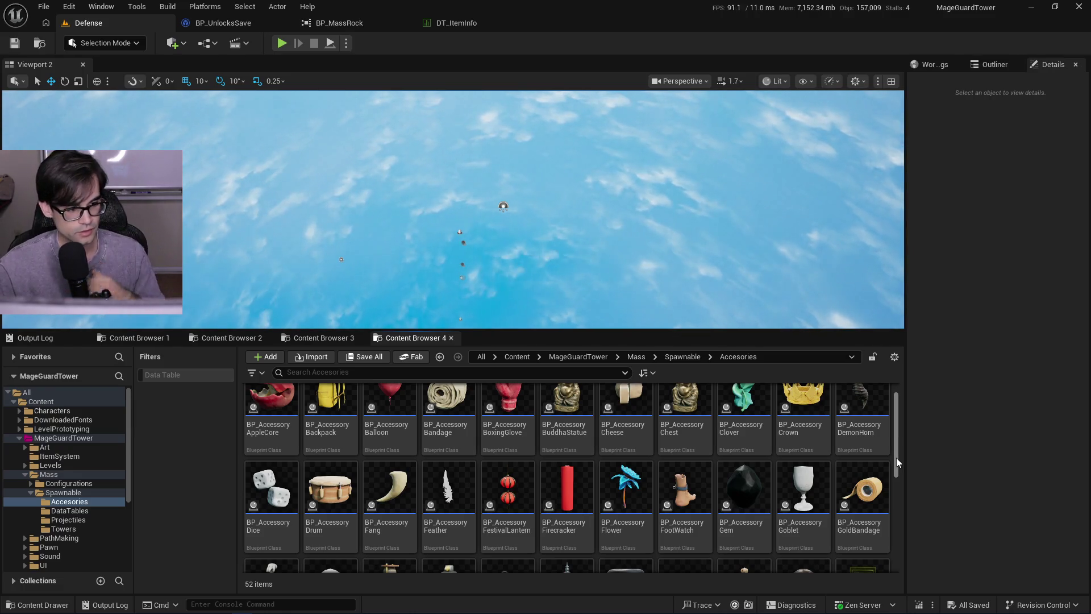
pyautogui.moveTo(896, 458); pyautogui.dragTo(895, 470)
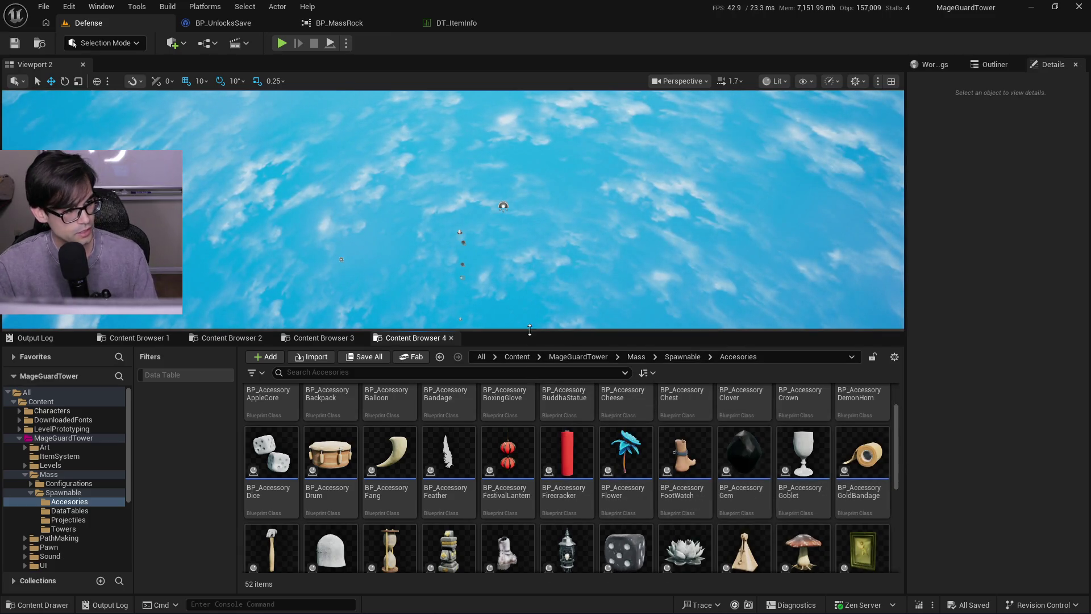
pyautogui.hotkey('alt', 'Tab')
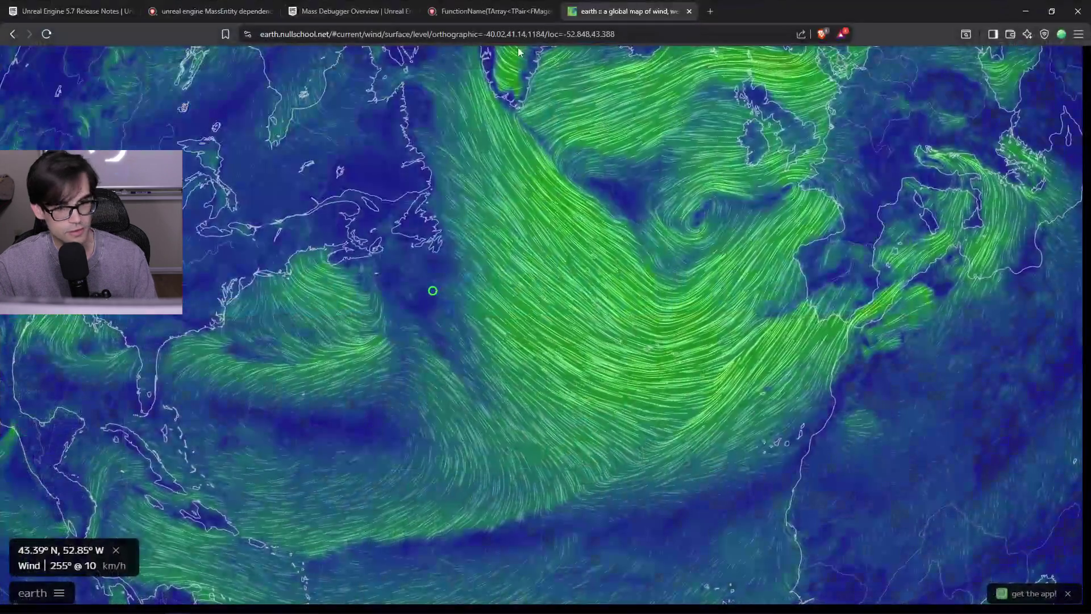
# - Search 'hedonism' in a new Brave tab and read the definition
pyautogui.hotkey('ctrl', 't')
pyautogui.write('hed')
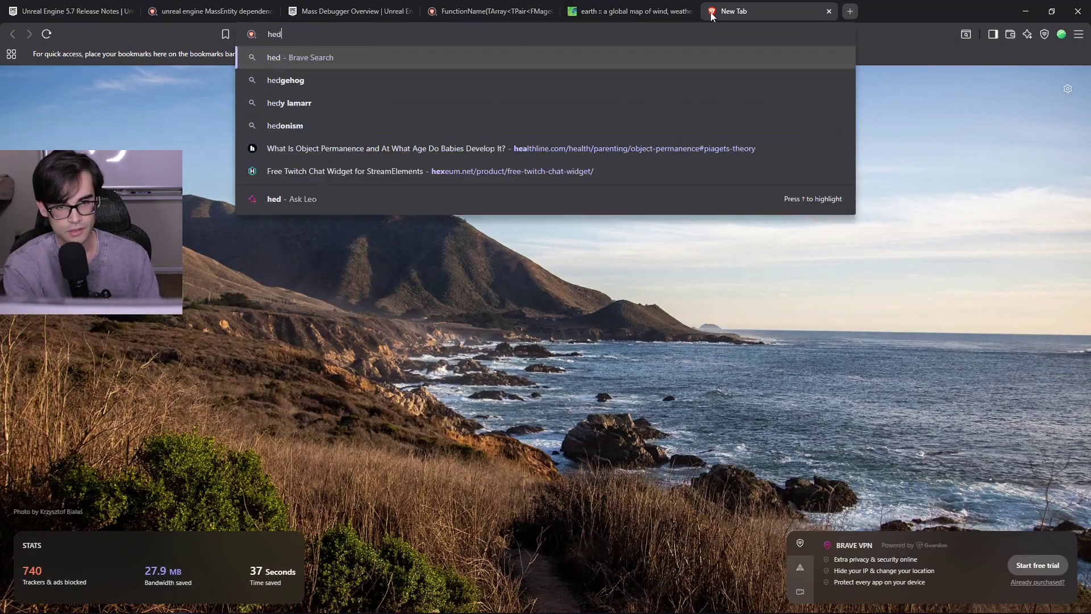
pyautogui.write('onism')
pyautogui.press('Return')
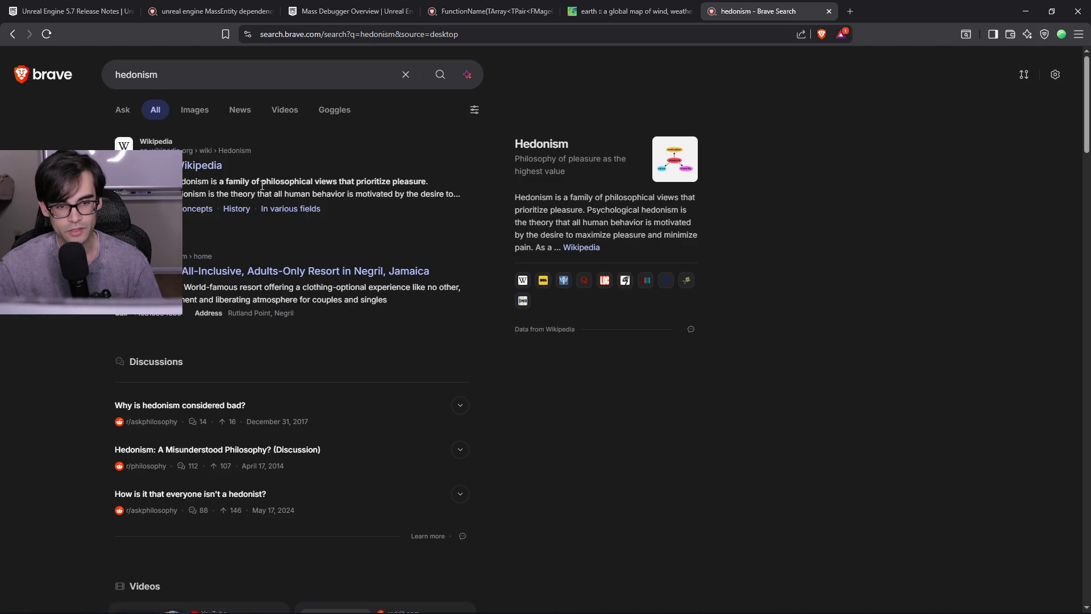
pyautogui.moveTo(306, 179); pyautogui.dragTo(434, 180)
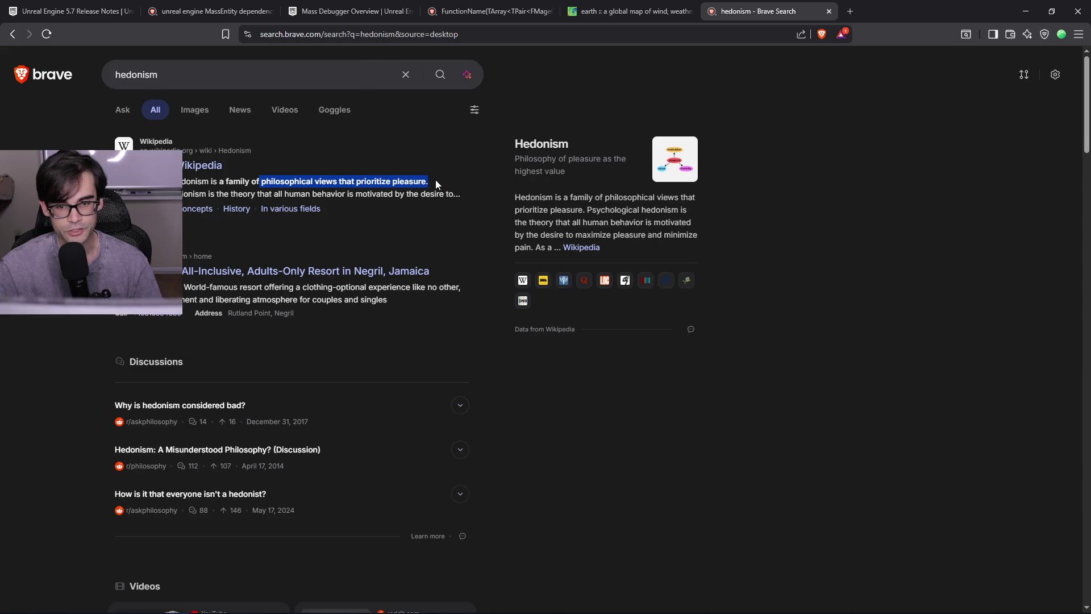
pyautogui.click(434, 187)
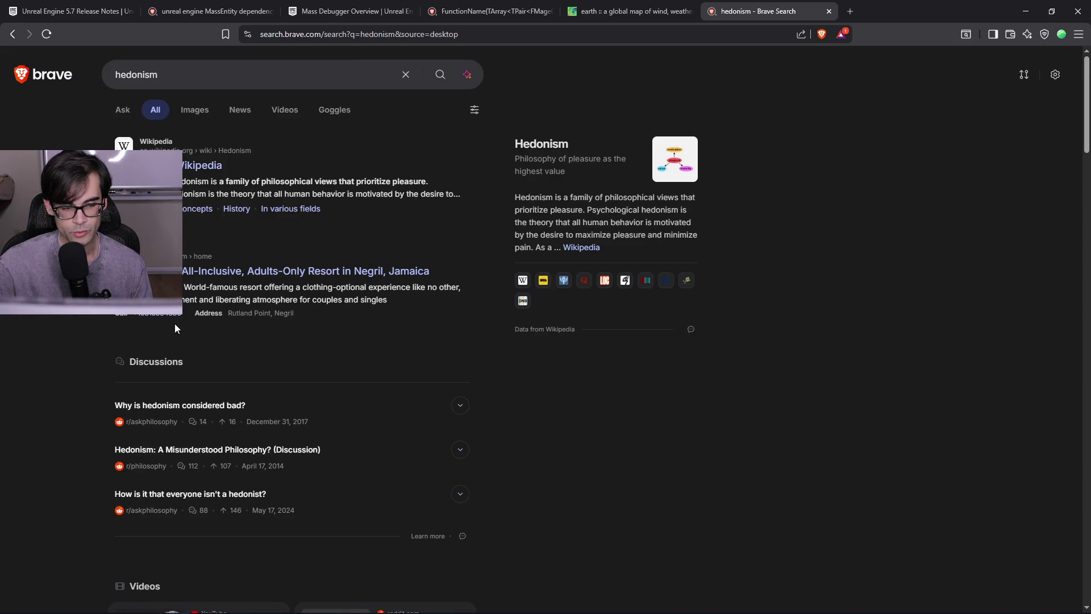
# - Check why hedonism is considered bad, close the tab, and return to Unreal Editor
pyautogui.scroll(-3, 134, 334)
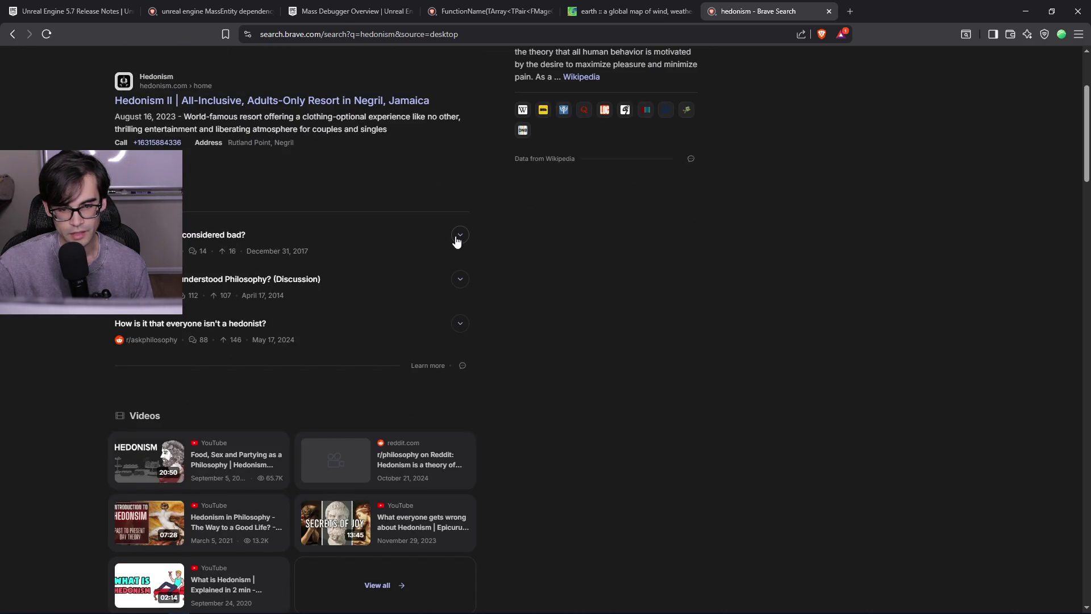
pyautogui.click(458, 236)
pyautogui.click(461, 236)
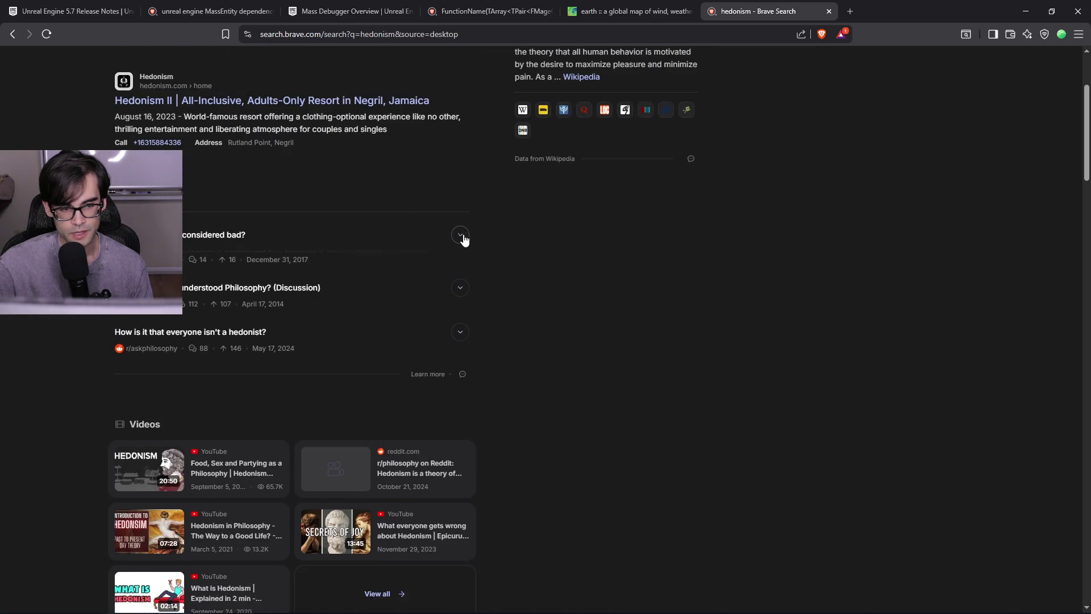
pyautogui.click(828, 11)
pyautogui.hotkey('alt', 'Tab')
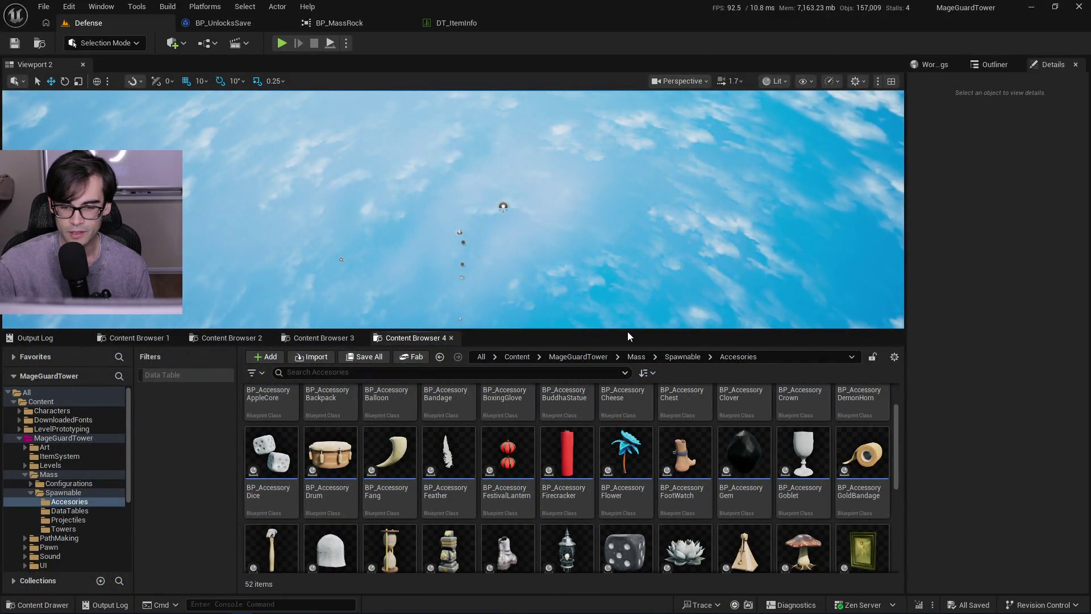
# - Drag the splitter down to enlarge the level viewport above the Accessories assets
pyautogui.moveTo(632, 330); pyautogui.dragTo(632, 373)
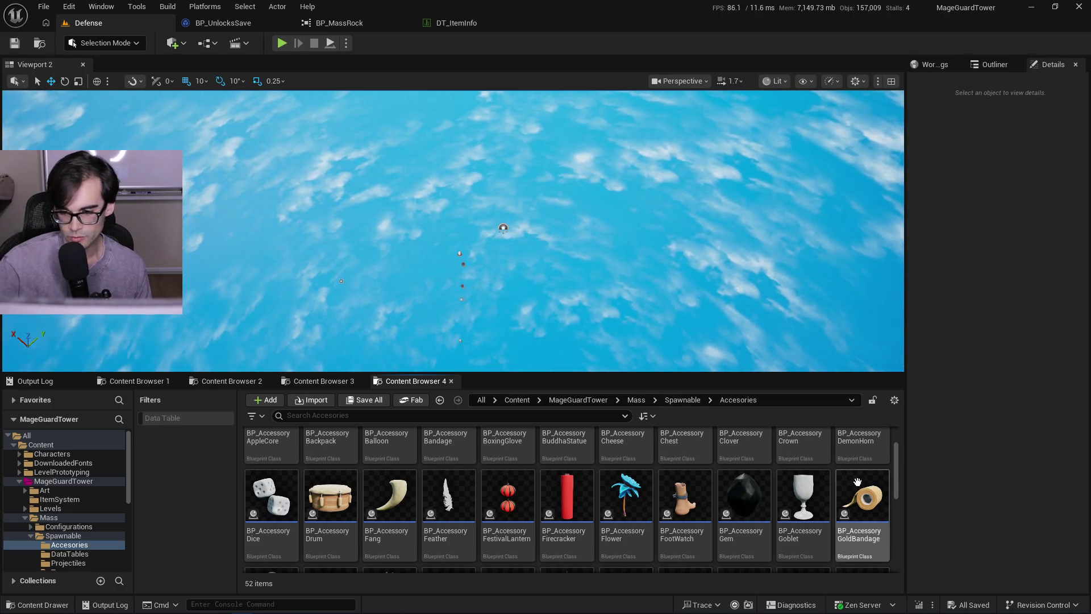
pyautogui.scroll(1, 902, 462)
pyautogui.moveTo(899, 457)
pyautogui.mouseDown()
pyautogui.moveTo(898, 482)
pyautogui.moveTo(902, 443)
pyautogui.moveTo(903, 470)
pyautogui.mouseUp()
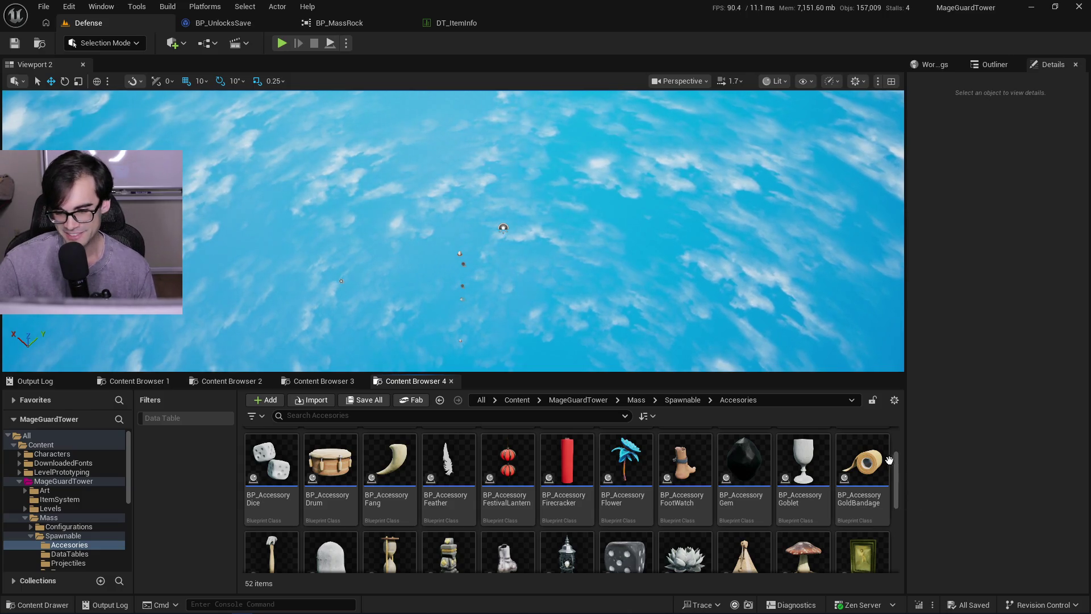
# - Glance at the DT_ItemInfo and BP_MassRock tabs, then return to the Defense level
pyautogui.click(465, 27)
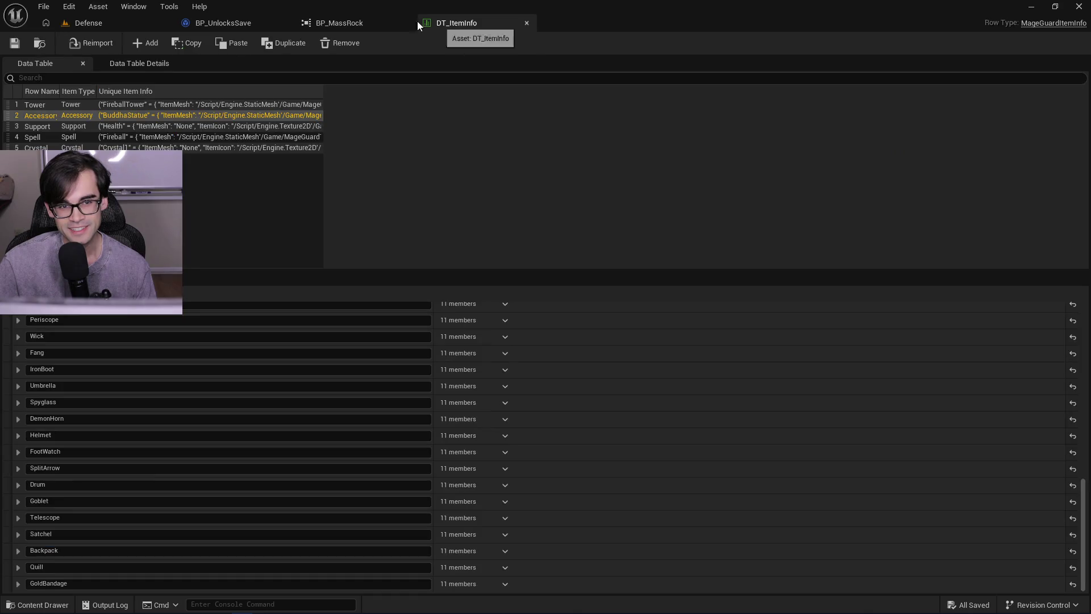
pyautogui.click(361, 22)
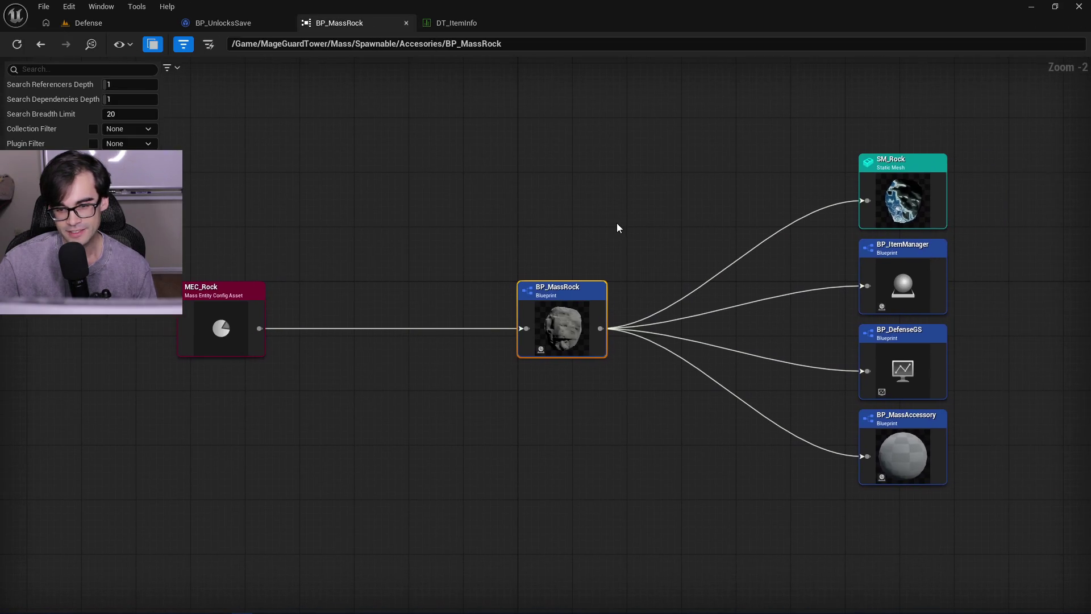
pyautogui.click(124, 25)
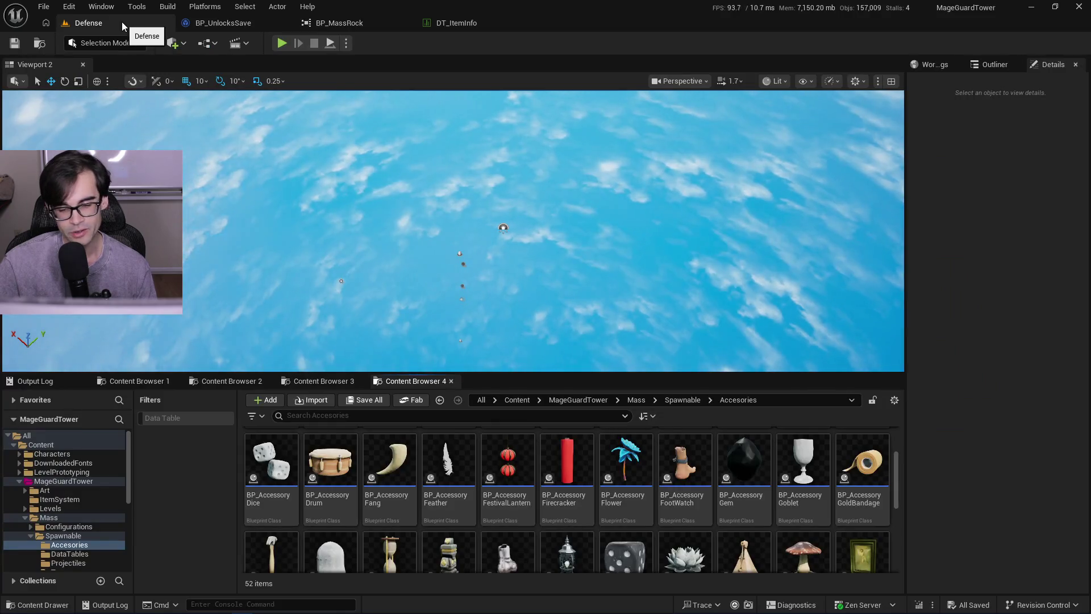
pyautogui.moveTo(899, 478); pyautogui.dragTo(902, 504)
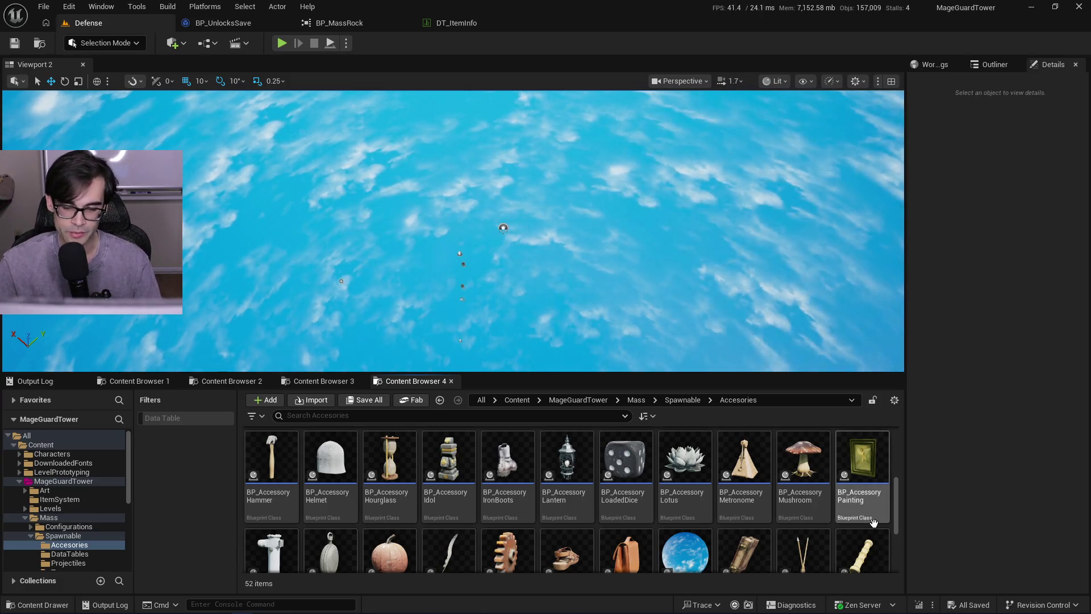
pyautogui.moveTo(897, 510); pyautogui.dragTo(896, 523)
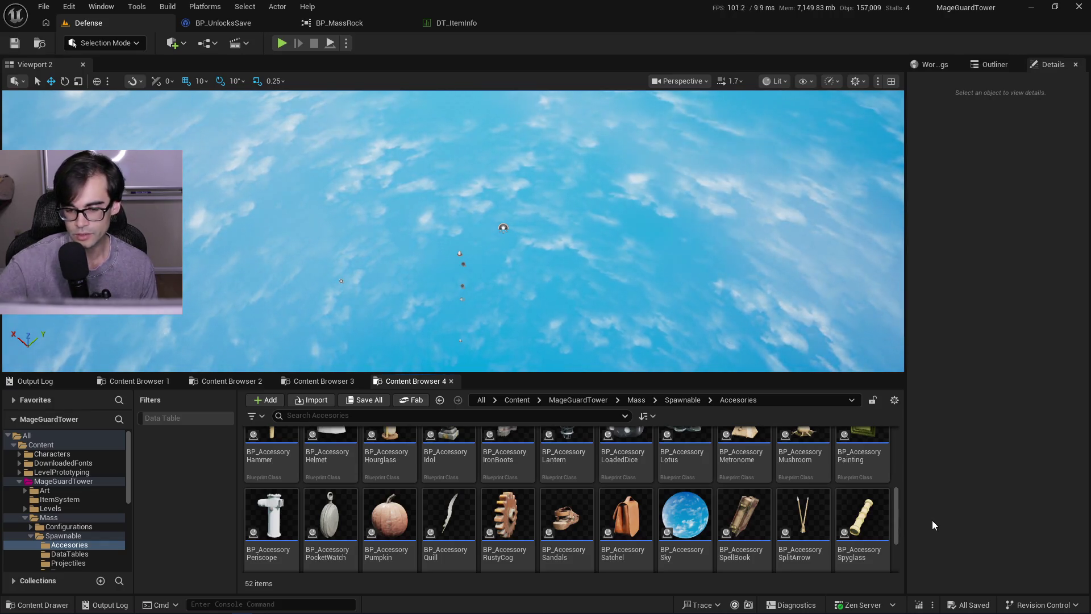
pyautogui.moveTo(897, 513); pyautogui.dragTo(899, 523)
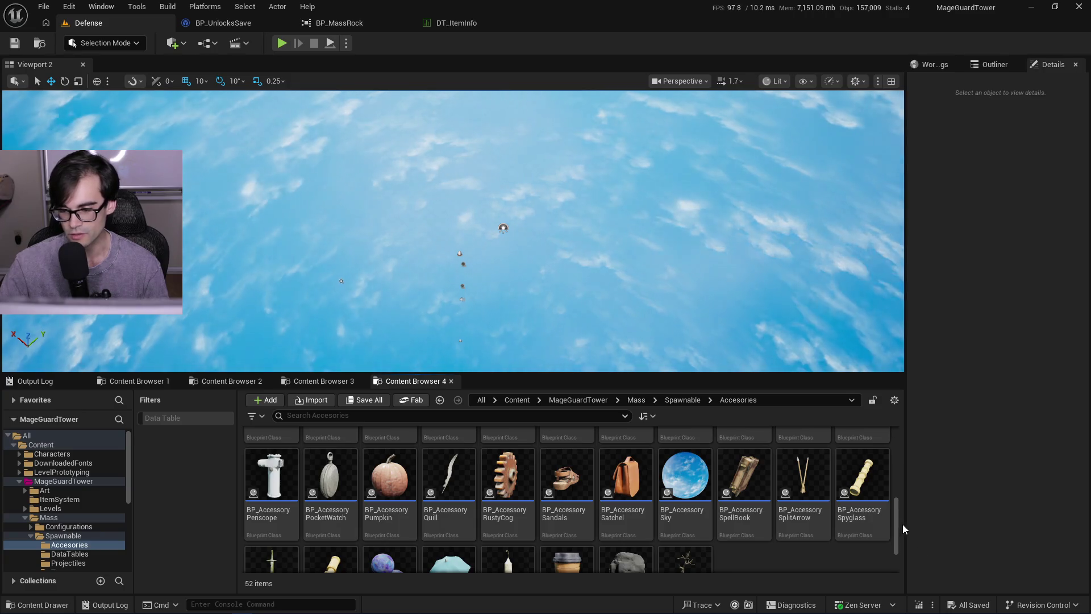
pyautogui.moveTo(897, 521); pyautogui.dragTo(896, 488)
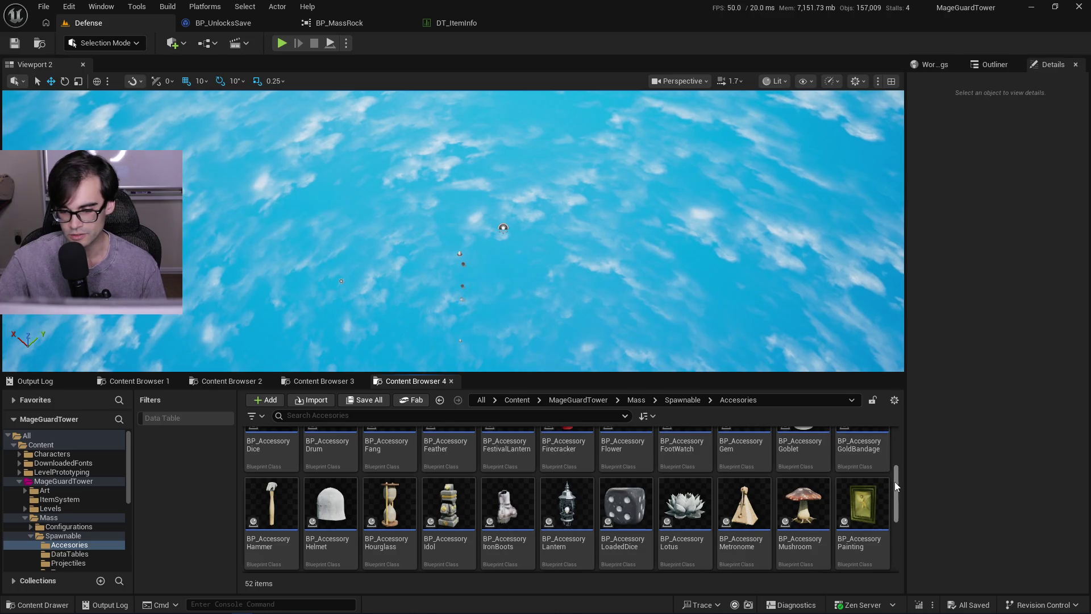
pyautogui.moveTo(899, 490); pyautogui.dragTo(889, 560)
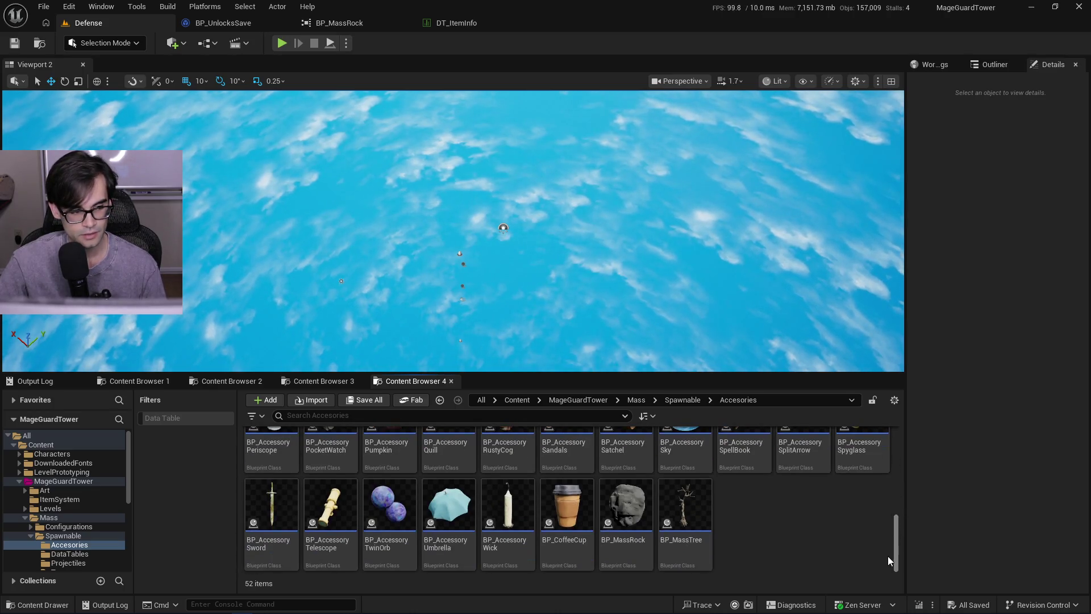
# - Scroll up and down through the accessory blueprints, ending near the top of the list
pyautogui.scroll(2, 743, 544)
pyautogui.scroll(-2, 742, 543)
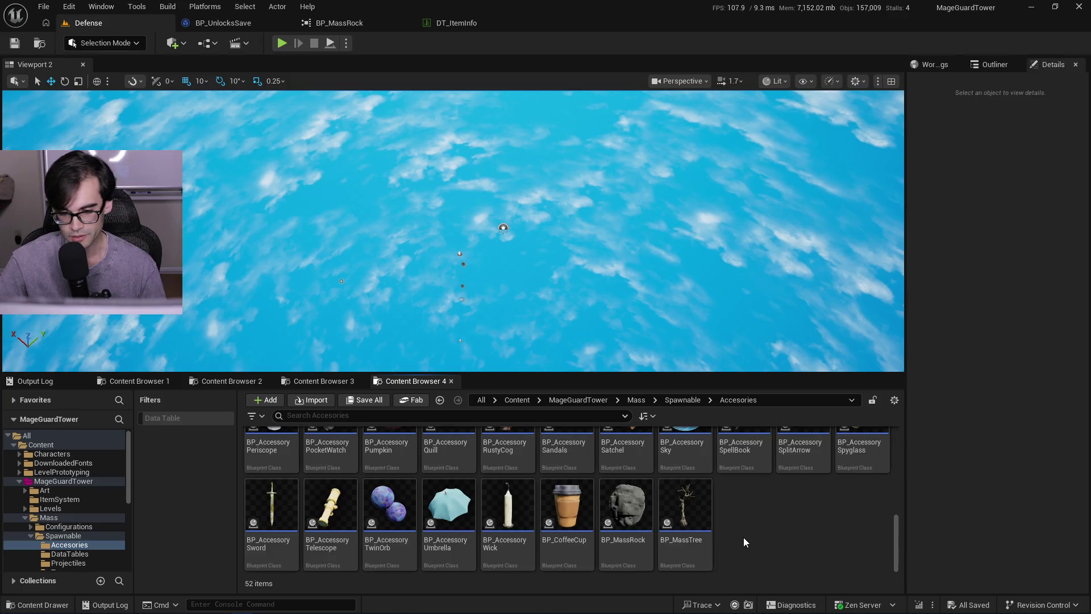
pyautogui.scroll(2, 744, 537)
pyautogui.scroll(-2, 824, 546)
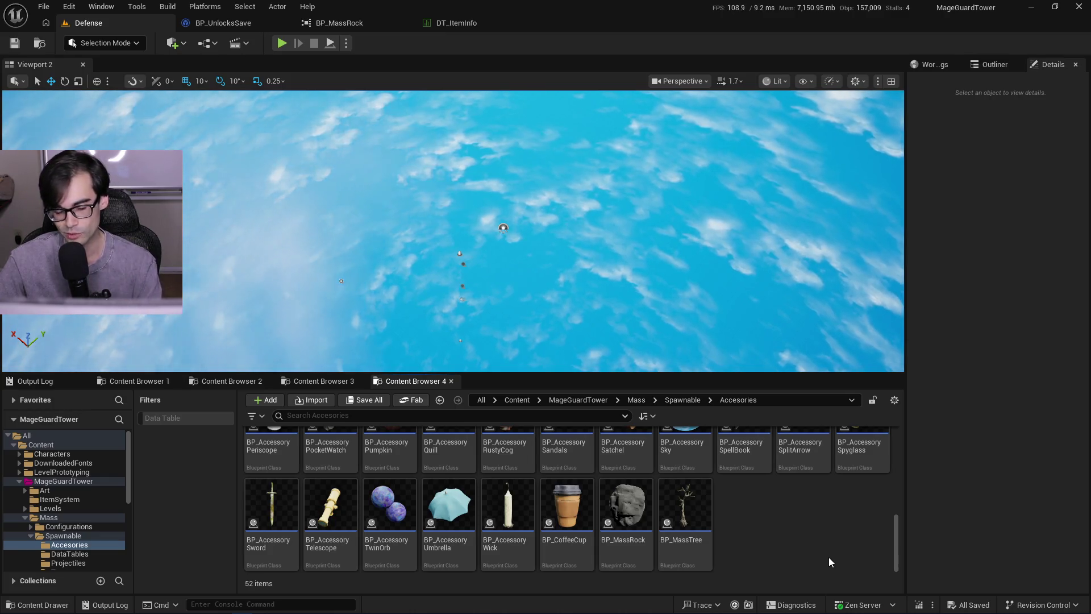
pyautogui.scroll(1, 829, 557)
pyautogui.scroll(3, 830, 560)
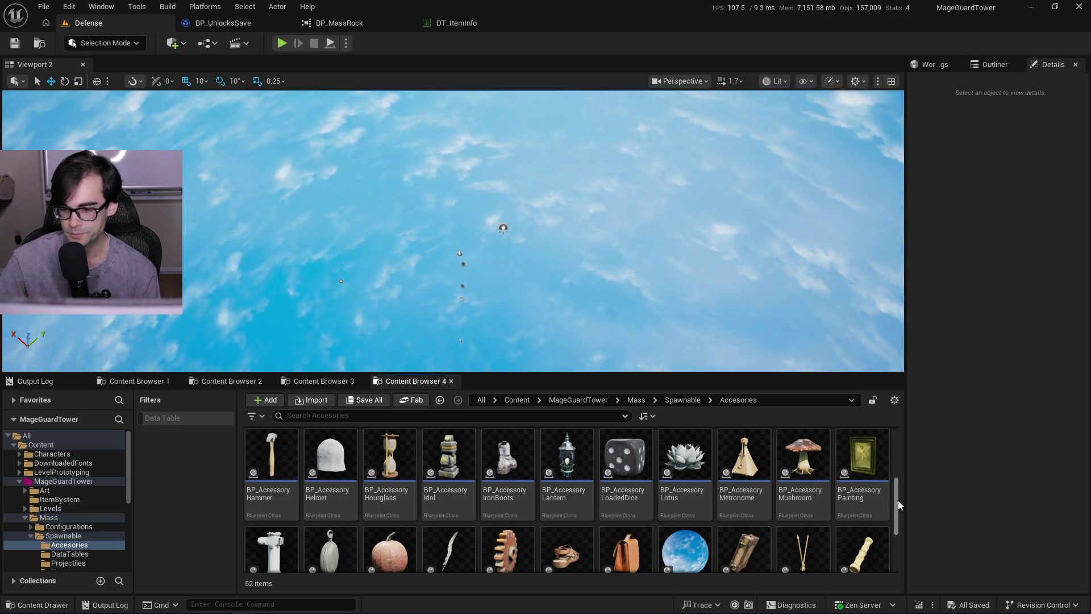
# - Finish browsing the Accesories folder and switch to the Brave browser window
pyautogui.moveTo(898, 500); pyautogui.dragTo(899, 509)
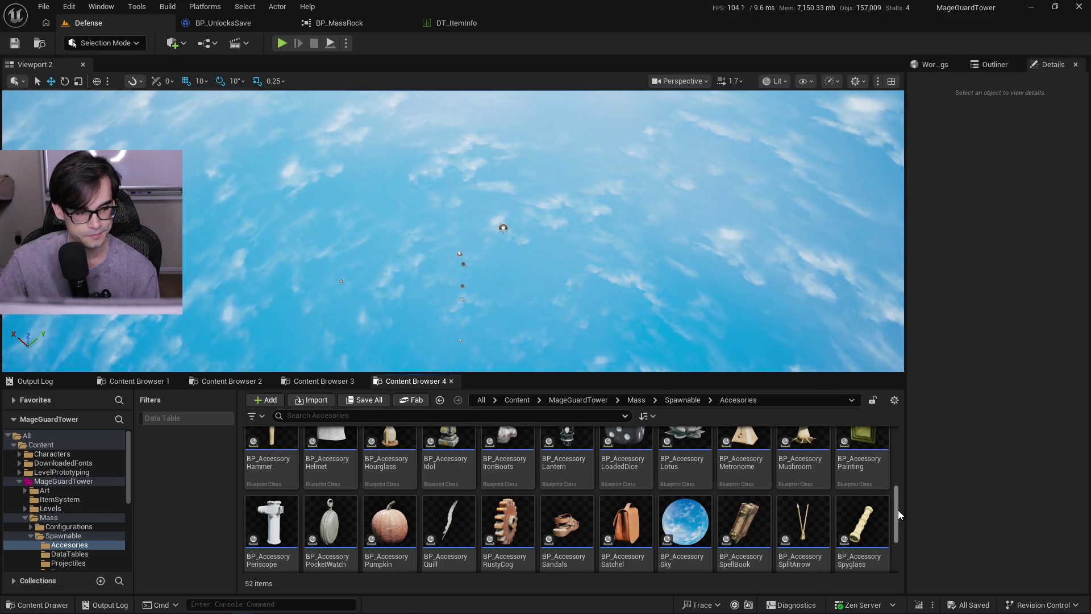
pyautogui.moveTo(898, 613)
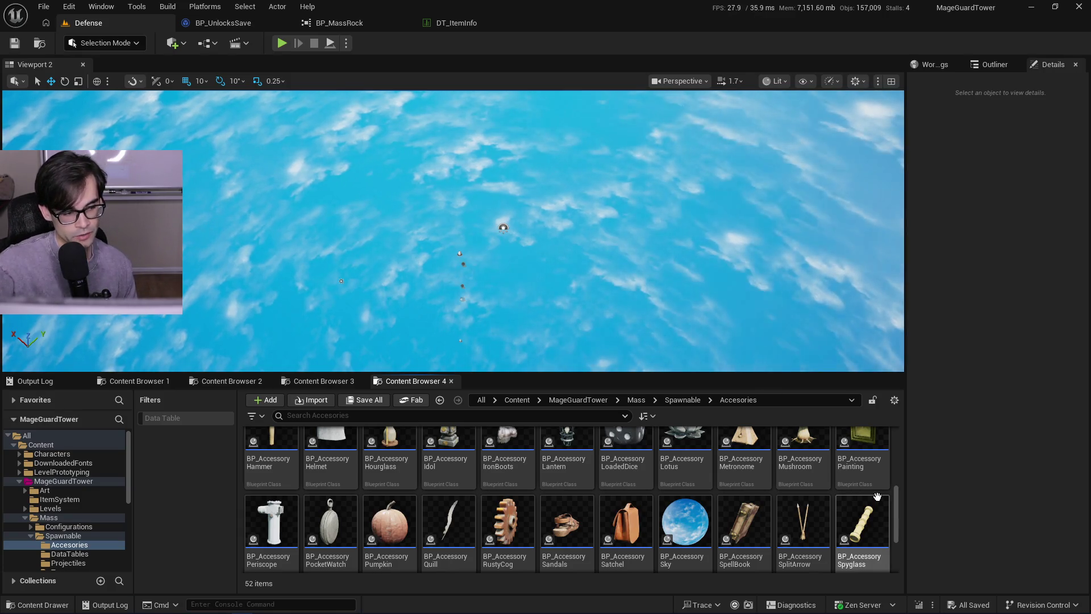
pyautogui.moveTo(896, 507)
pyautogui.mouseDown()
pyautogui.moveTo(899, 482)
pyautogui.moveTo(902, 495)
pyautogui.mouseUp()
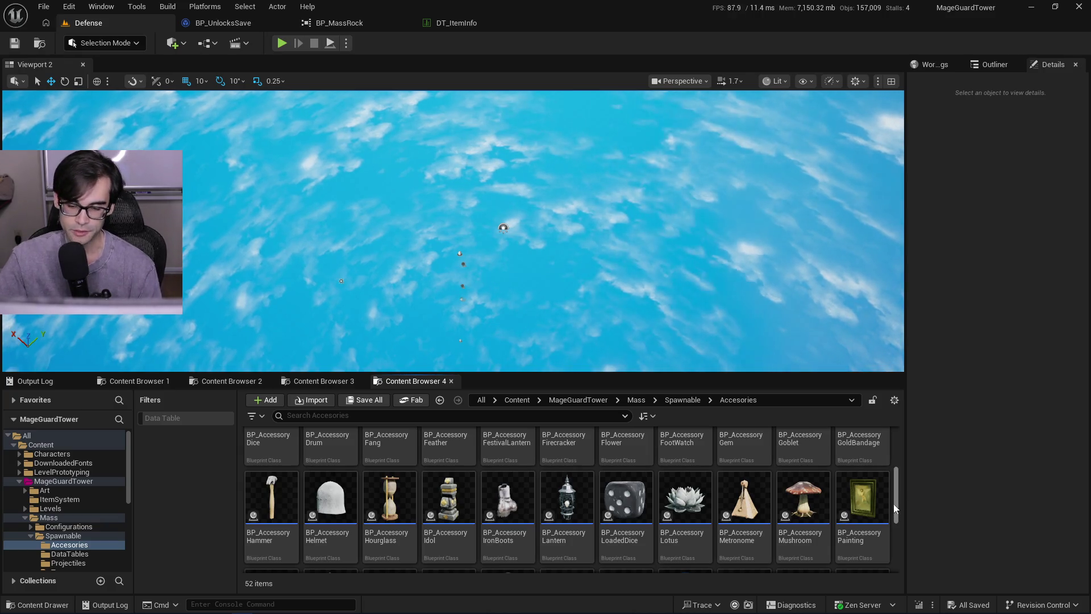
pyautogui.scroll(-1, 896, 478)
pyautogui.moveTo(898, 482); pyautogui.dragTo(898, 476)
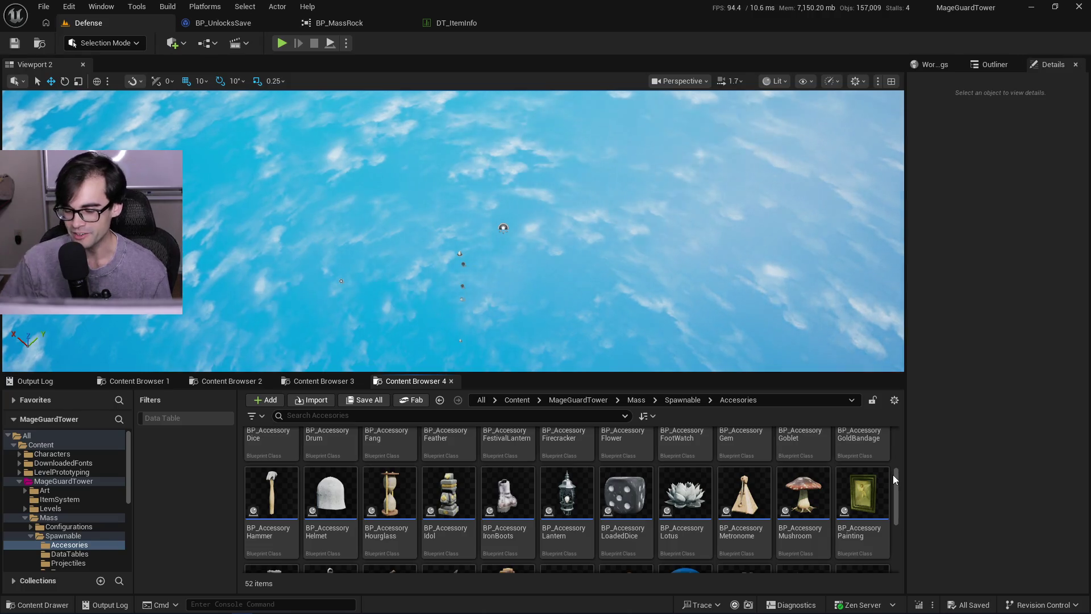
pyautogui.scroll(2, 895, 475)
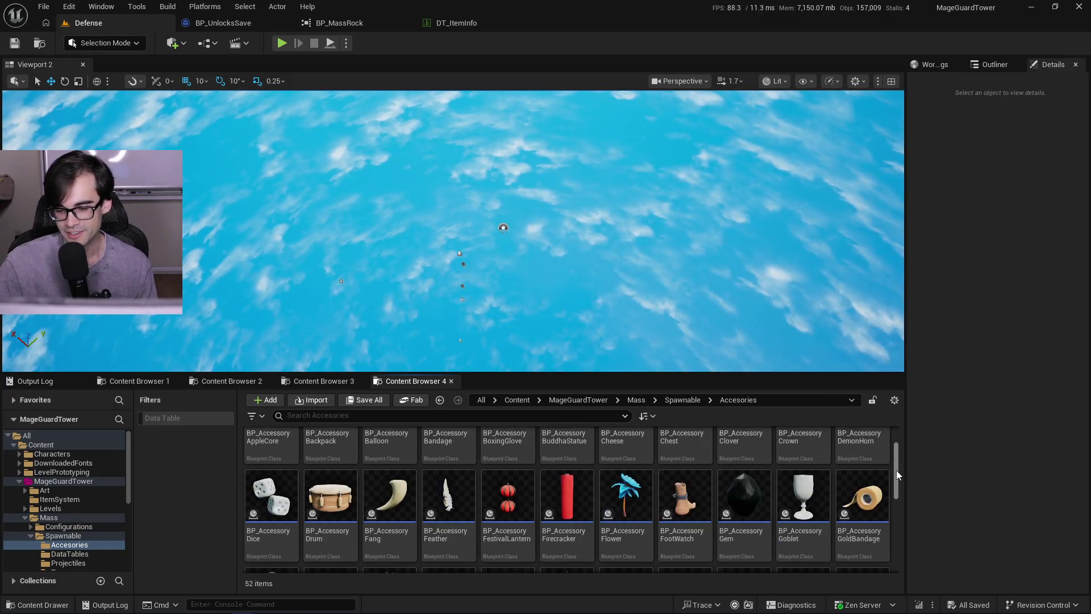
pyautogui.moveTo(897, 472); pyautogui.dragTo(897, 462)
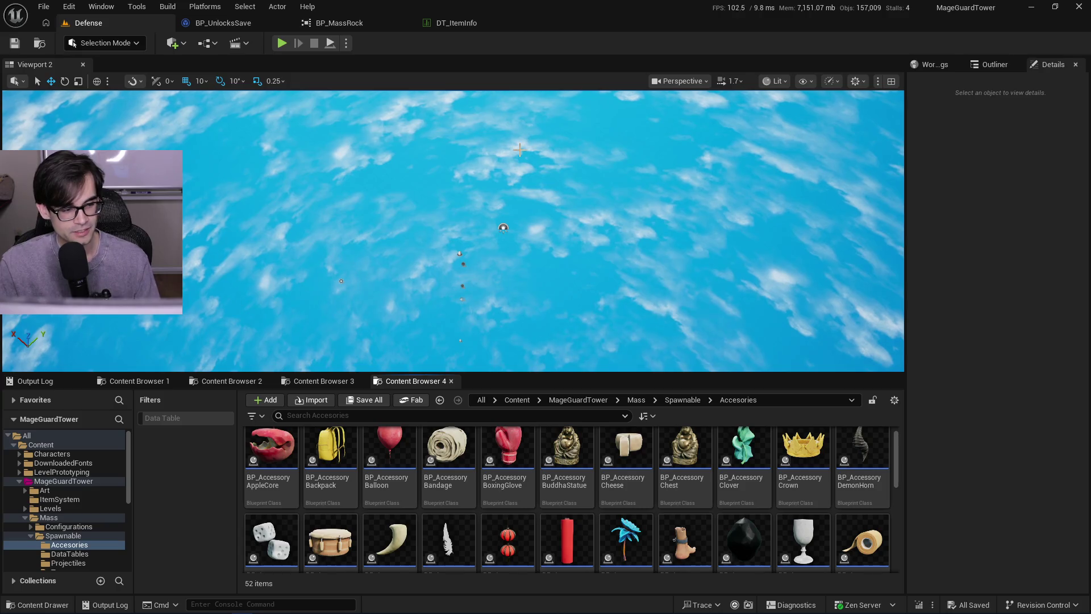
pyautogui.hotkey('alt', 'Tab')
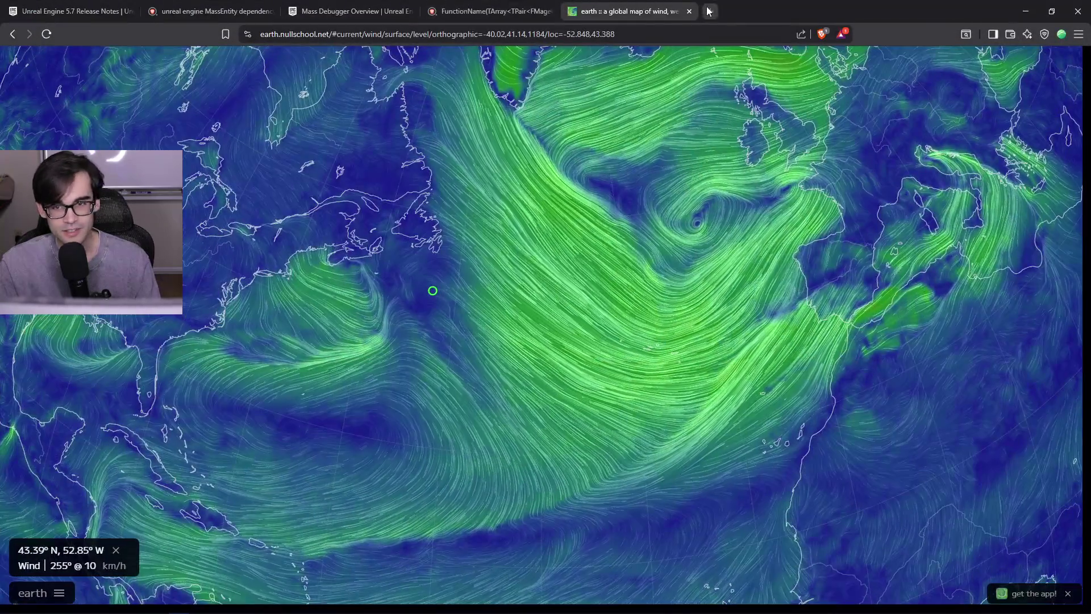
# - Search 'dunn kroger effect' in a new Brave tab
pyautogui.click(710, 11)
pyautogui.write('dunn kro')
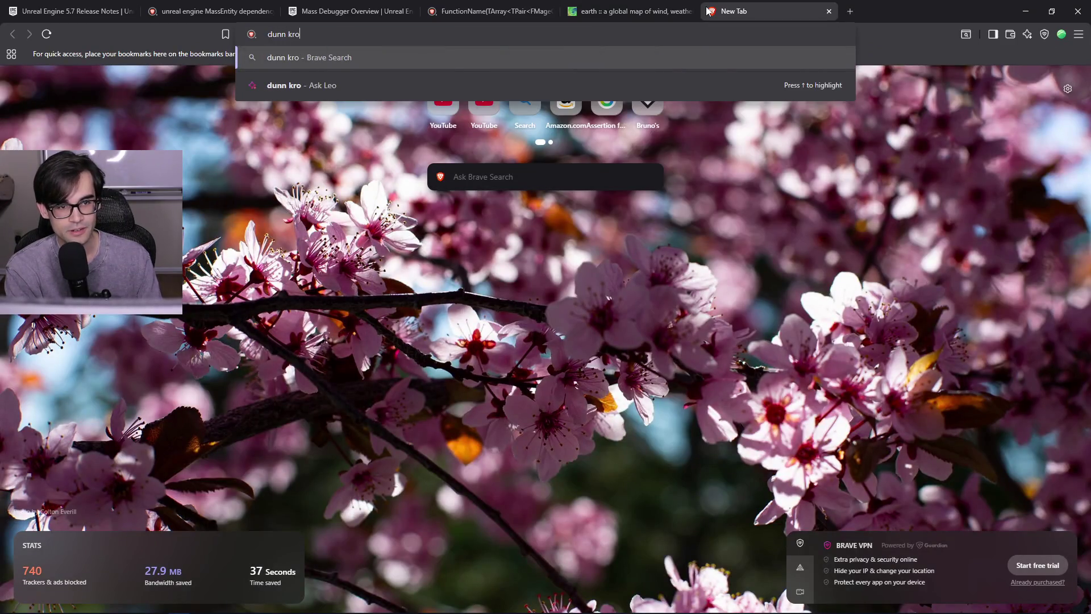
pyautogui.write('ger effect')
pyautogui.press('Return')
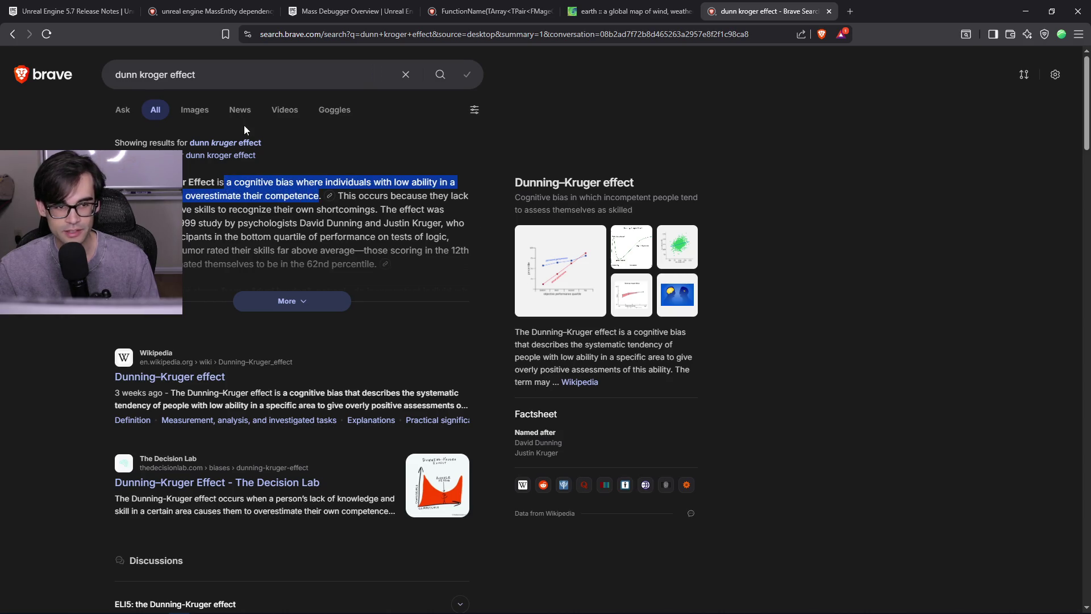
# - Show the image results and enlarge the Dunning–Kruger curve image
pyautogui.click(196, 112)
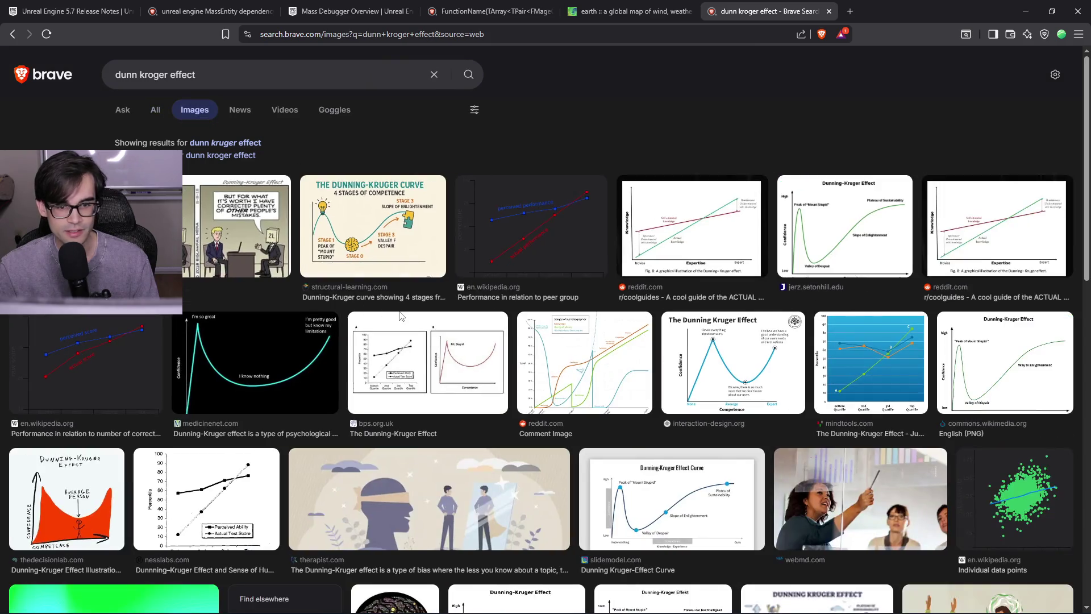
pyautogui.click(382, 234)
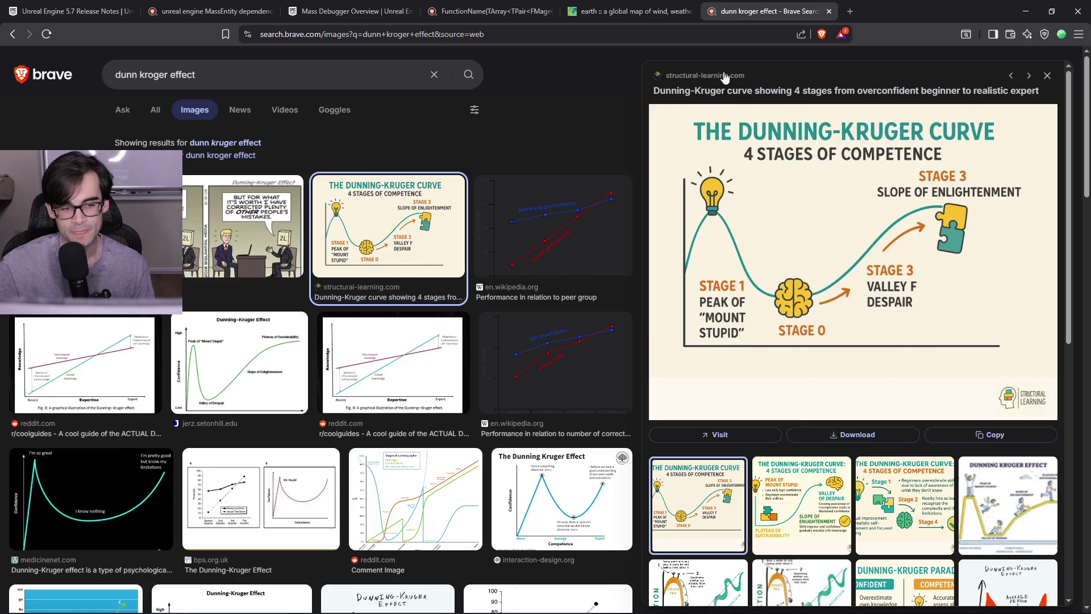
pyautogui.click(829, 11)
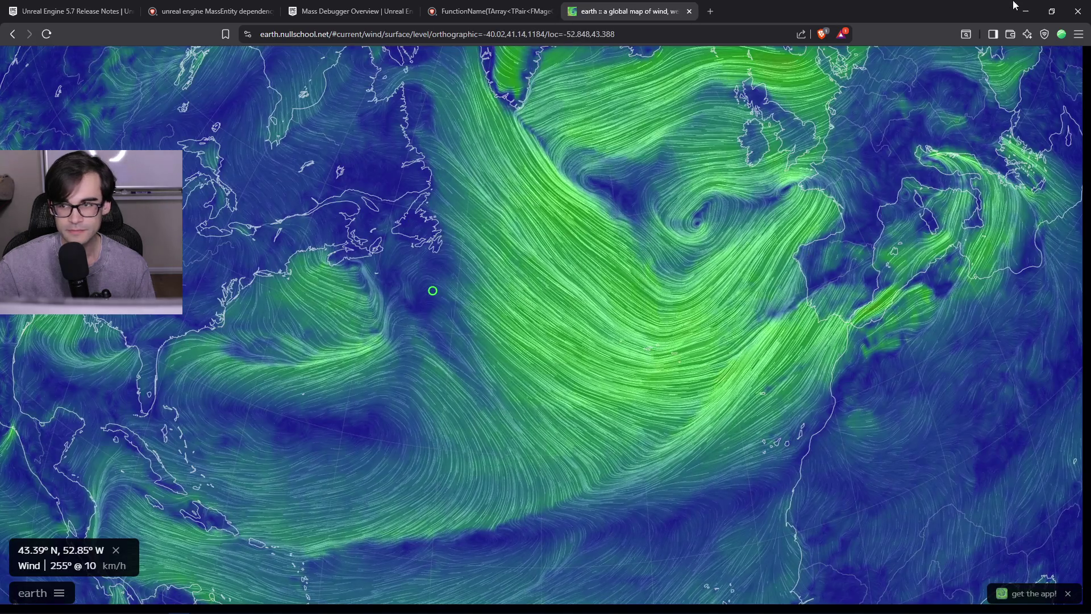
pyautogui.hotkey('alt', 'Tab')
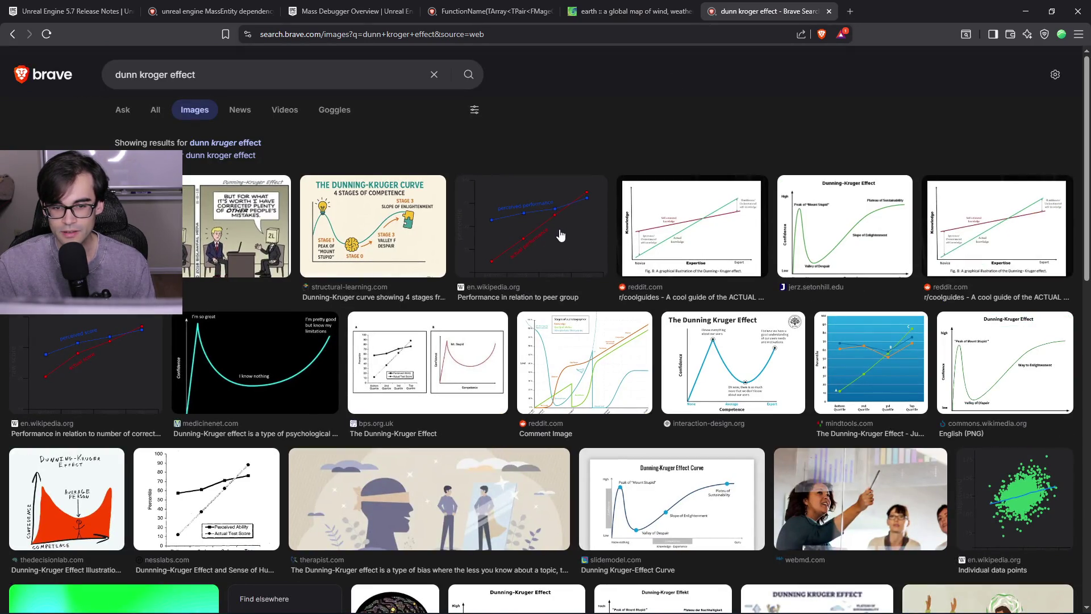
# - Preview the peer-group performance chart and open its source Wikipedia article
pyautogui.click(560, 235)
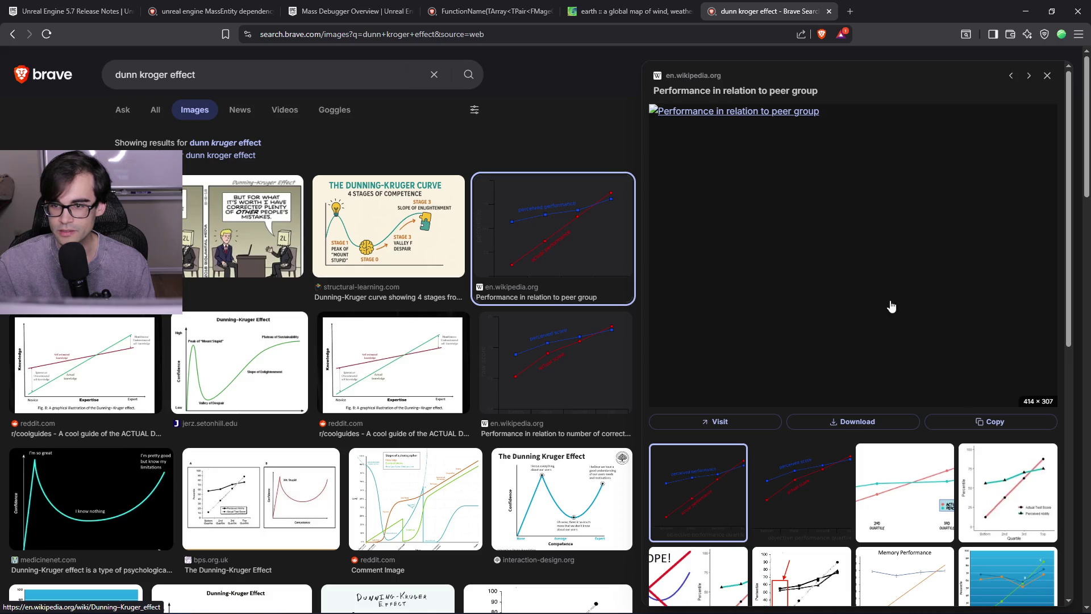
pyautogui.scroll(-2, 809, 506)
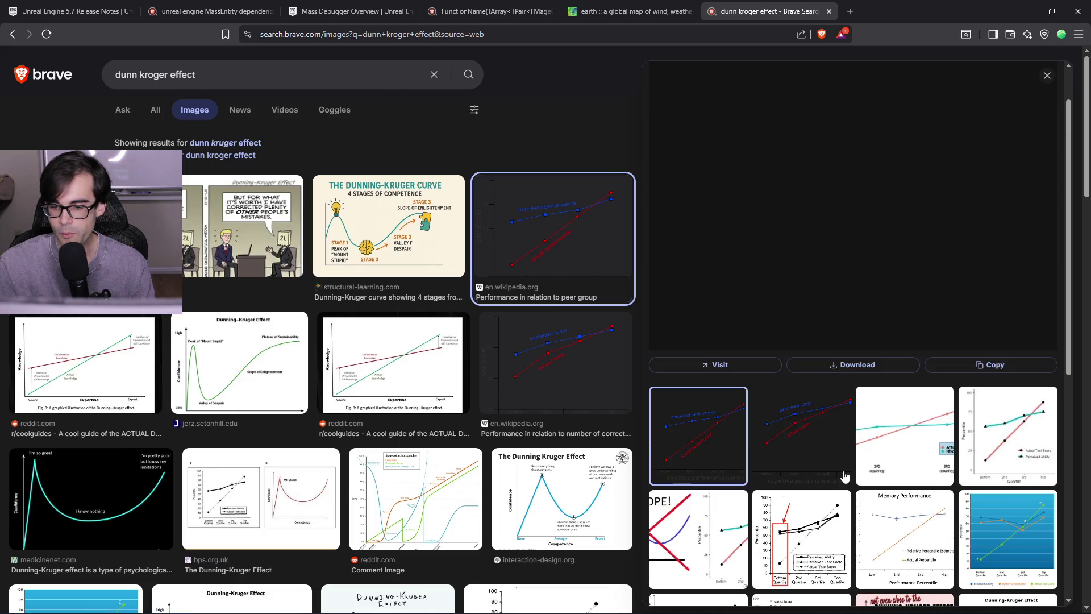
pyautogui.scroll(2, 846, 392)
pyautogui.click(783, 165)
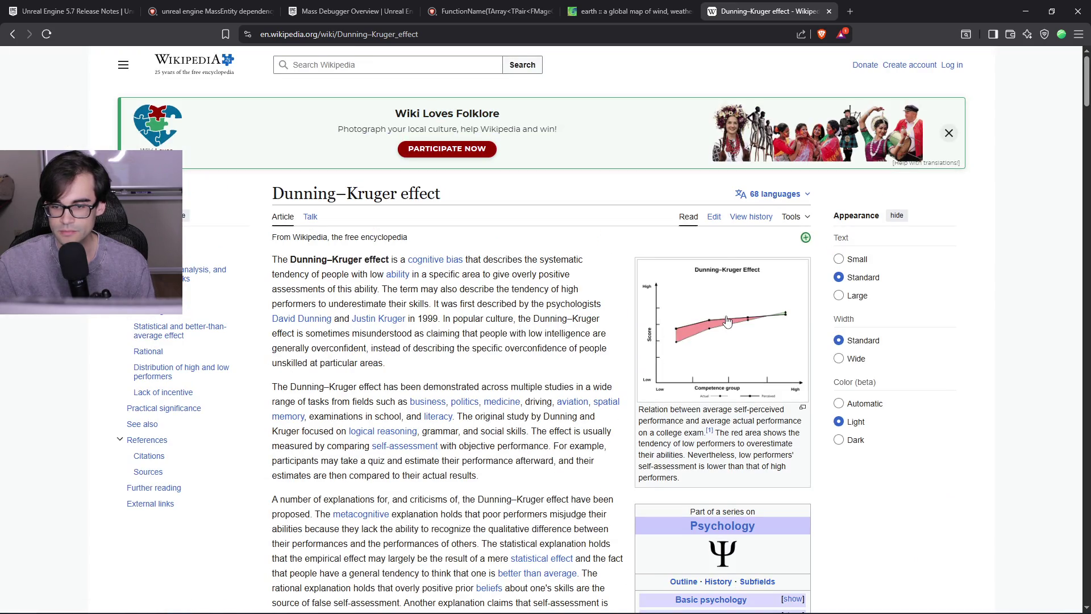
# - Enlarge the Dunning–Kruger and percentile performance charts, then close the article tab
pyautogui.click(727, 322)
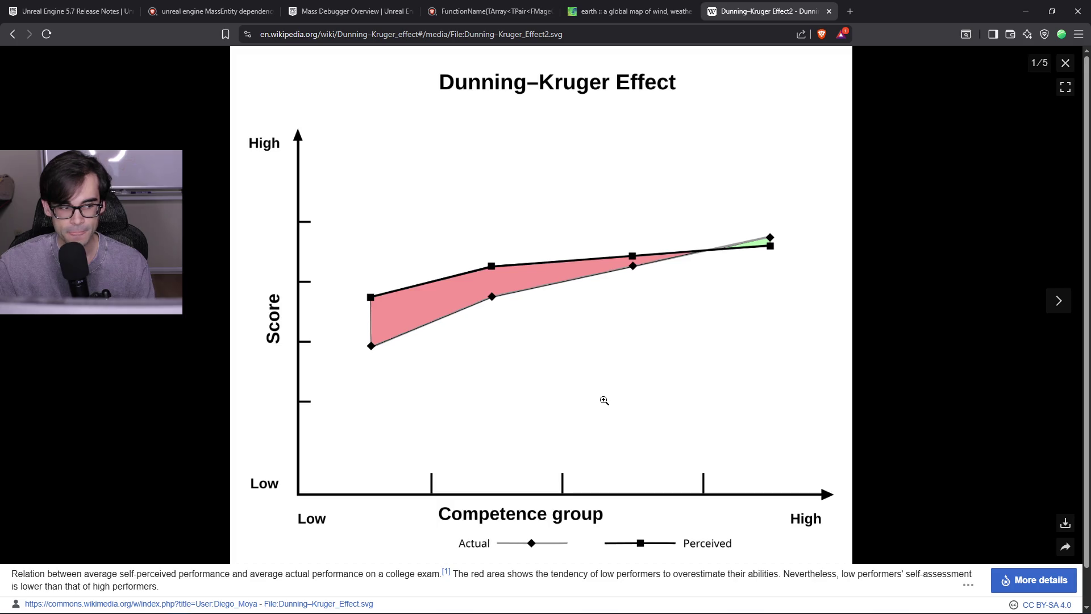
pyautogui.click(1066, 63)
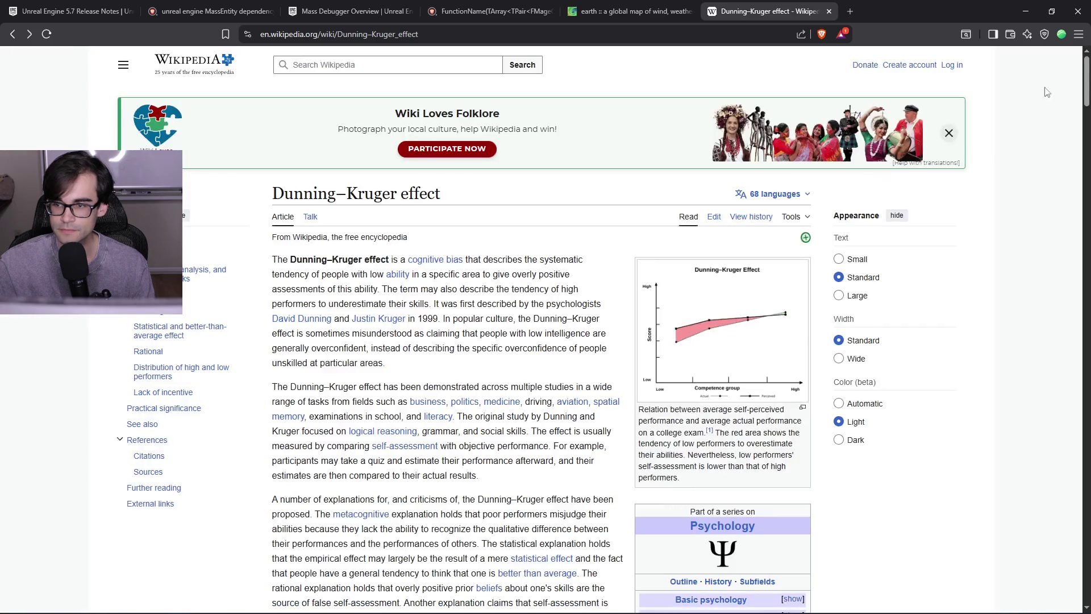
pyautogui.scroll(-15, 574, 349)
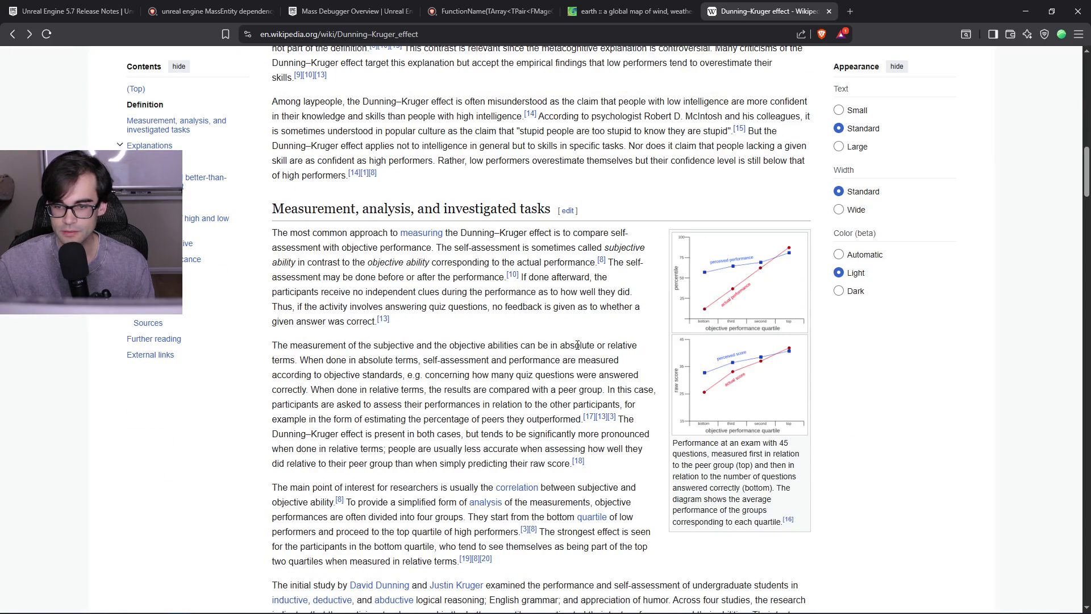
pyautogui.click(758, 287)
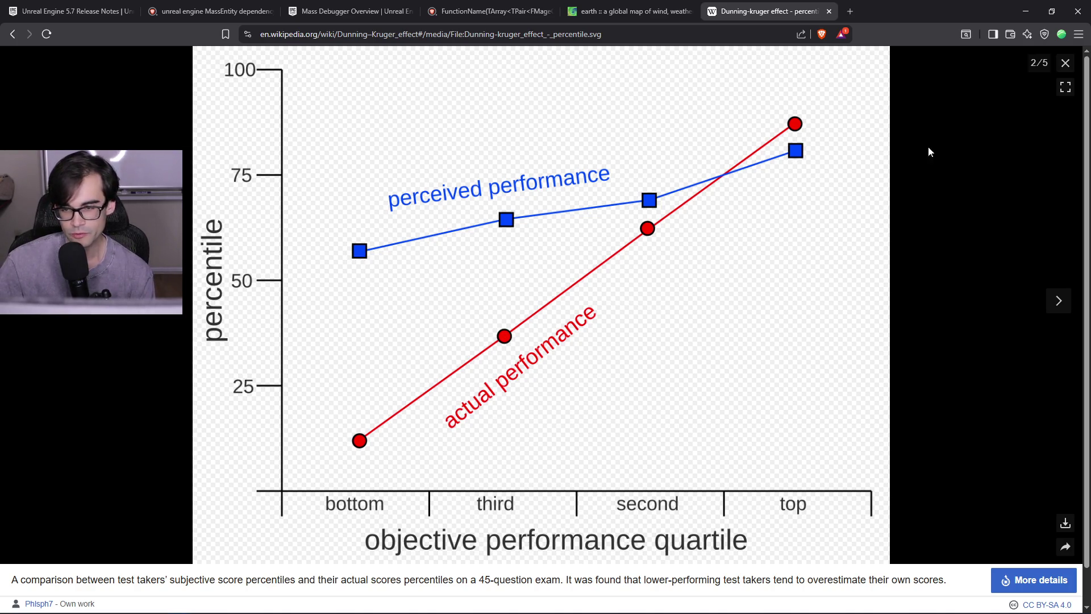
pyautogui.click(1071, 65)
pyautogui.scroll(-20, 666, 476)
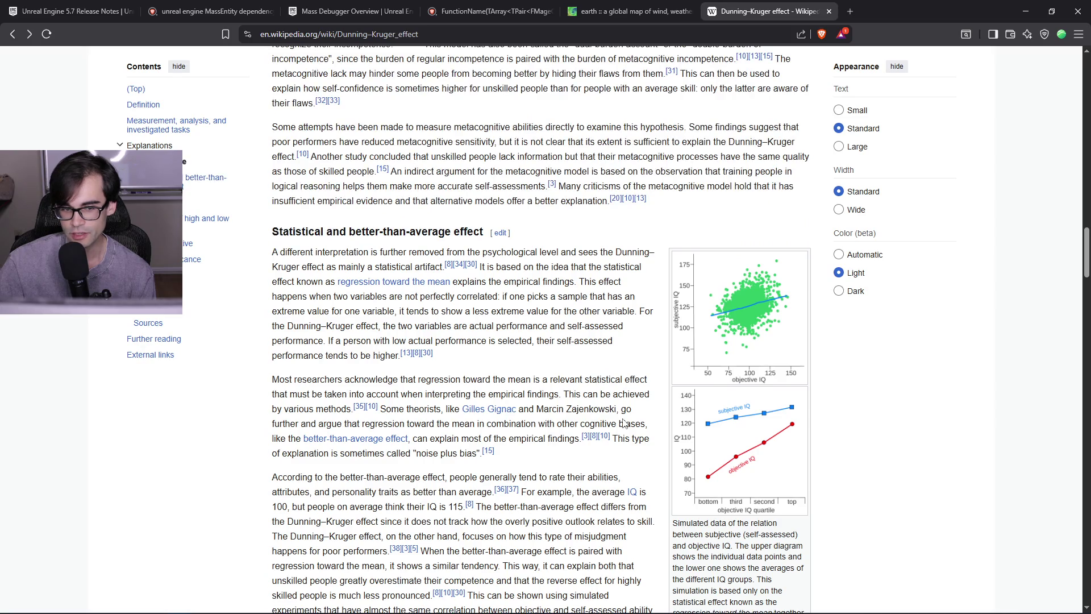
pyautogui.click(829, 11)
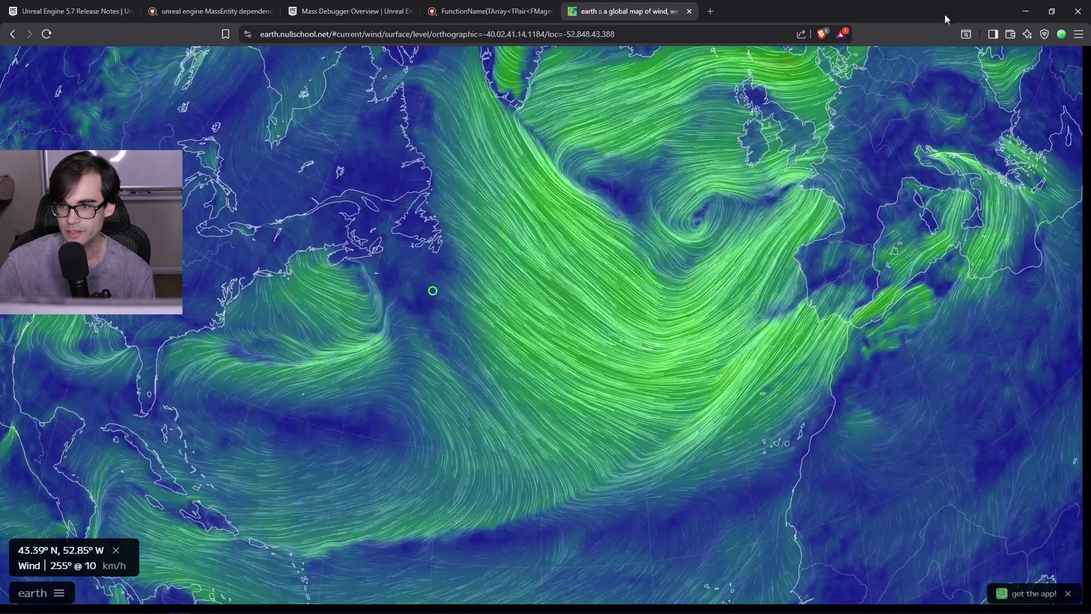
# - Switch back to the Unreal Engine editor showing the Accesories folder's 52 blueprints
pyautogui.hotkey('alt', 'Tab')
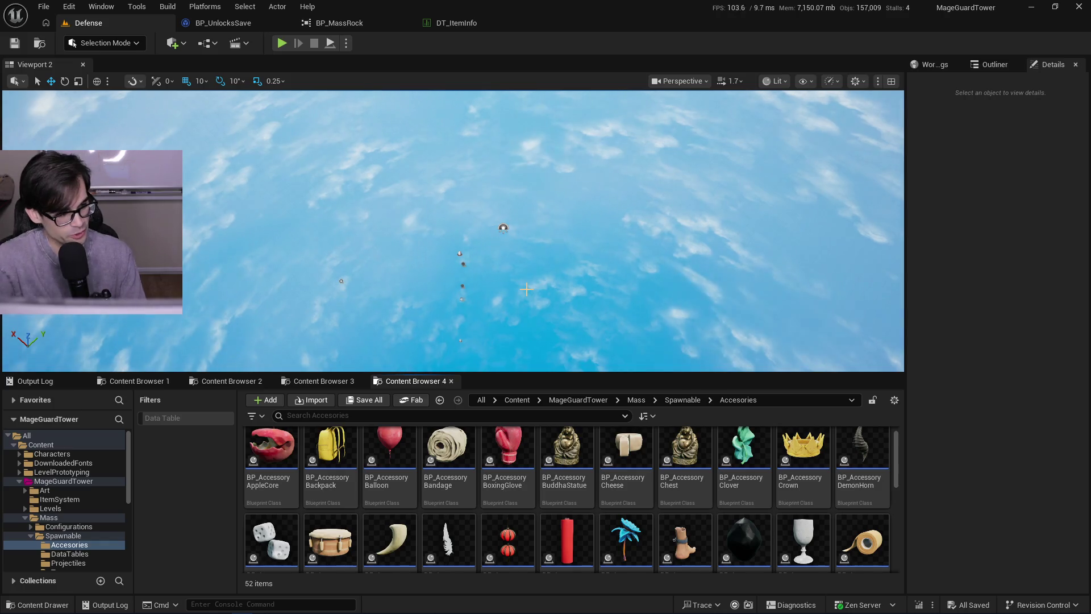
# - Resize the panels and scroll the Content Browser to BP_MassRock
pyautogui.scroll(-3, 706, 525)
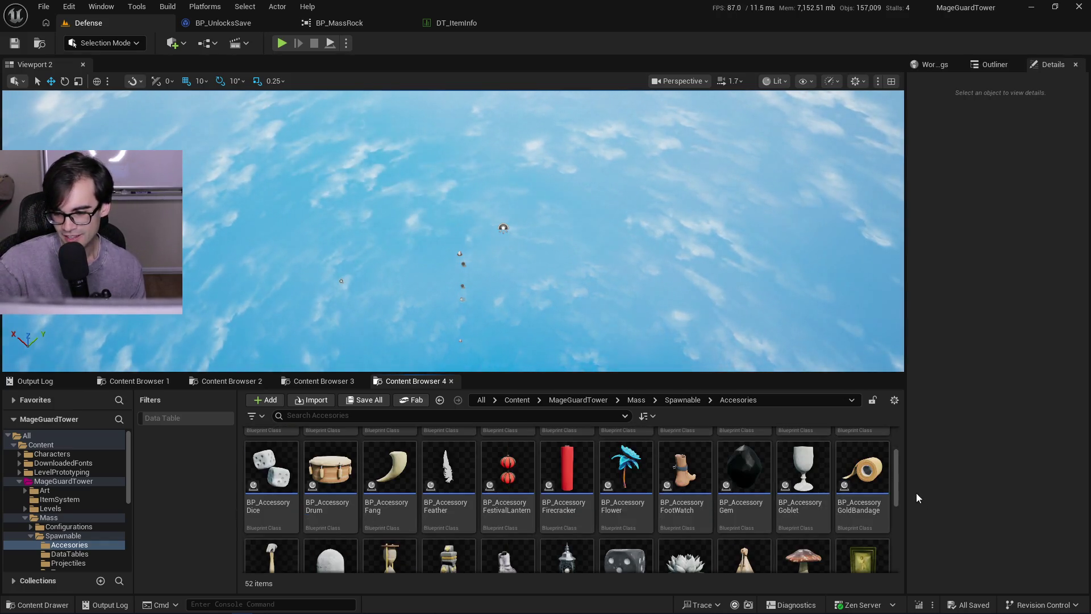
pyautogui.moveTo(900, 489); pyautogui.dragTo(900, 501)
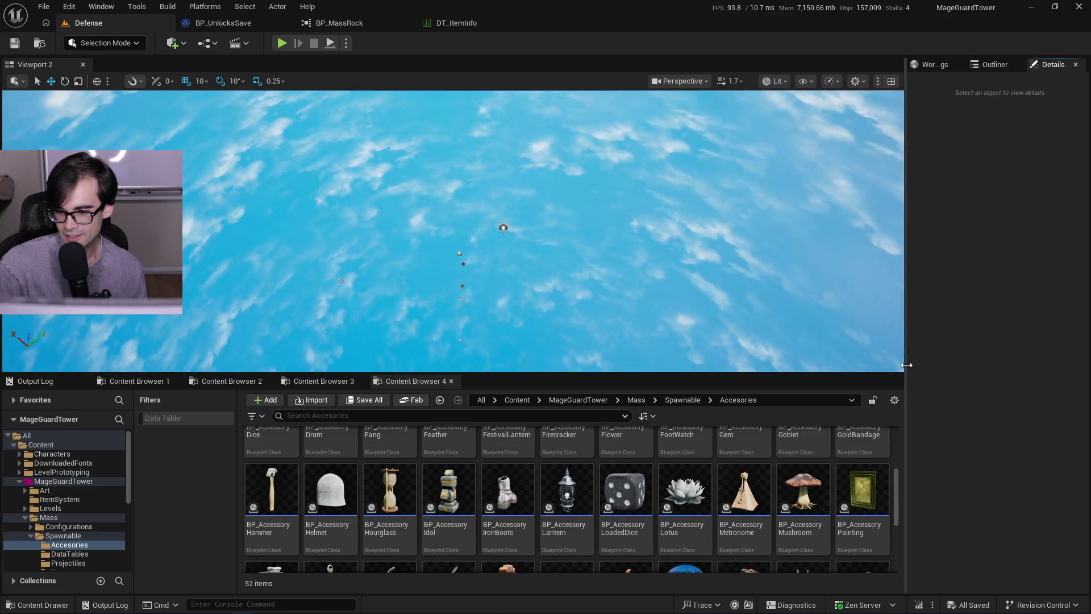
pyautogui.moveTo(906, 375); pyautogui.dragTo(917, 365)
pyautogui.scroll(-3, 858, 491)
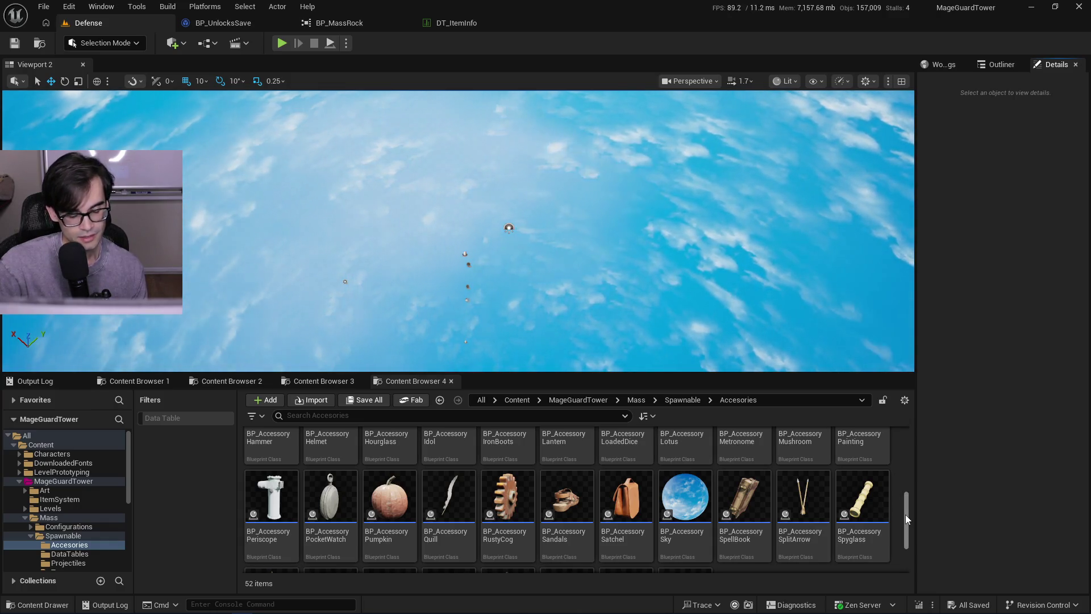
pyautogui.moveTo(905, 514); pyautogui.dragTo(911, 535)
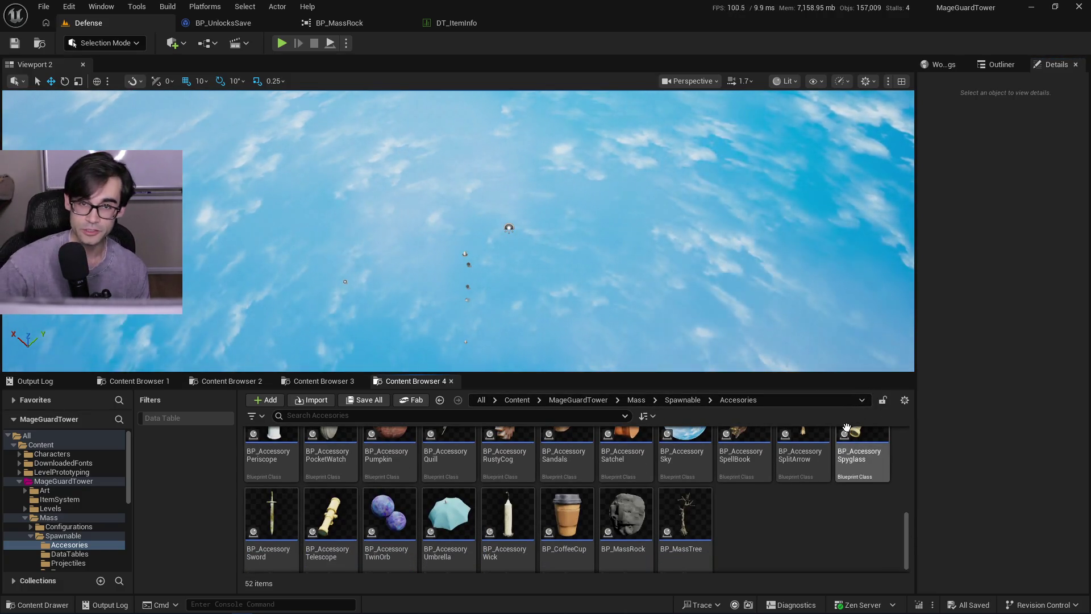
pyautogui.moveTo(908, 534); pyautogui.dragTo(910, 496)
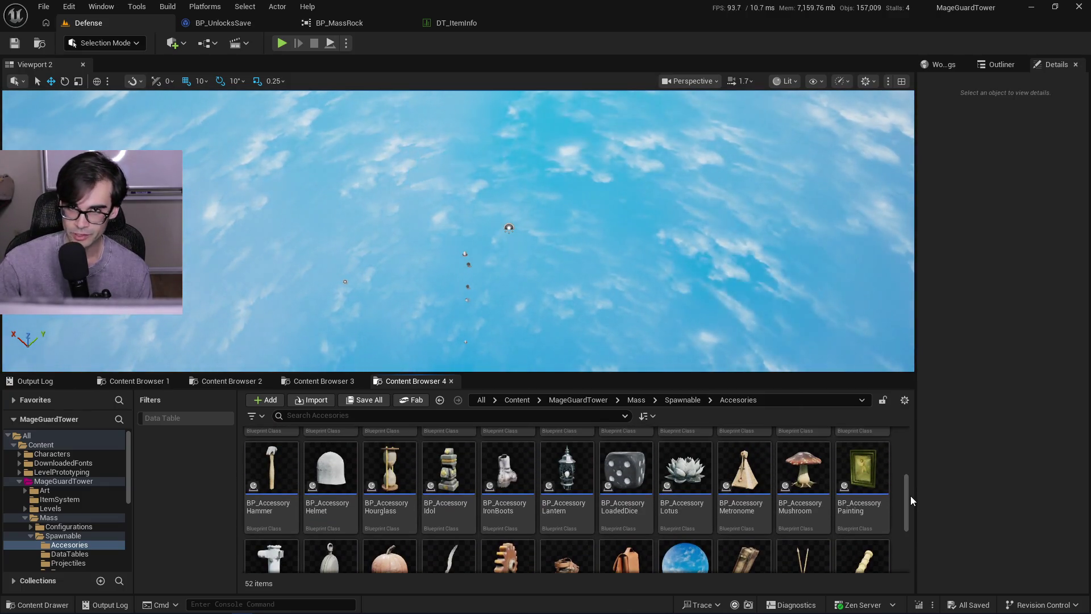
pyautogui.moveTo(906, 498)
pyautogui.mouseDown()
pyautogui.moveTo(915, 444)
pyautogui.moveTo(910, 528)
pyautogui.moveTo(878, 541)
pyautogui.mouseUp()
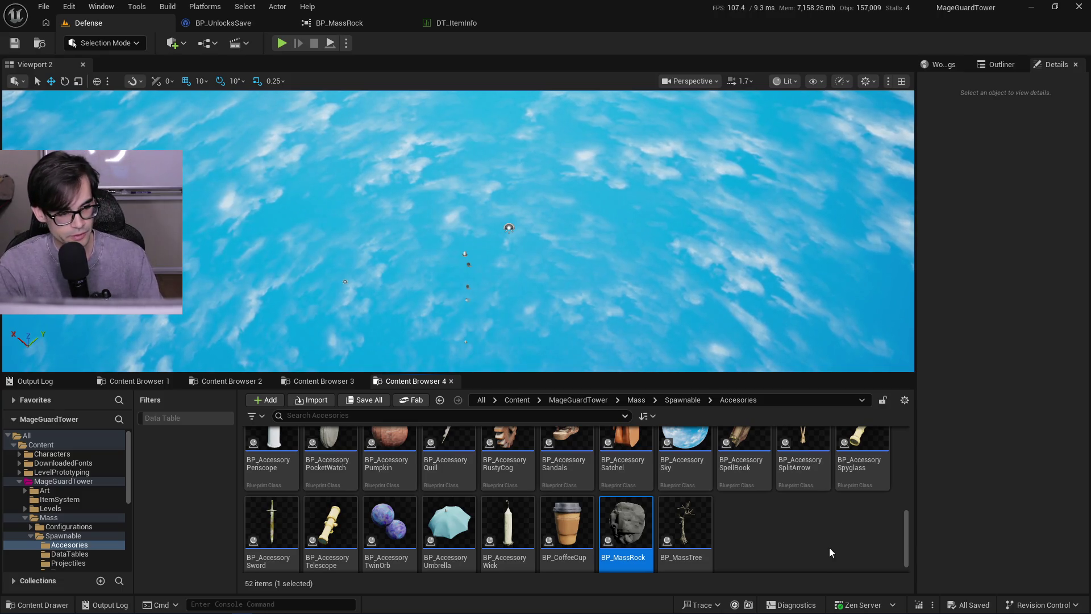
# - Rename BP_MassRock to BP_Rock and deselect it
pyautogui.press('F2')
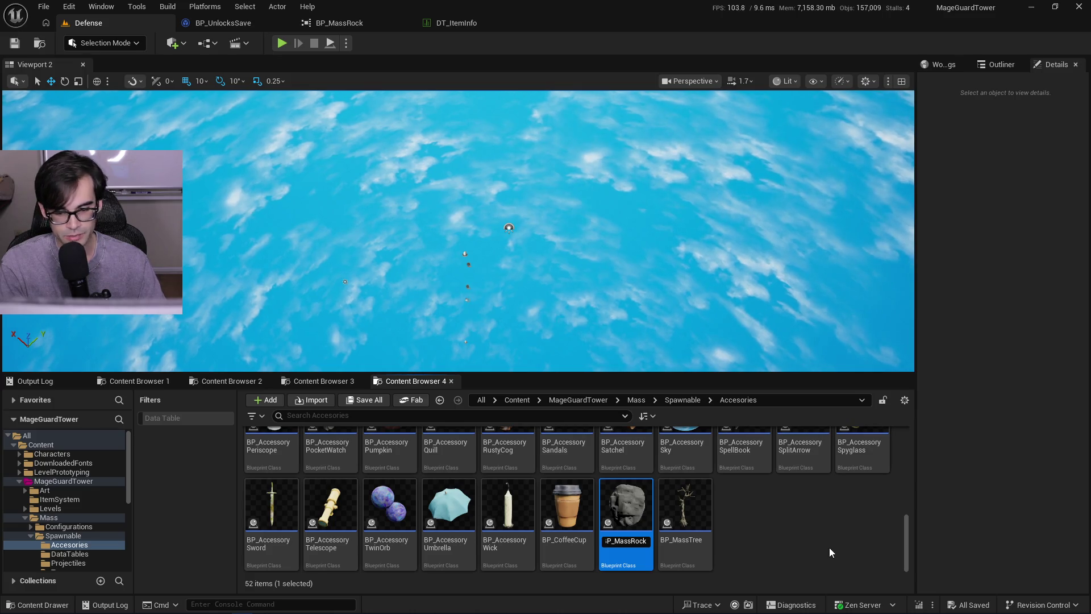
pyautogui.press('BackSpace')
pyautogui.press('Return')
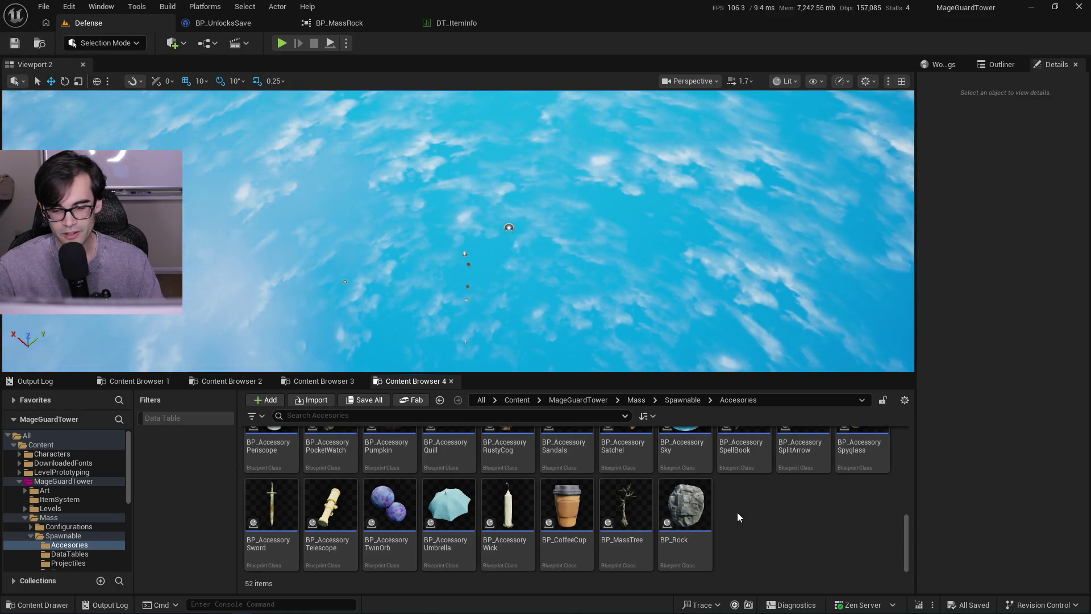
pyautogui.click(738, 536)
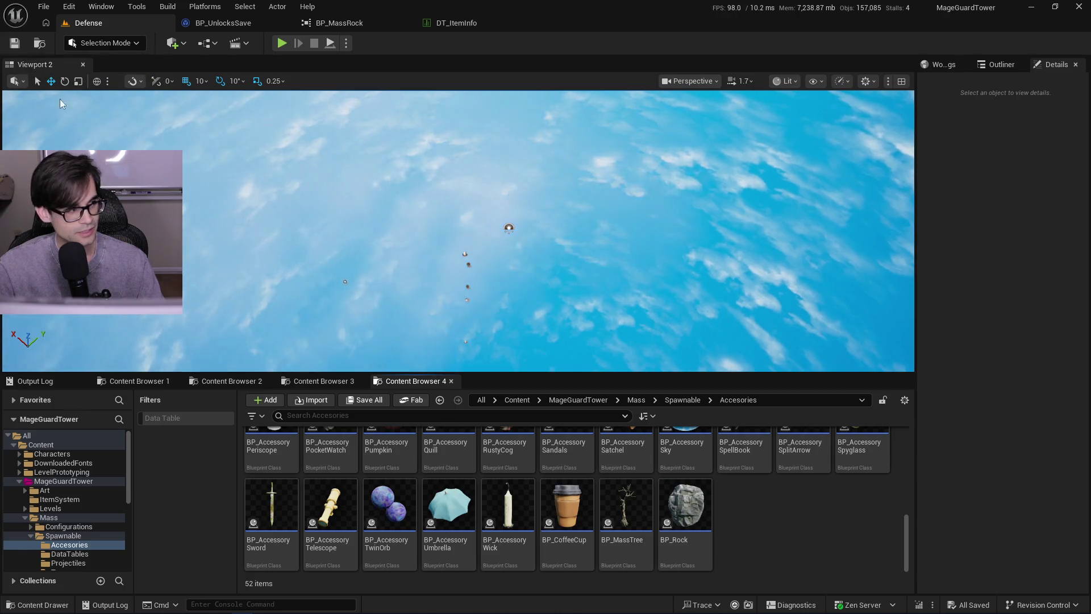
# - Check the BP_MassRock editor against DT_ItemInfo, then close BP_MassRock
pyautogui.click(375, 22)
pyautogui.click(471, 25)
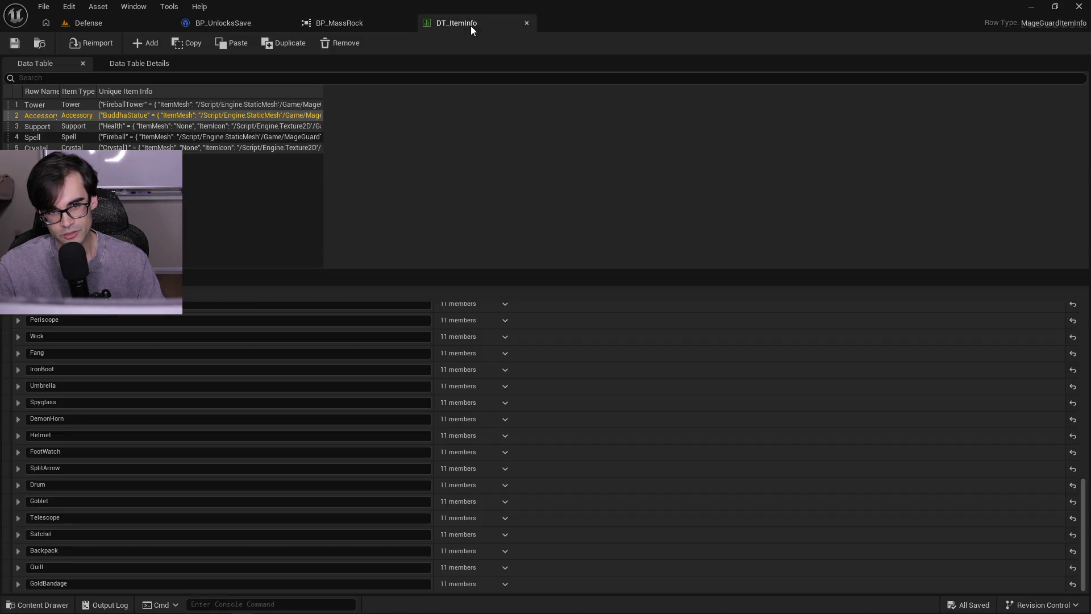
pyautogui.click(363, 26)
pyautogui.click(407, 23)
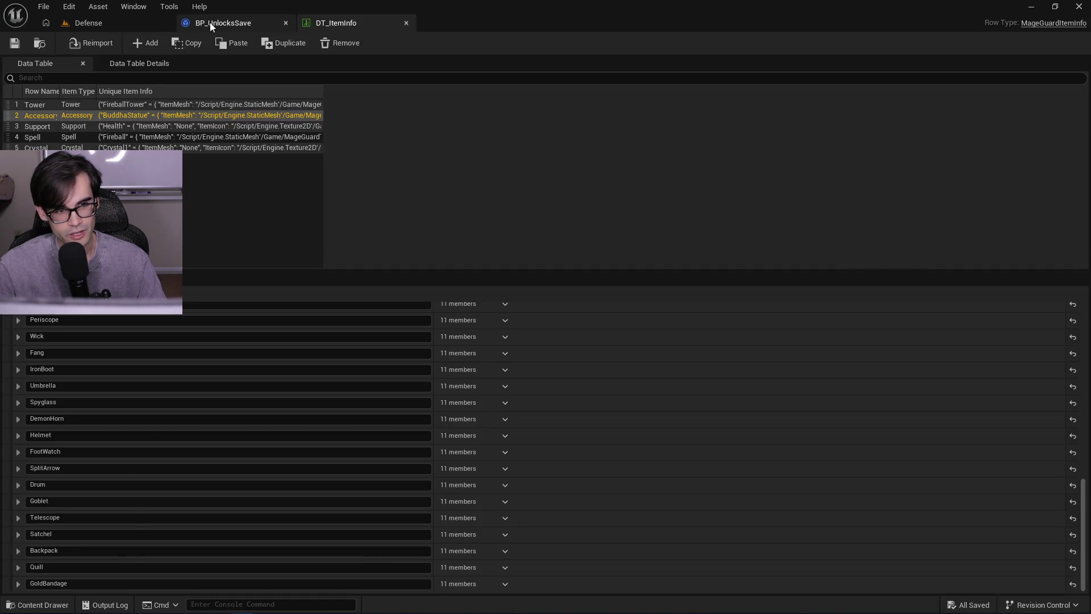
# - Compare BP_UnlocksSave's class defaults with the DT_ItemInfo data table
pyautogui.click(210, 23)
pyautogui.click(346, 25)
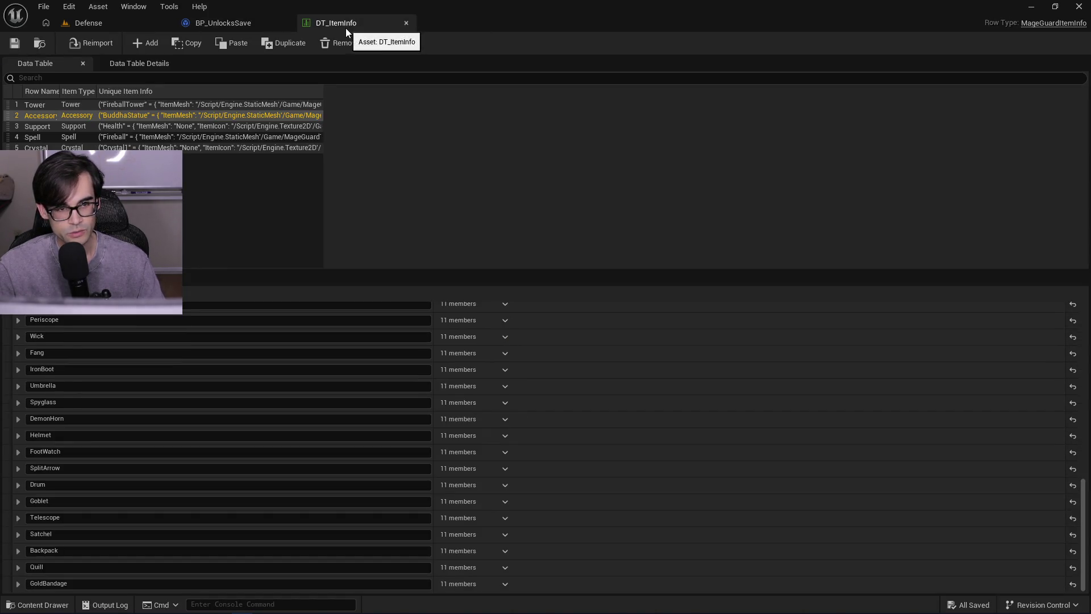
pyautogui.click(253, 26)
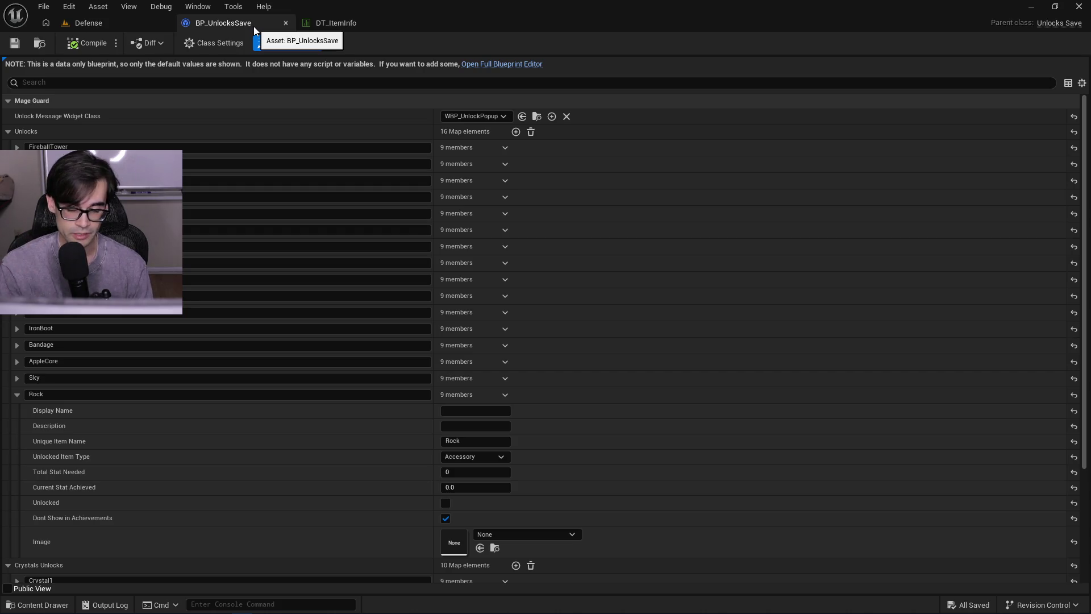
pyautogui.click(342, 23)
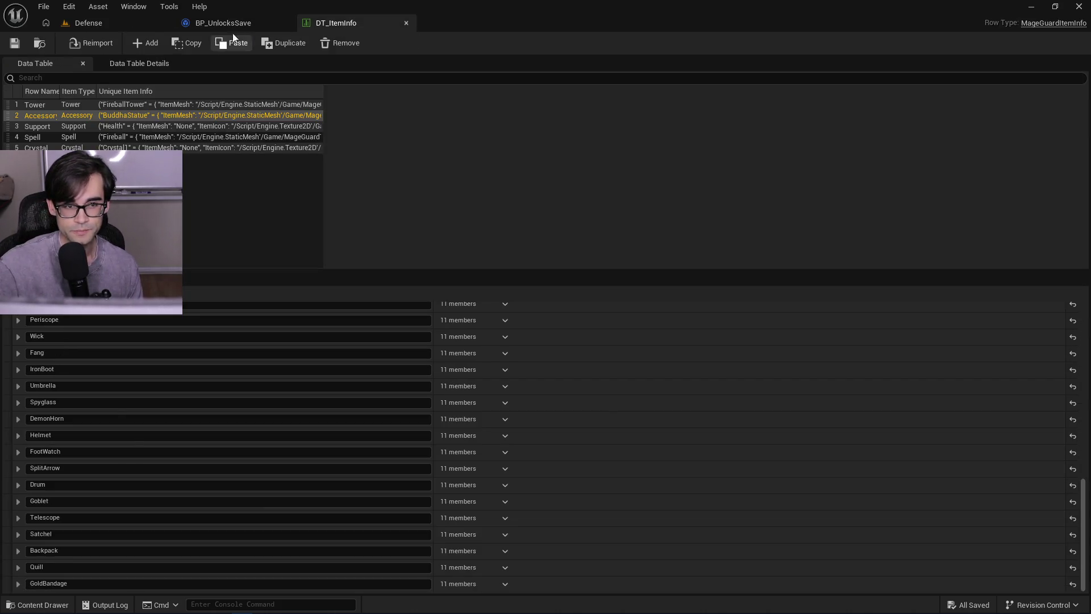
pyautogui.click(249, 26)
pyautogui.click(341, 23)
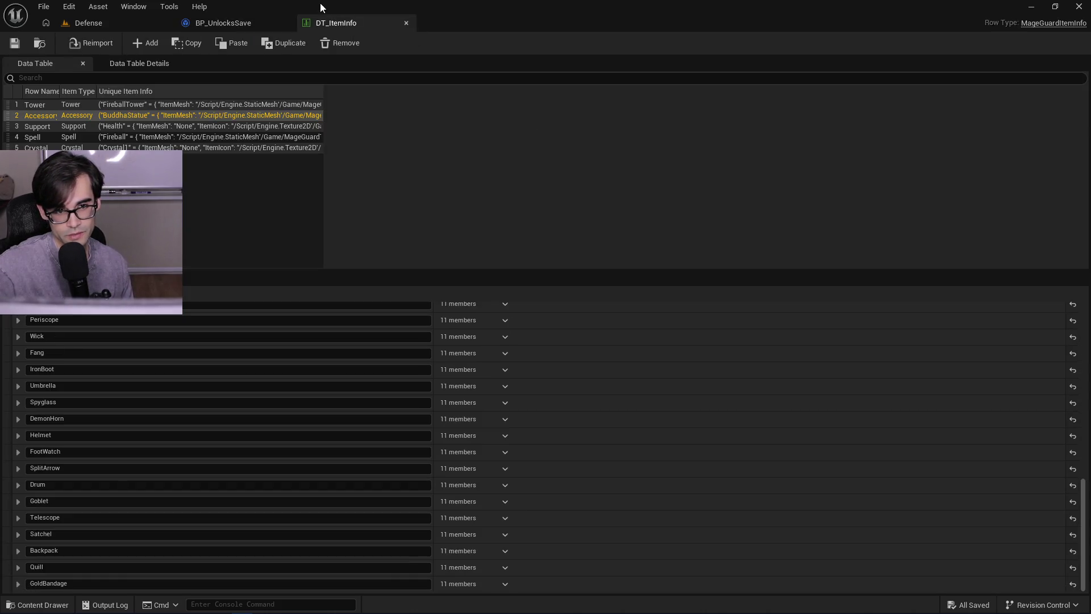
pyautogui.click(272, 29)
pyautogui.click(335, 28)
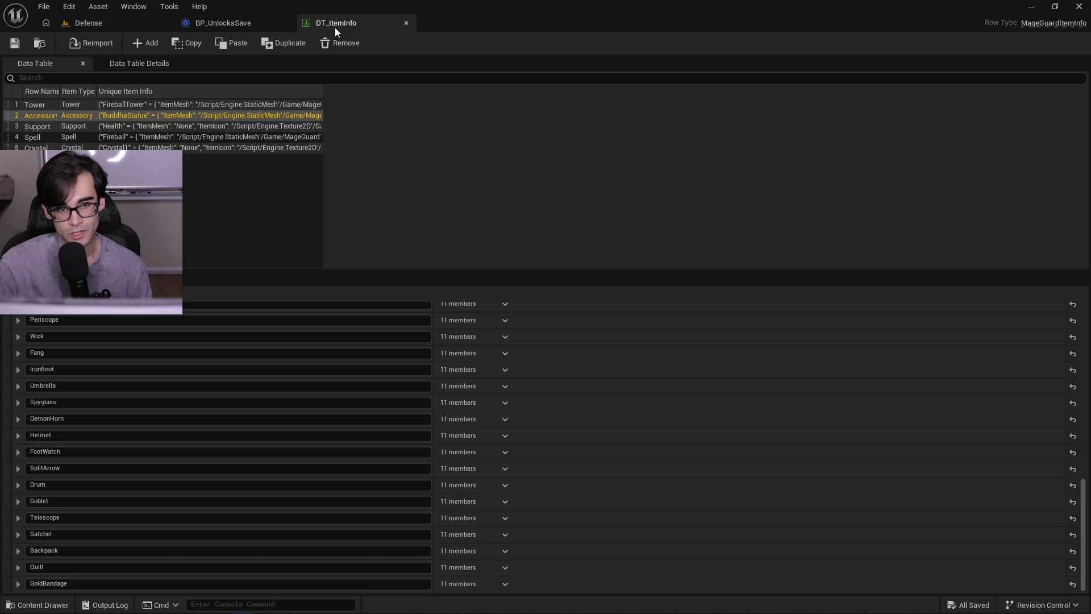
pyautogui.click(244, 24)
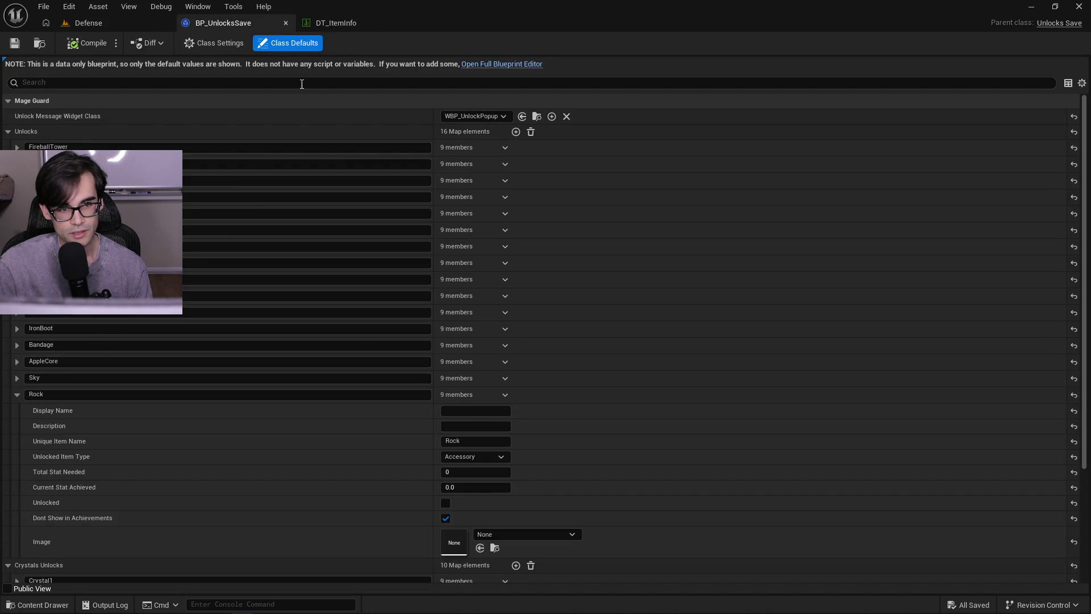
pyautogui.click(342, 17)
pyautogui.click(269, 23)
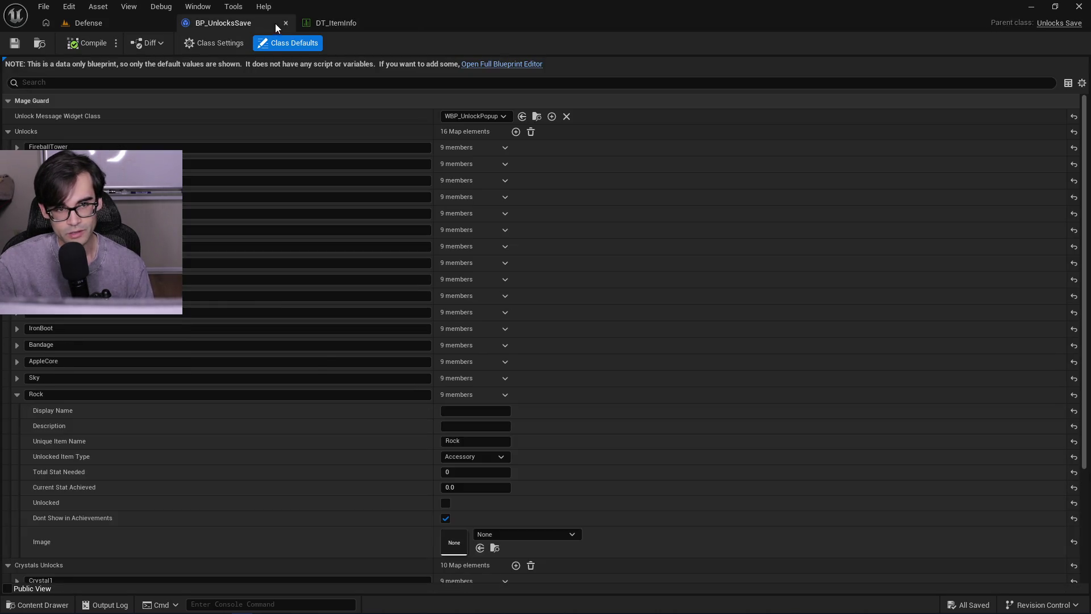
pyautogui.click(361, 22)
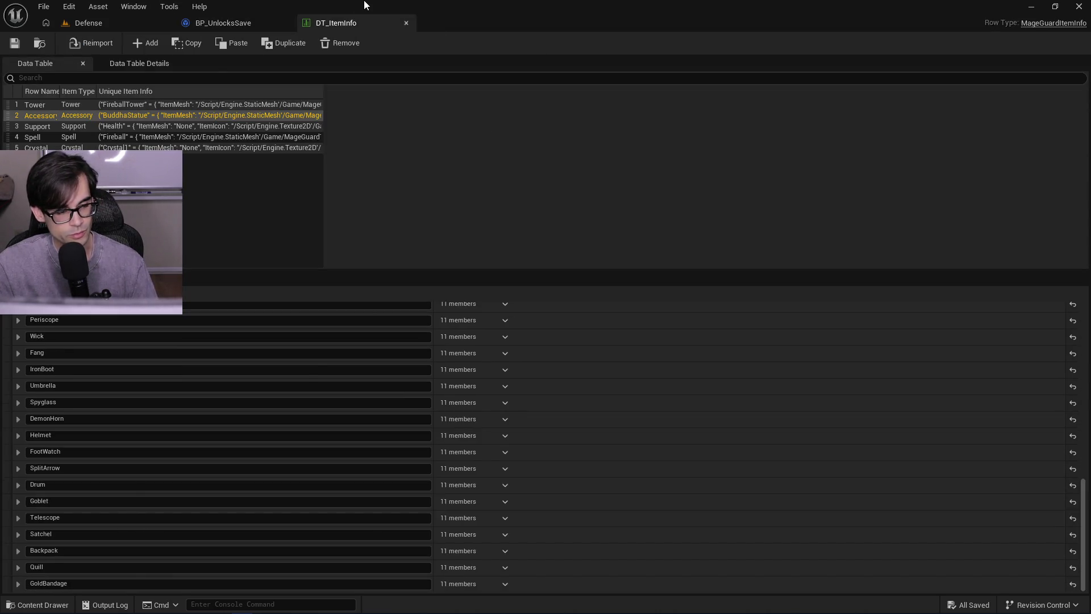
pyautogui.click(264, 25)
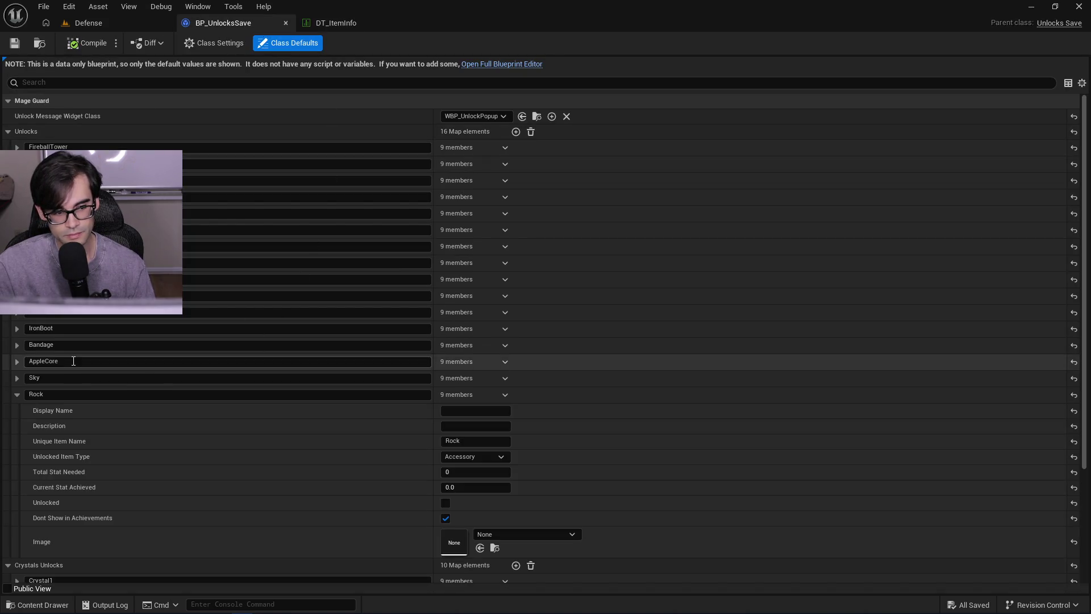
# - Expand BP_UnlocksSave's Rock unlock entry to inspect its fields
pyautogui.click(18, 396)
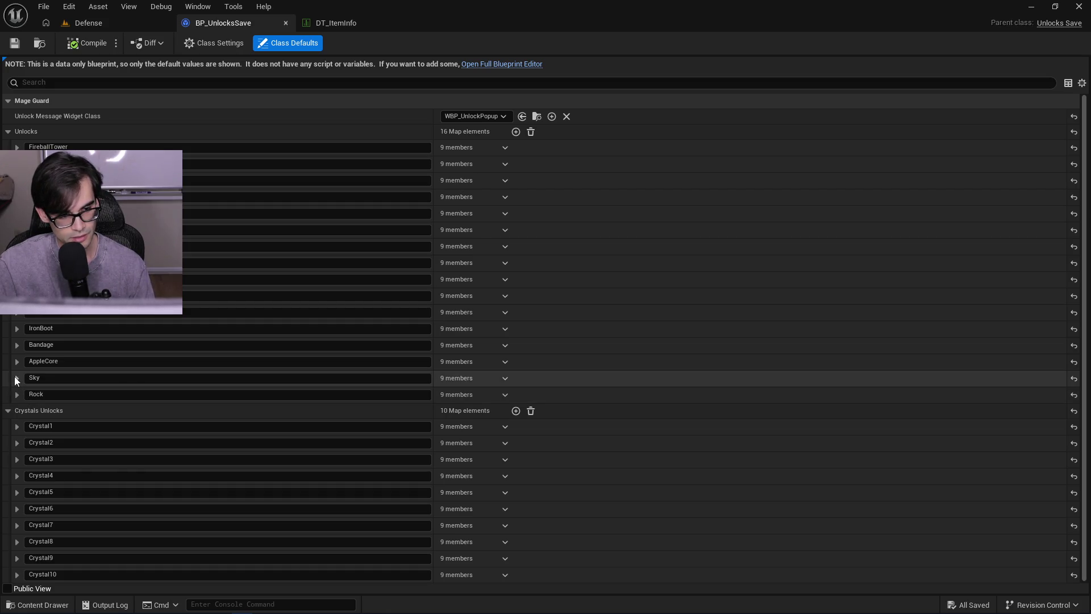
pyautogui.click(16, 378)
pyautogui.click(19, 377)
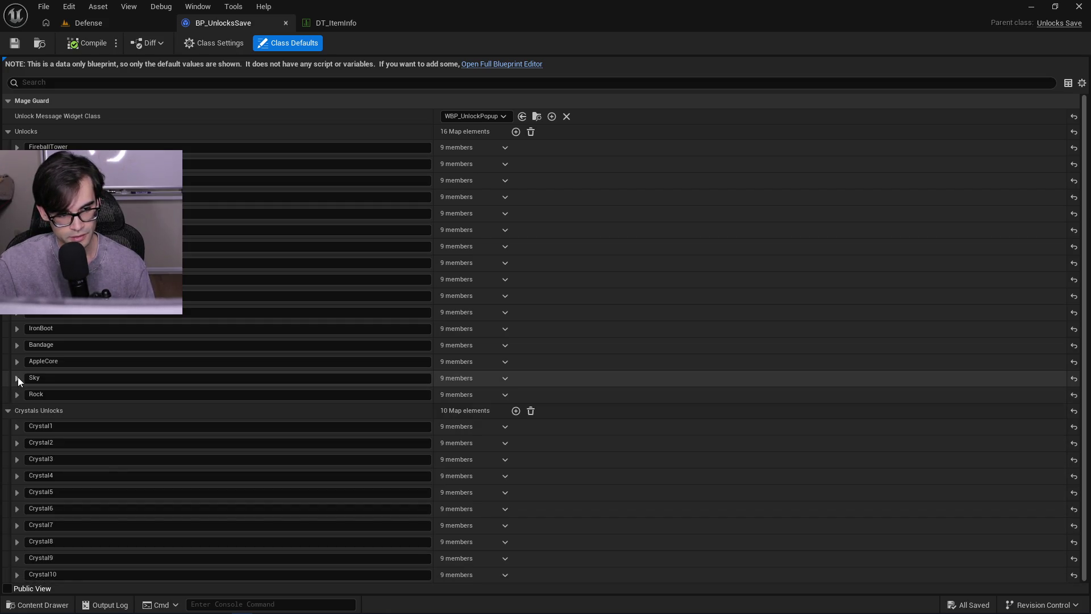
pyautogui.click(19, 394)
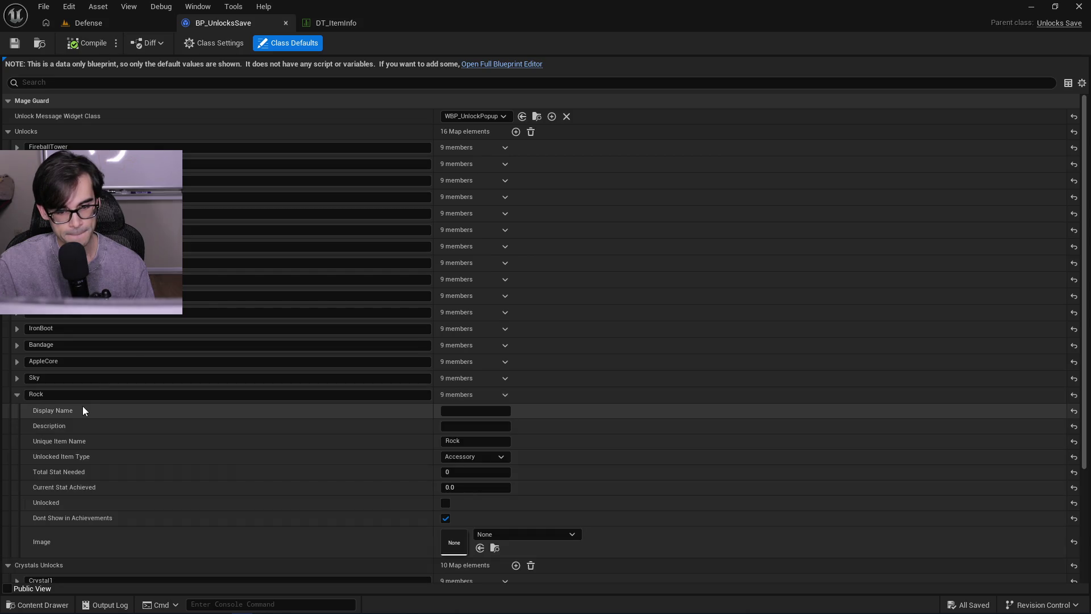
# - Add a new element to DT_ItemInfo's Unique Item Info map and open a new Brave tab
pyautogui.click(343, 25)
pyautogui.scroll(10, 219, 441)
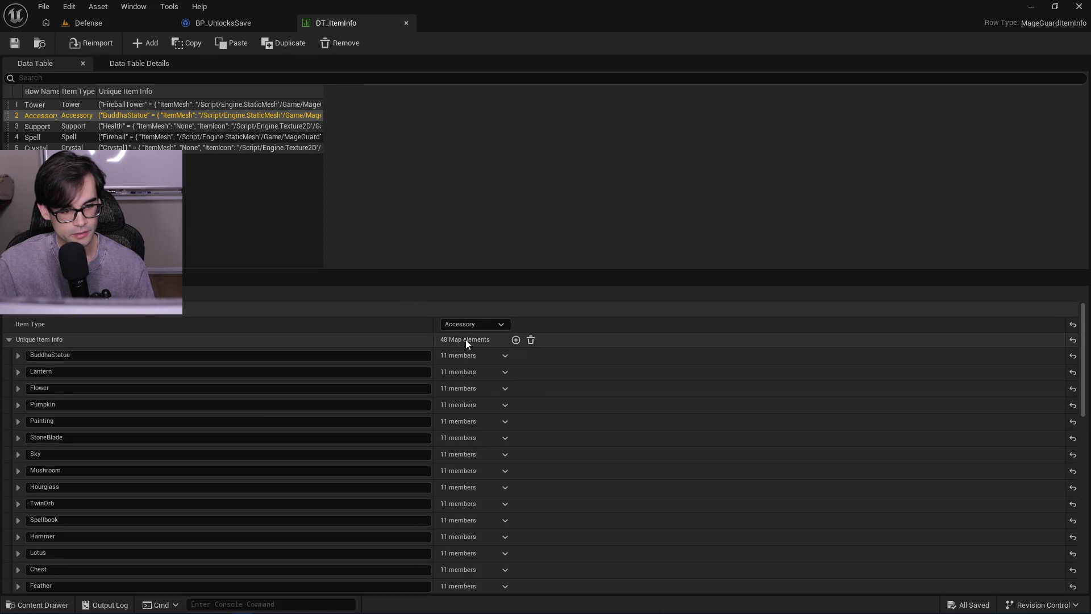
pyautogui.click(515, 340)
pyautogui.scroll(-10, 370, 461)
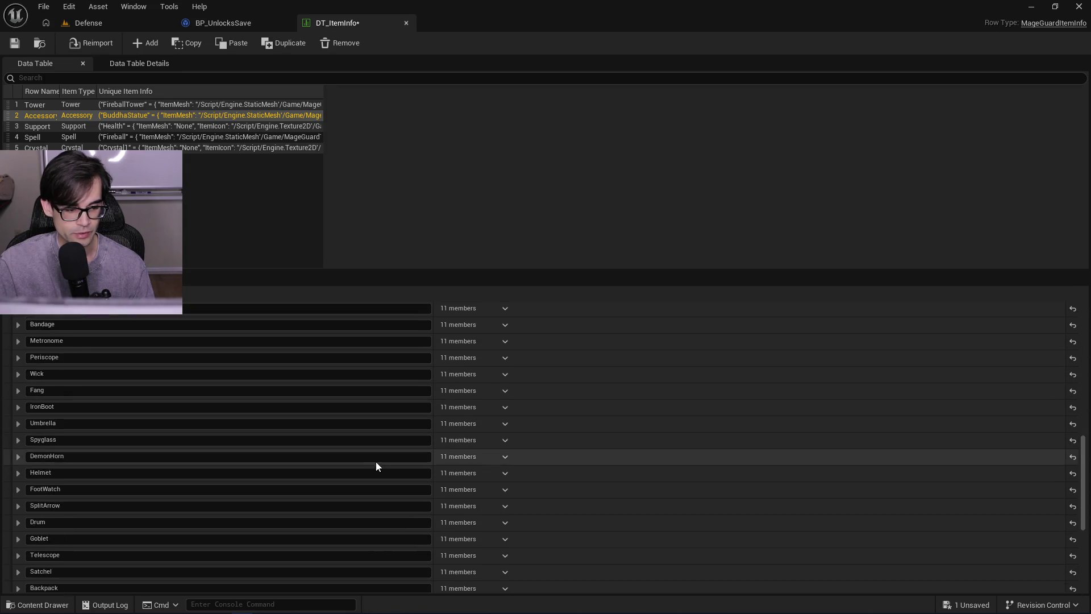
pyautogui.scroll(-5, 376, 461)
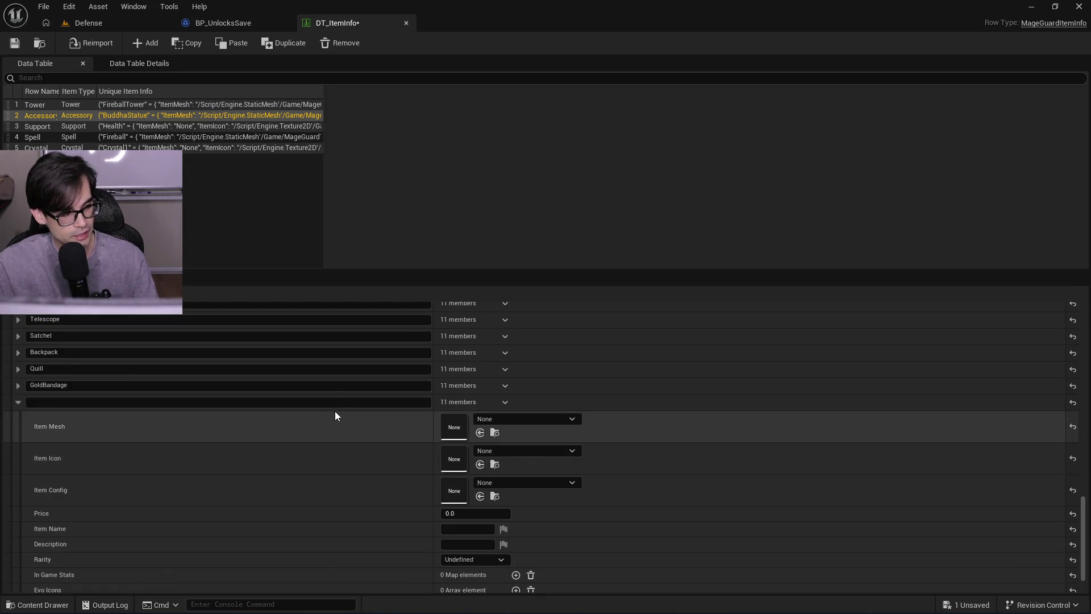
pyautogui.hotkey('alt', 'Tab')
pyautogui.click(713, 12)
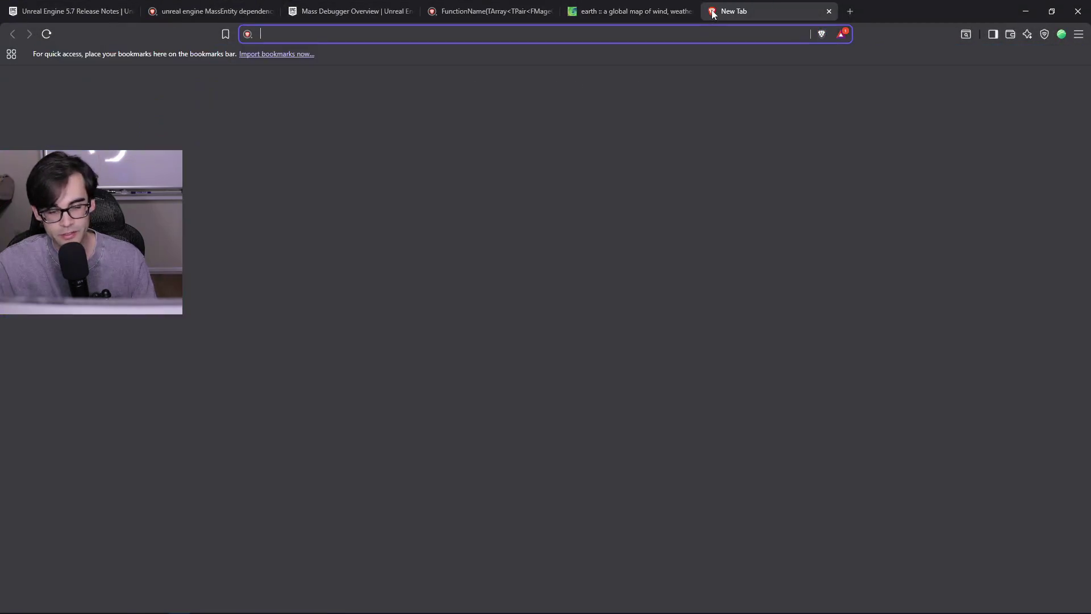
# - Search Brave images for 'hard hat bottom', correcting the 'har' typo
pyautogui.write('hard har')
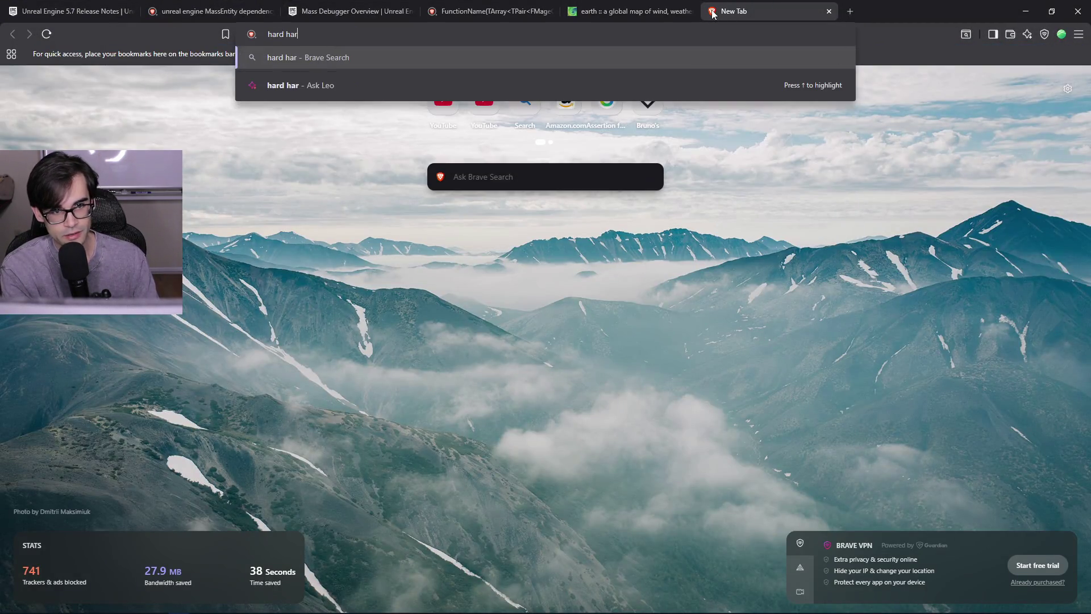
pyautogui.write(' bottom')
pyautogui.press('Return')
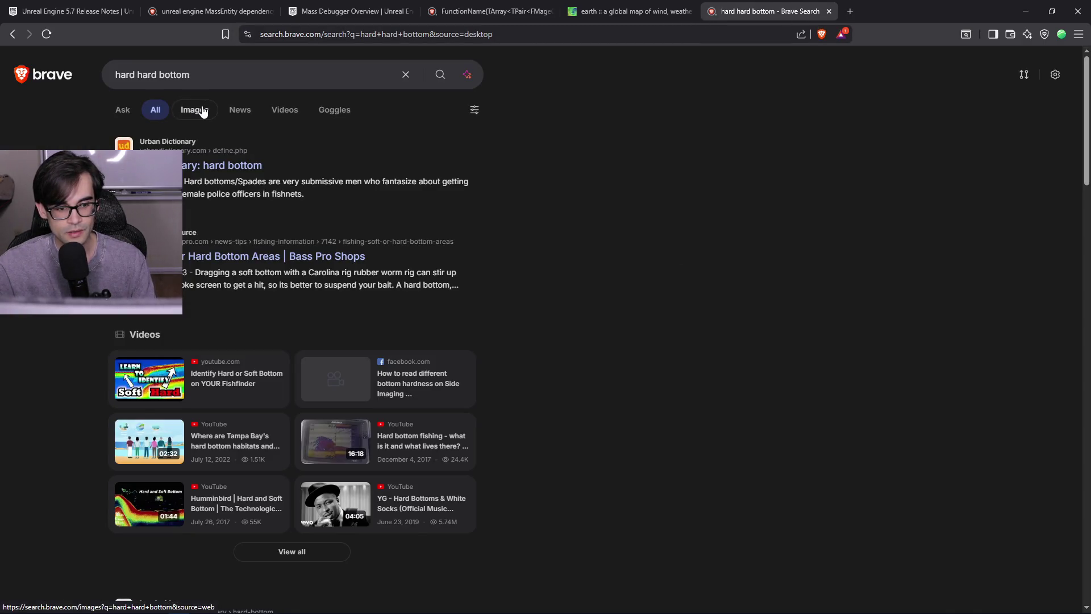
pyautogui.click(207, 110)
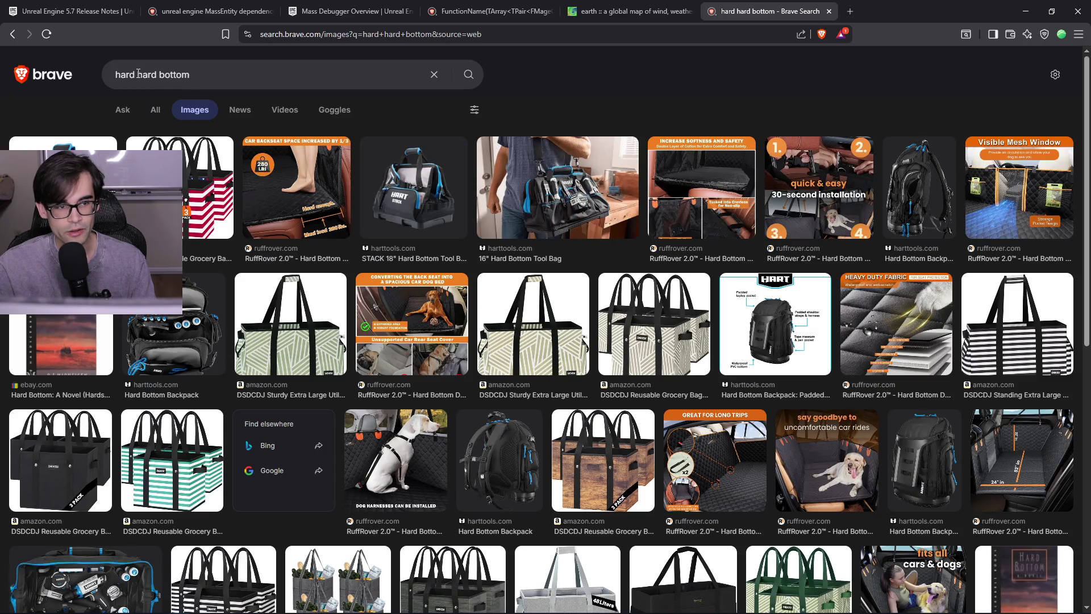
pyautogui.click(340, 78)
pyautogui.write('hat')
pyautogui.press('Return')
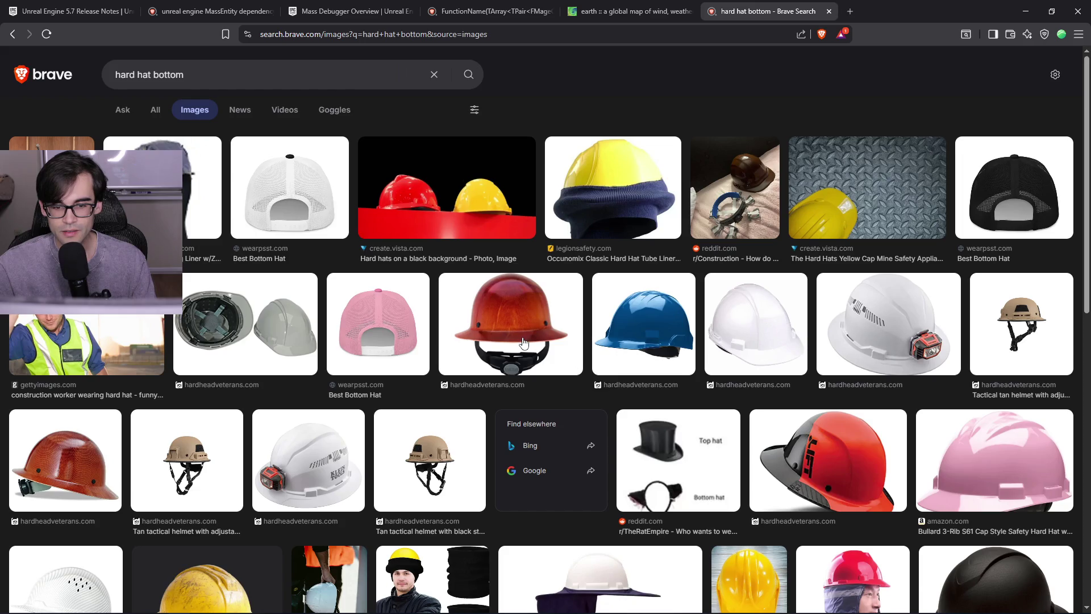
# - Preview the Jackson Safety Cowboy underside and MSA SkullGard suspension images
pyautogui.scroll(-1, 528, 342)
pyautogui.scroll(-8, 791, 397)
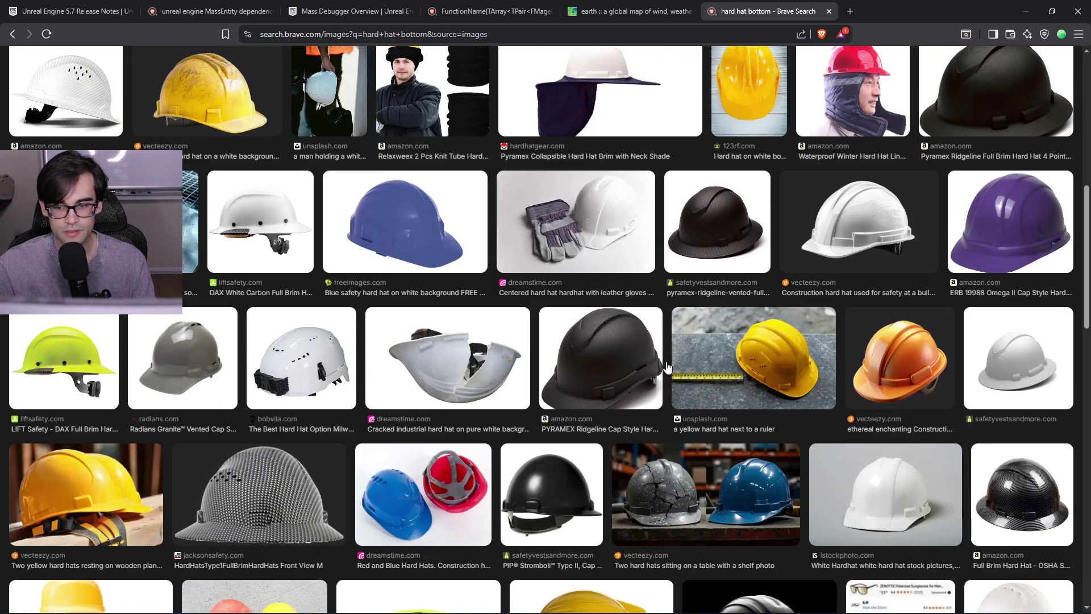
pyautogui.scroll(-10, 668, 367)
pyautogui.scroll(-15, 710, 371)
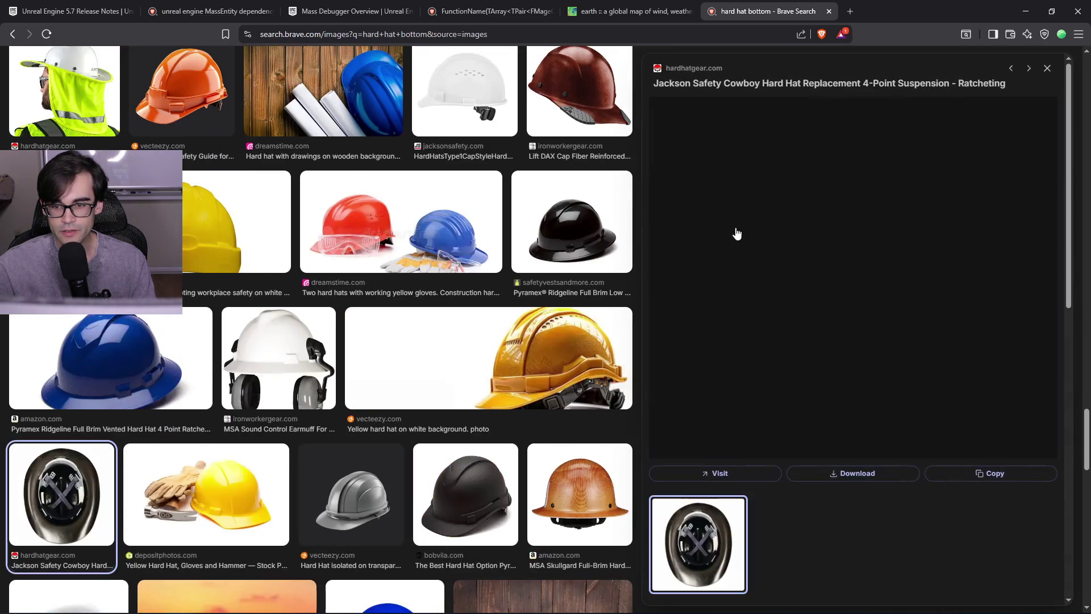
pyautogui.click(769, 247)
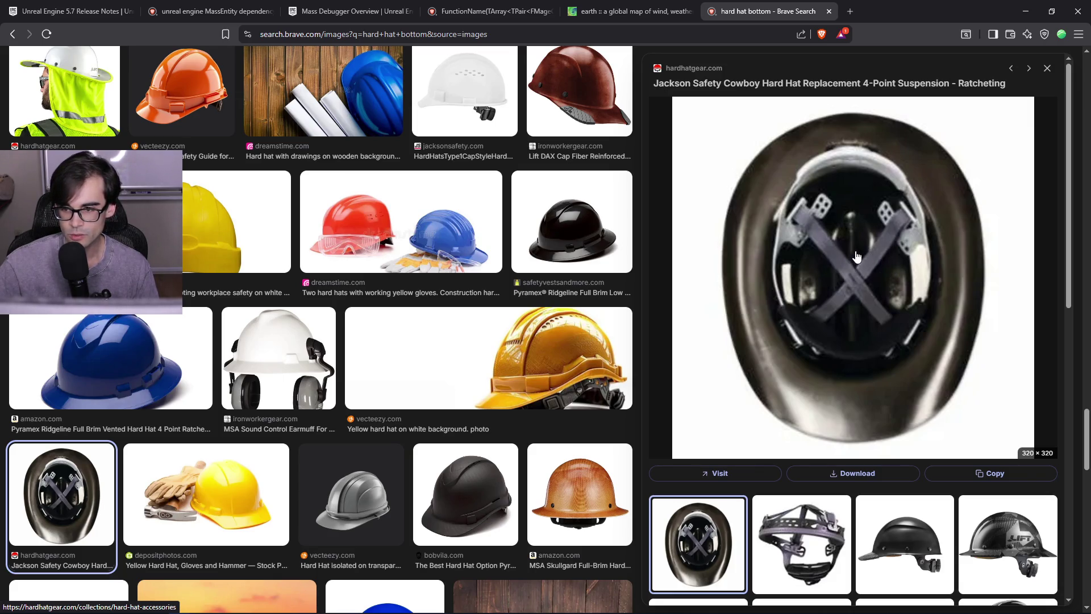
pyautogui.scroll(-3, 856, 257)
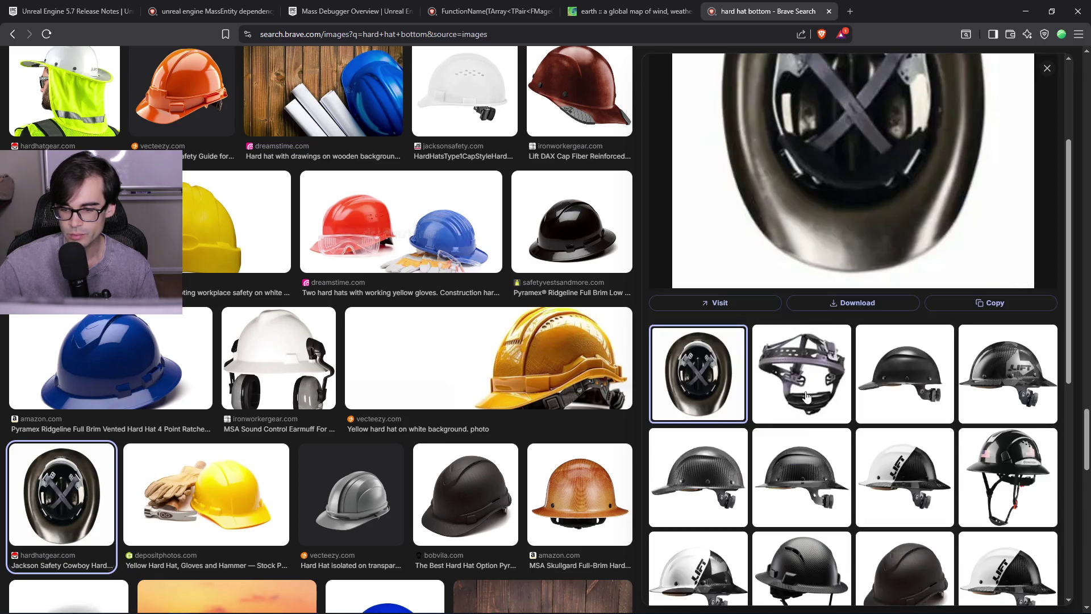
pyautogui.click(807, 398)
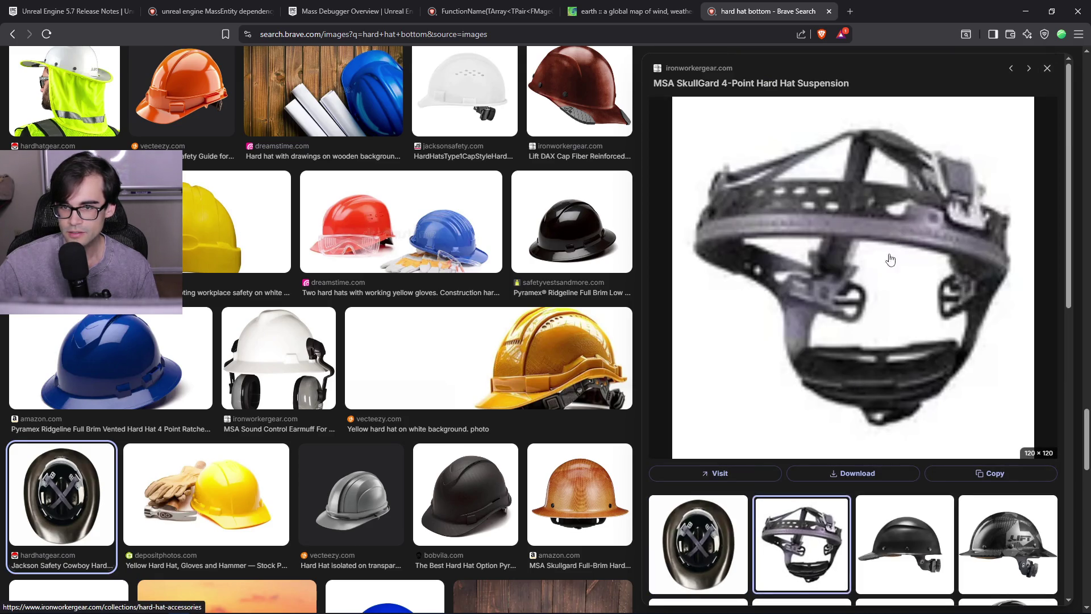
# - View the MSA Skullgard and Klein hard hat suspensions large, then close the search tab
pyautogui.scroll(-3, 854, 386)
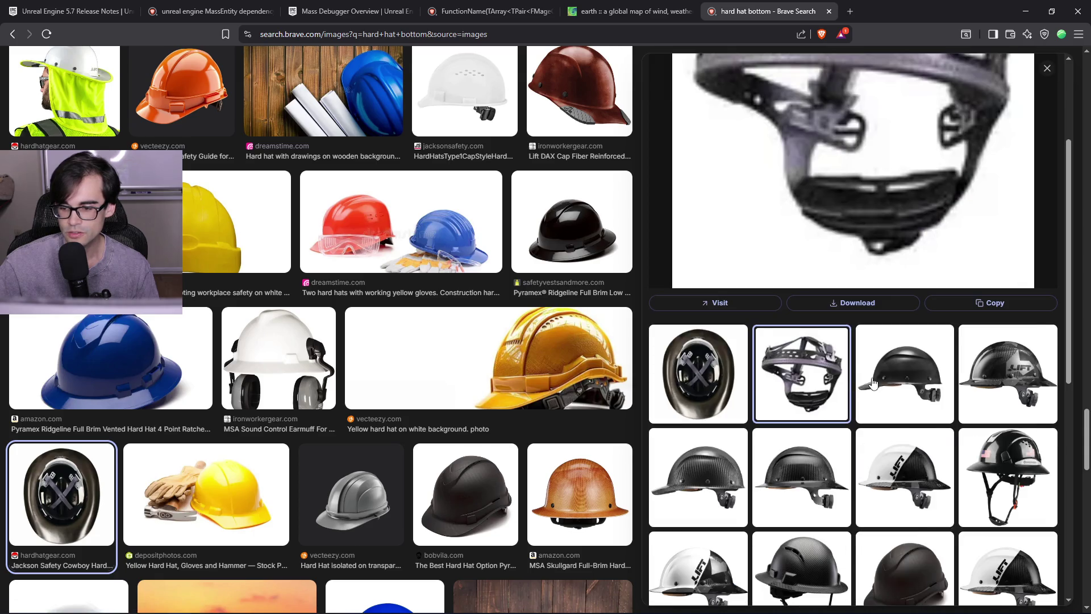
pyautogui.scroll(-5, 876, 385)
pyautogui.click(1005, 387)
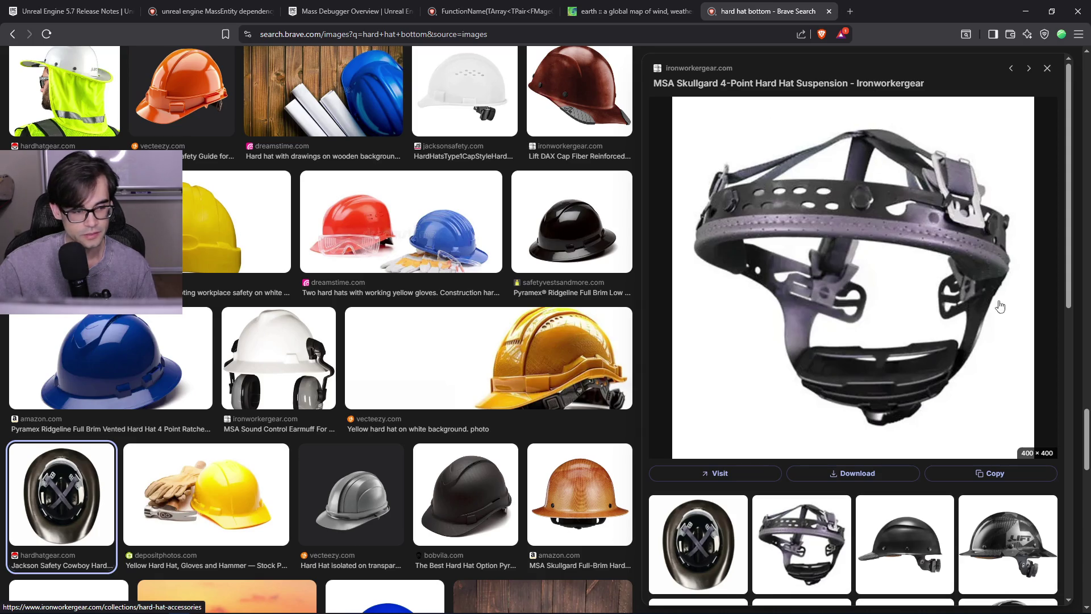
pyautogui.scroll(-7, 875, 341)
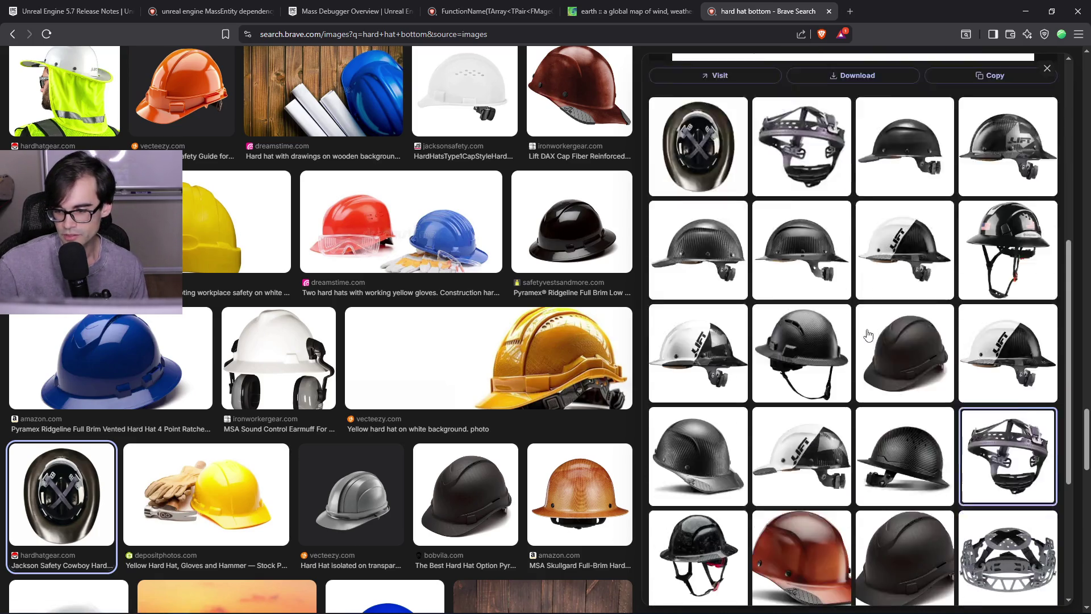
pyautogui.scroll(-1, 868, 335)
pyautogui.click(996, 496)
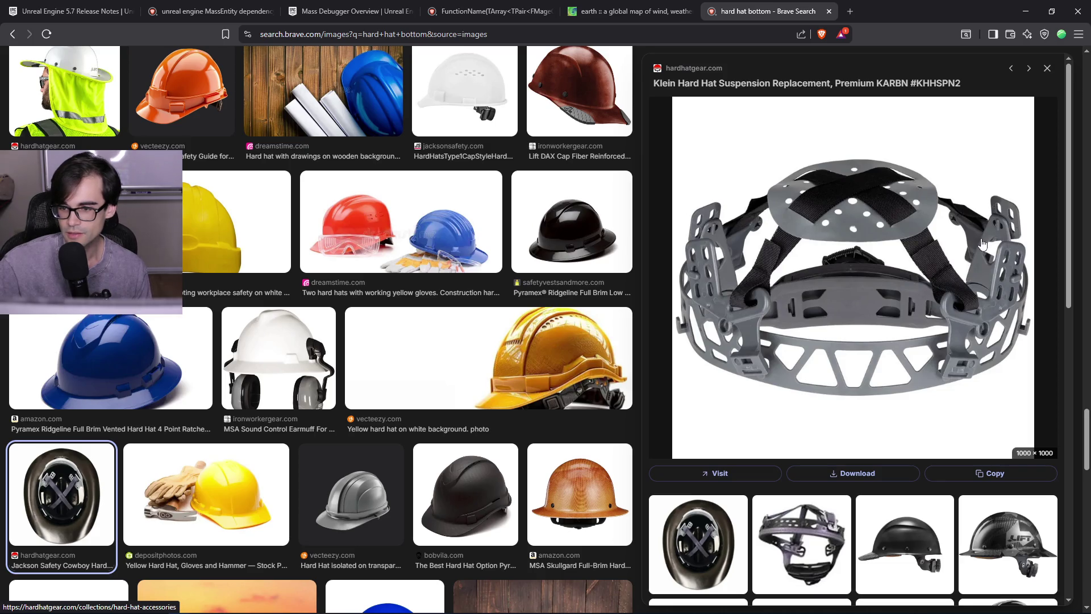
pyautogui.click(830, 11)
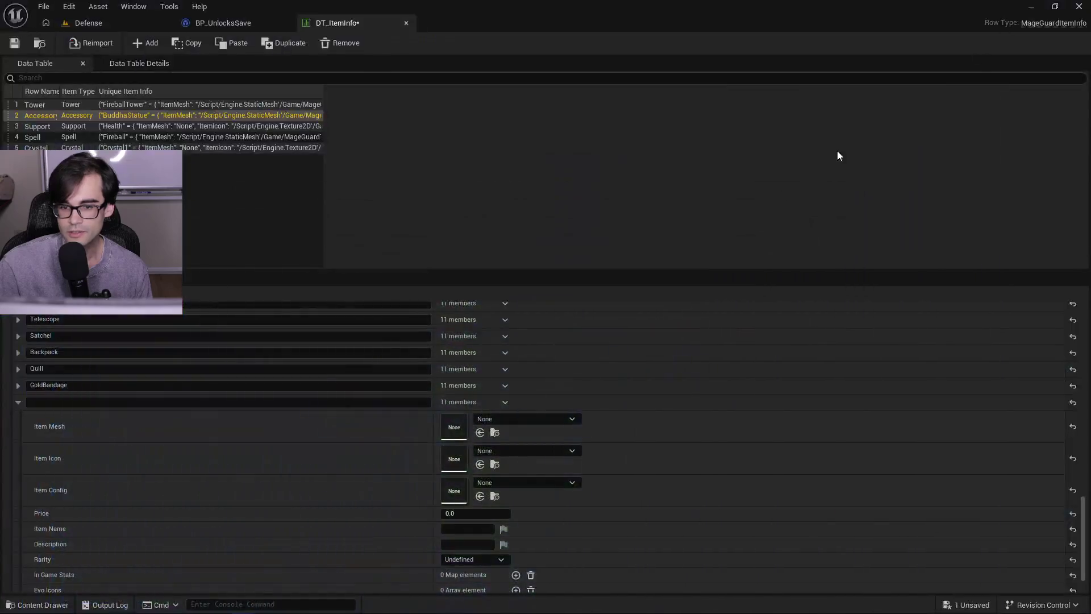
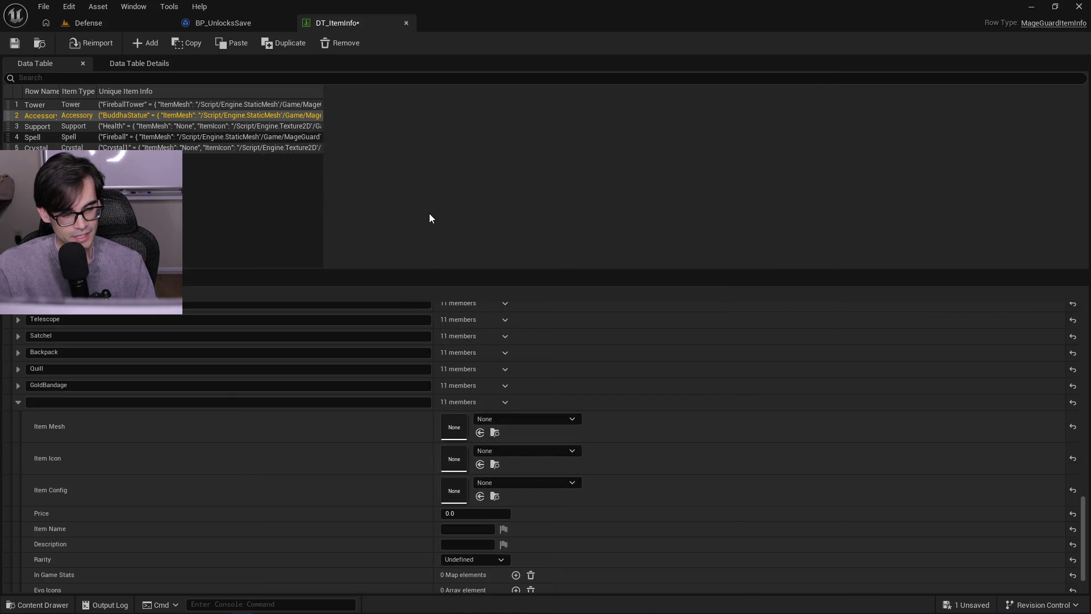
# - Search Brave for 'jibbits' in a new tab, fixing the misspelling, and show image results
pyautogui.hotkey('alt', 'Tab')
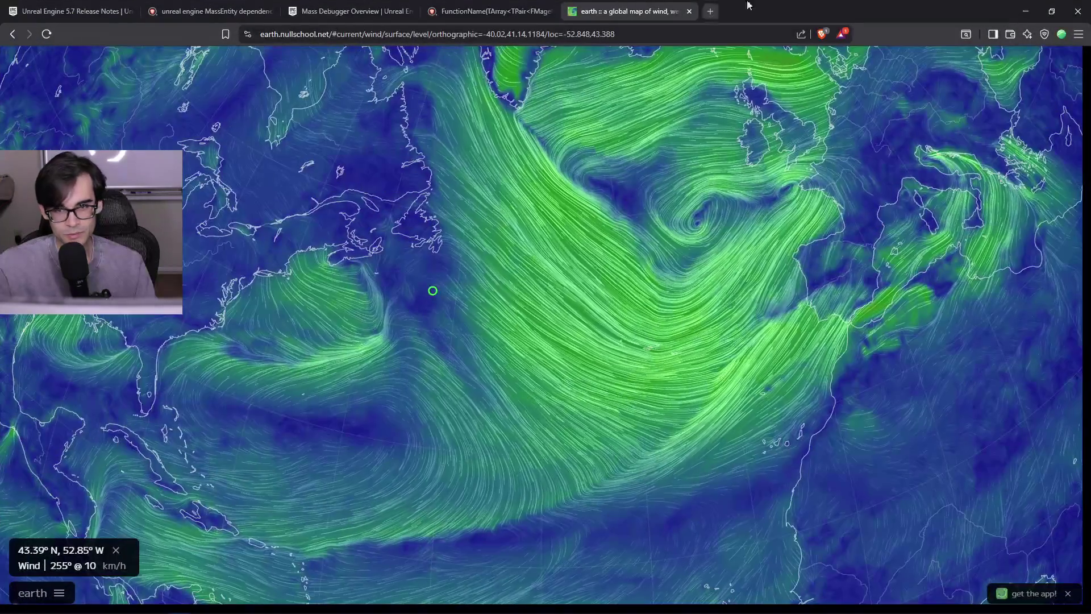
pyautogui.click(709, 12)
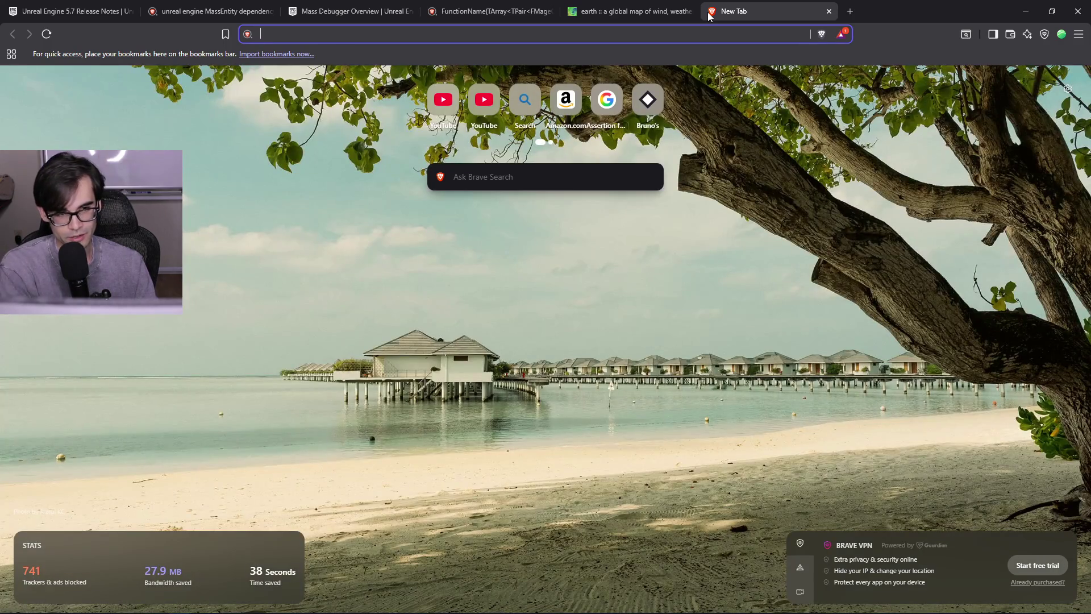
pyautogui.write('gibbits')
pyautogui.press('Return')
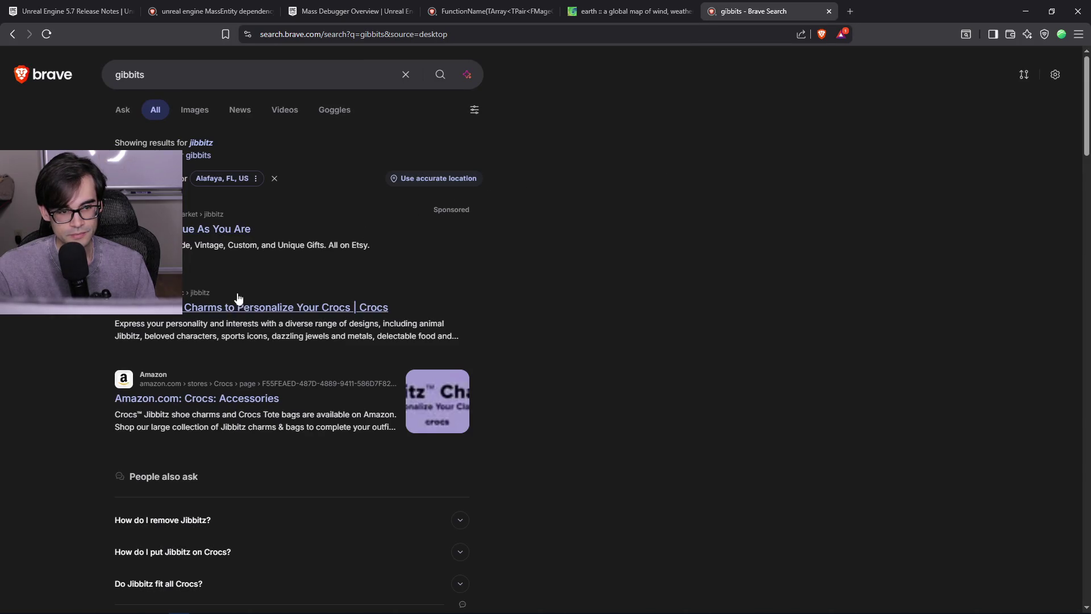
pyautogui.click(121, 76)
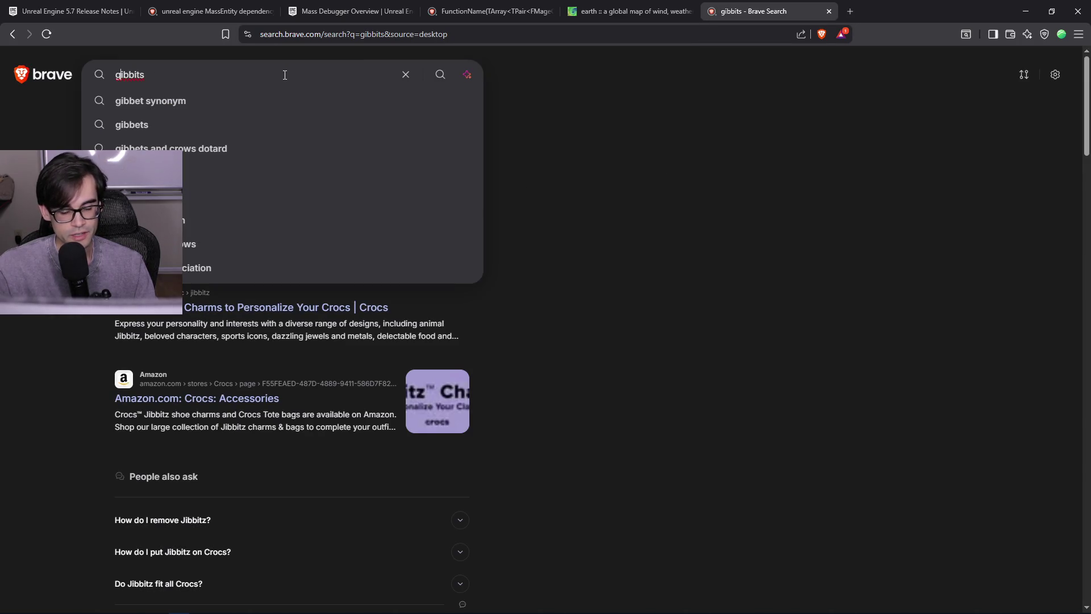
pyautogui.press('BackSpace')
pyautogui.write('j')
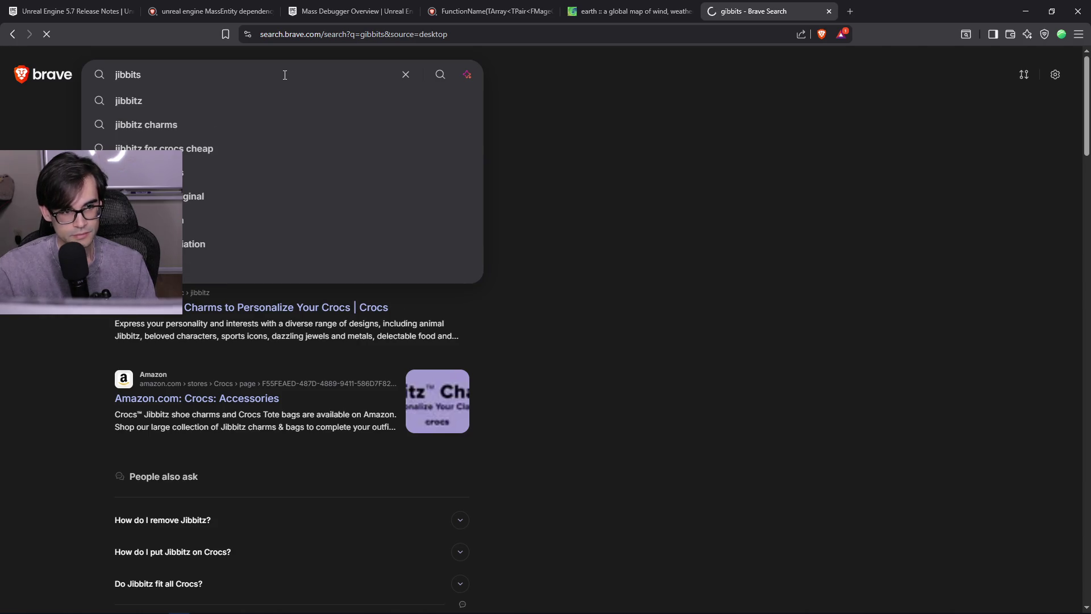
pyautogui.press('Return')
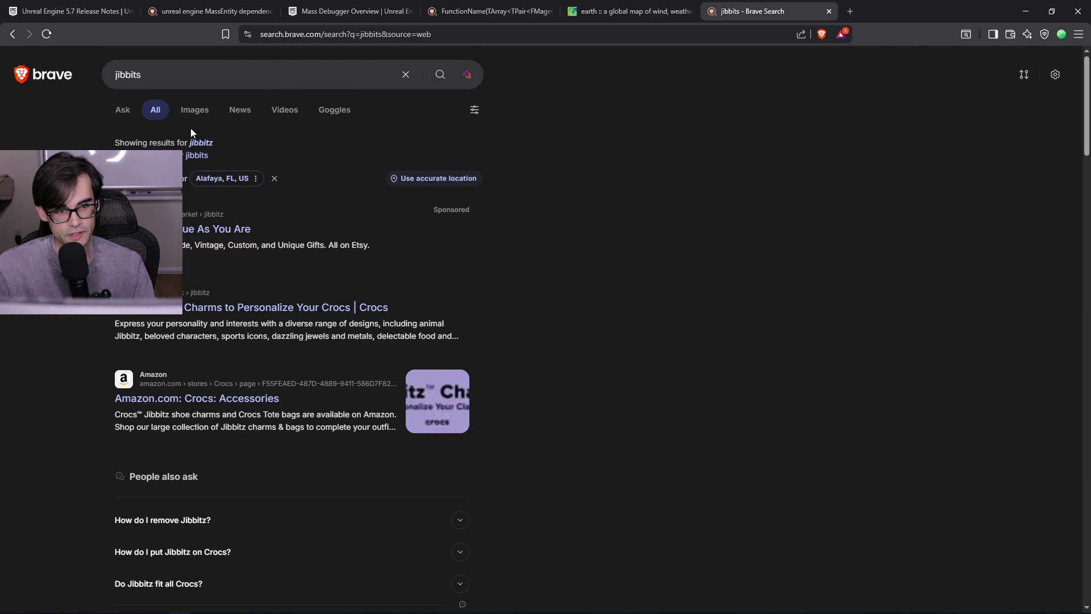
pyautogui.click(194, 111)
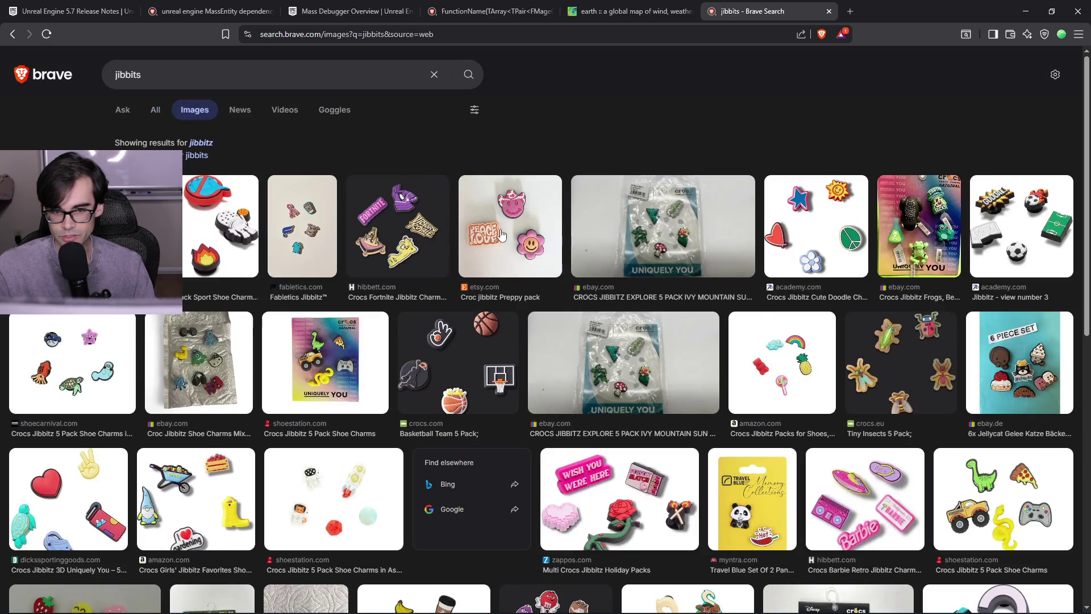
# - Browse the jibbits images, then search for 'fur lined crocs'
pyautogui.scroll(-4, 1040, 380)
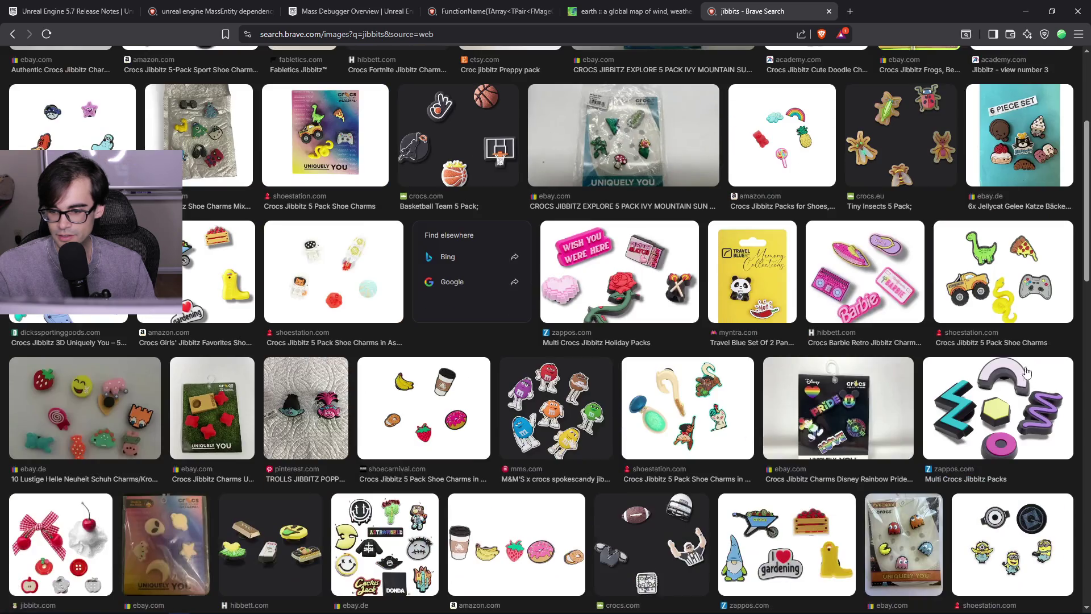
pyautogui.scroll(-15, 997, 362)
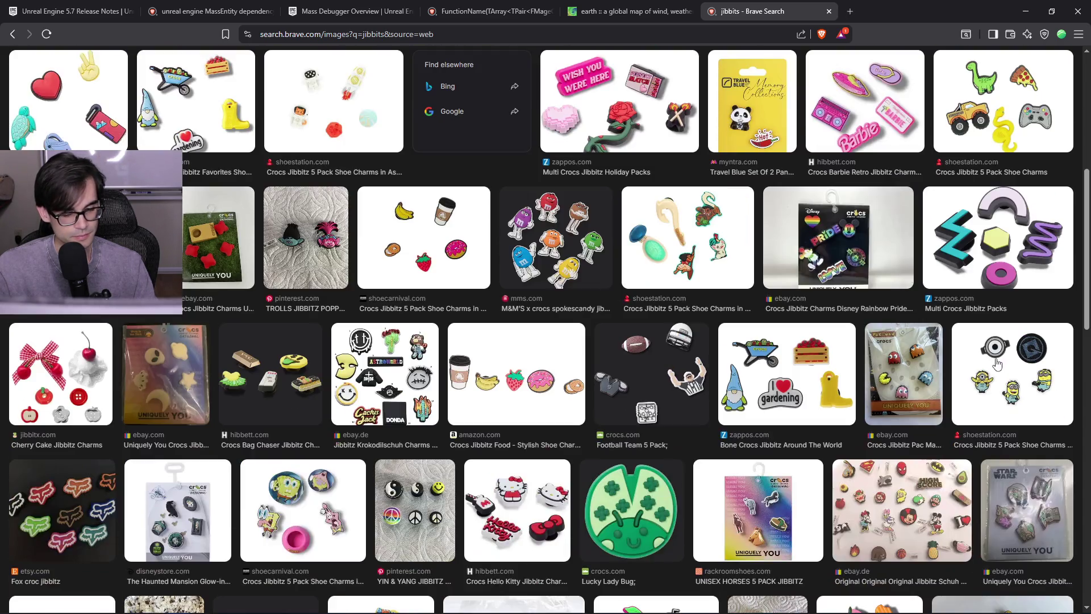
pyautogui.scroll(20, 997, 363)
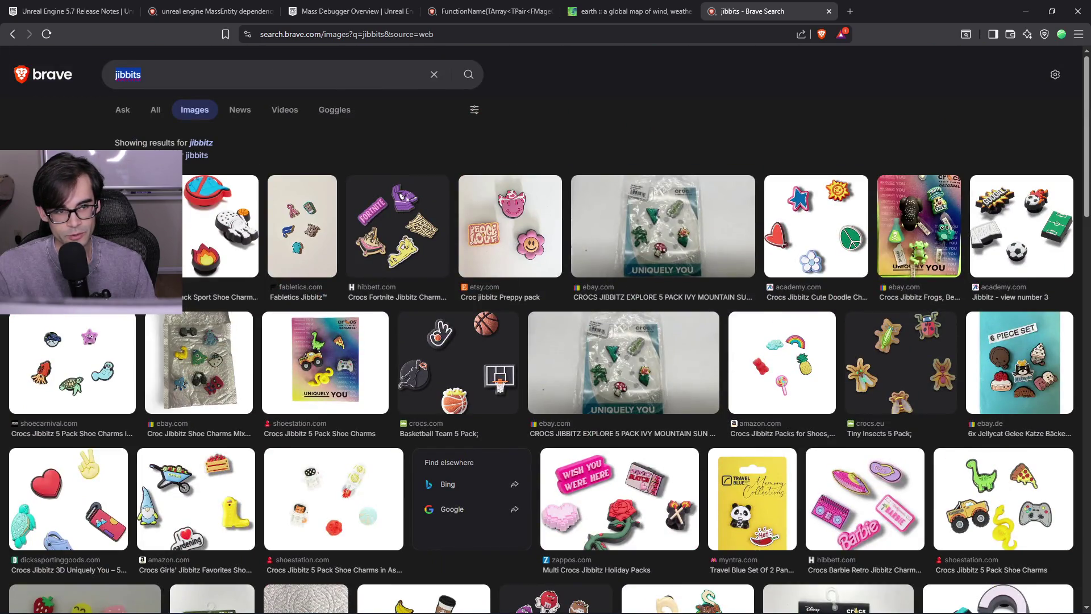
pyautogui.write('fur lined cu')
pyautogui.press('BackSpace')
pyautogui.write('rocs')
pyautogui.press('Return')
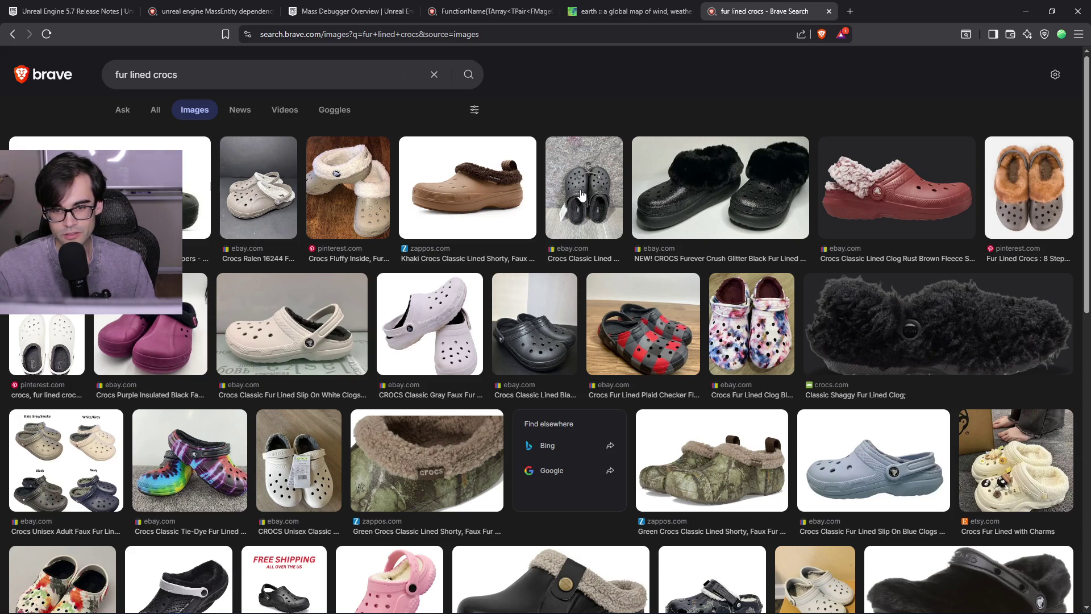
# - Preview the khaki fur-lined croc and fleece-lined clog images, then close the search tab
pyautogui.click(488, 191)
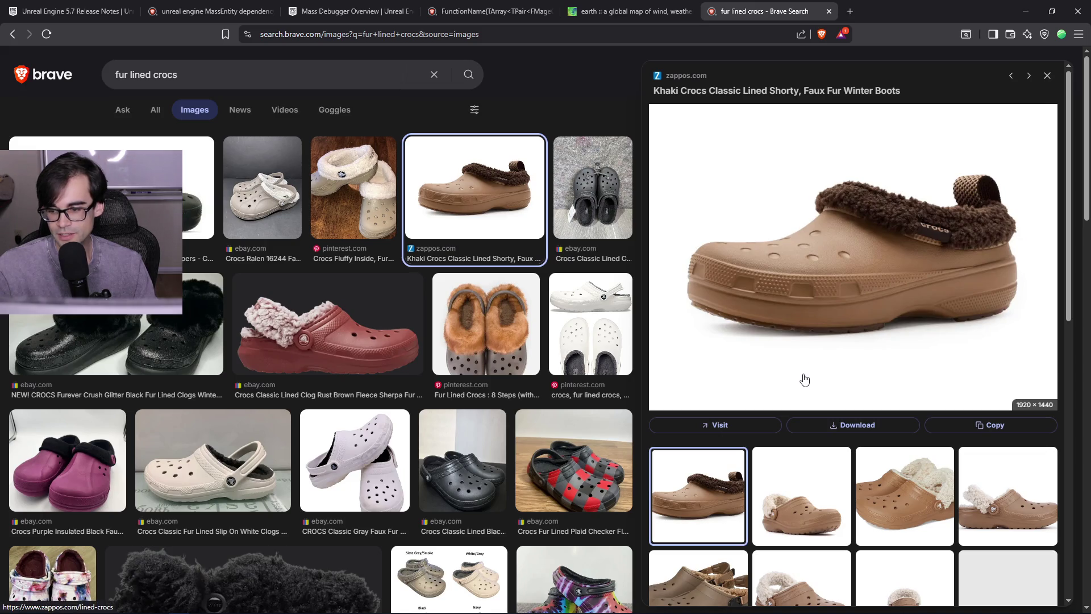
pyautogui.scroll(-4, 819, 477)
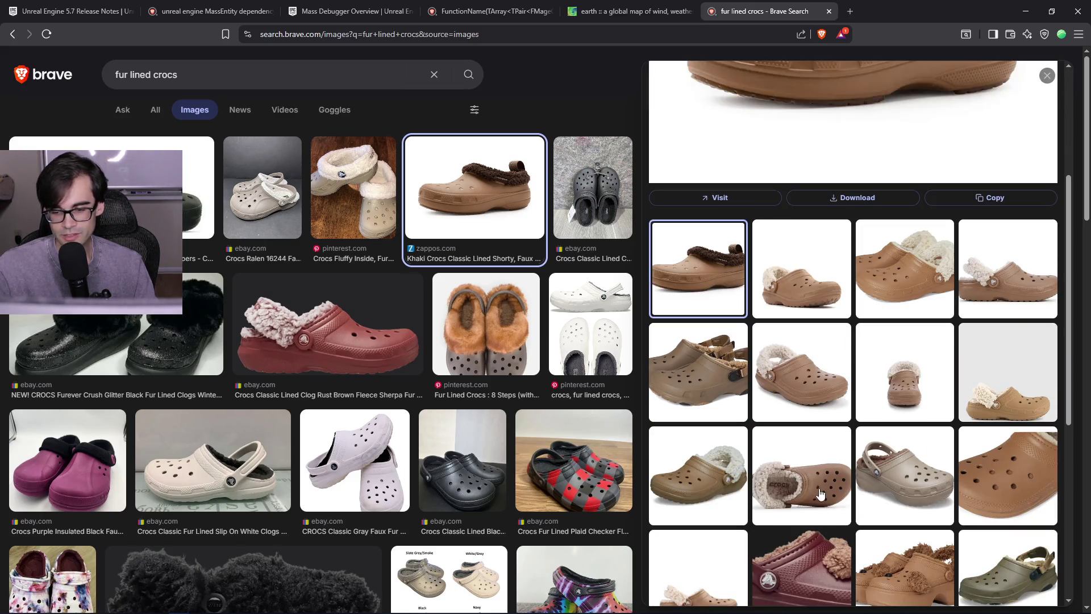
pyautogui.click(820, 494)
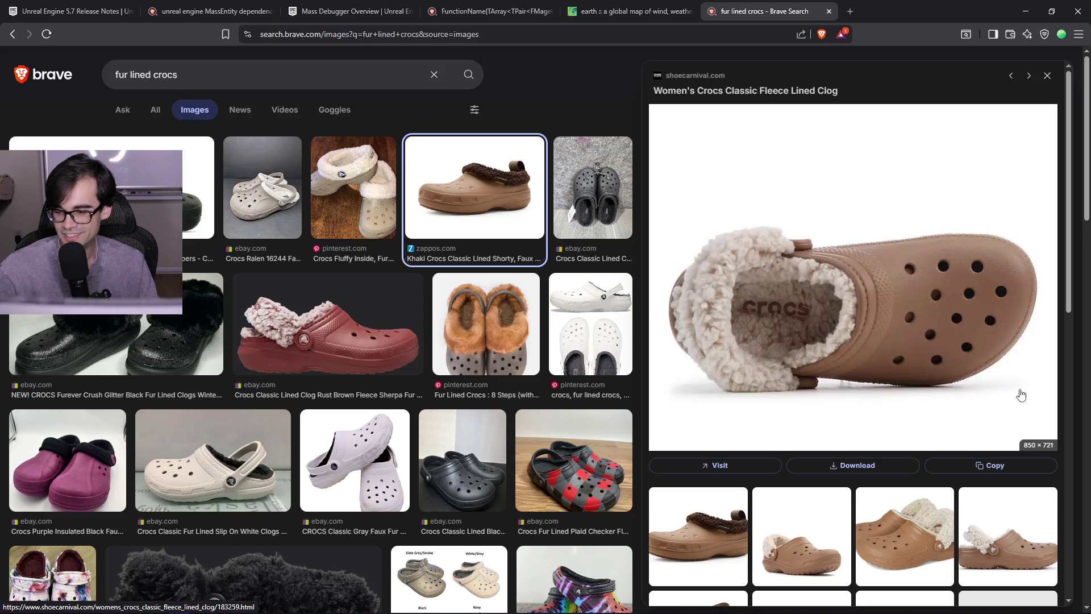
pyautogui.scroll(-8, 1018, 392)
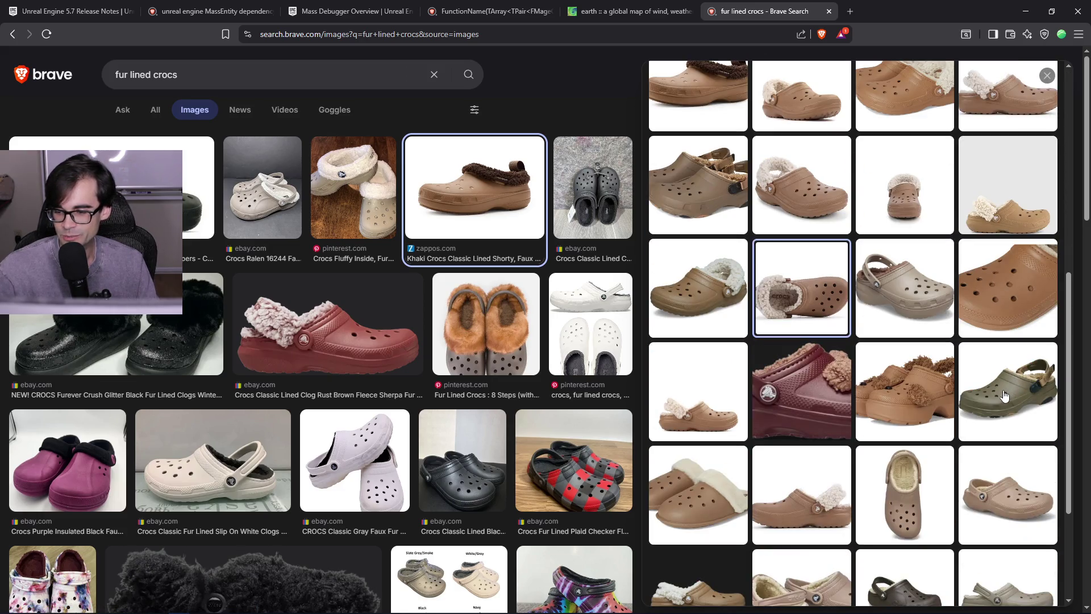
pyautogui.scroll(-3, 1003, 397)
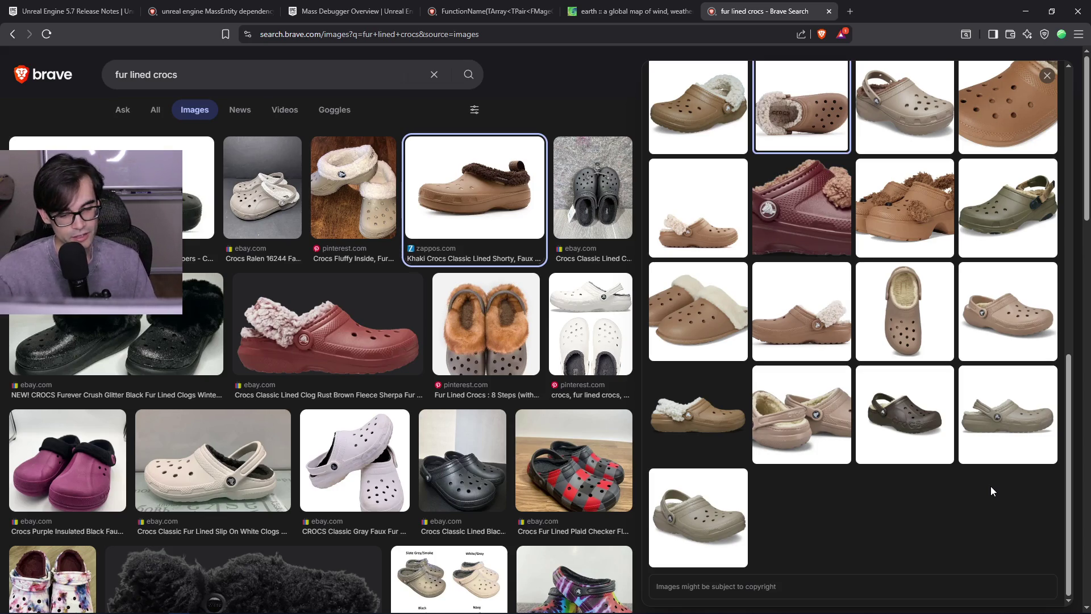
pyautogui.scroll(-5, 355, 368)
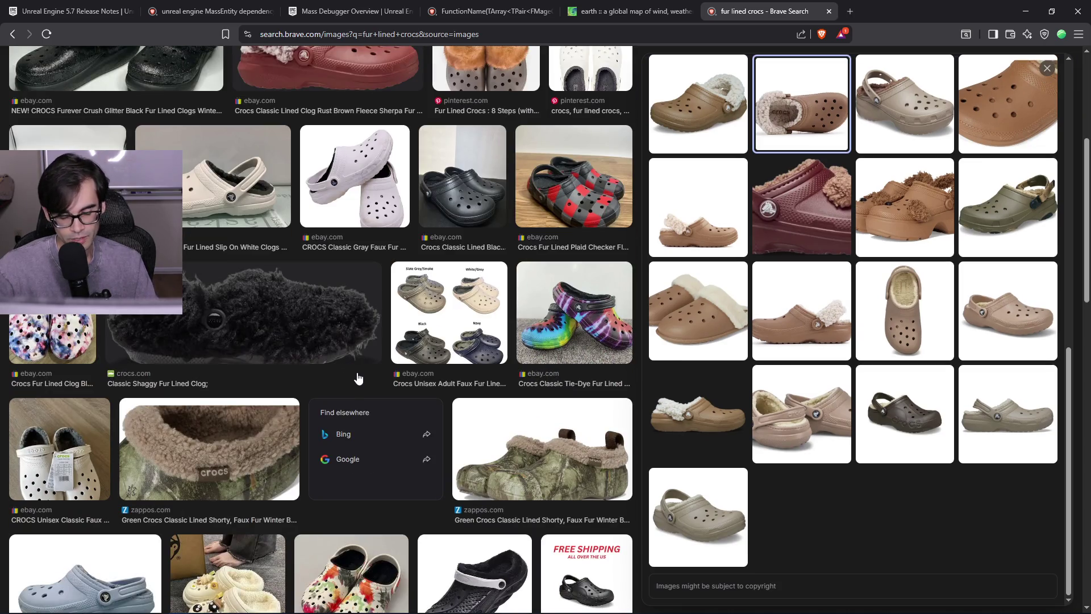
pyautogui.scroll(5, 366, 392)
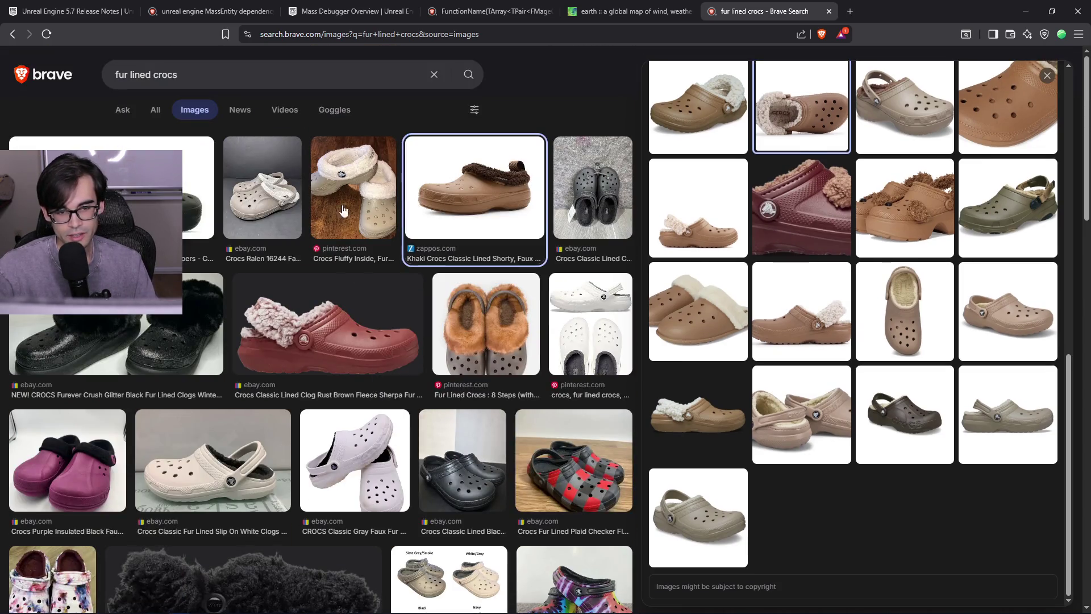
pyautogui.click(829, 12)
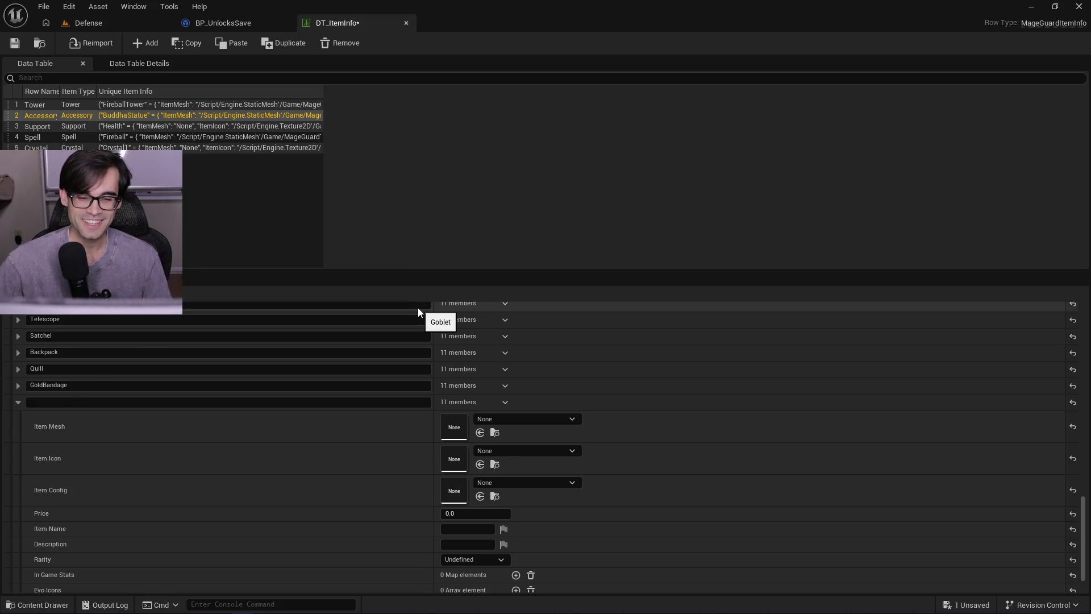
# - Name the new empty DT_ItemInfo row 'Rock' and commit the name
pyautogui.click(337, 401)
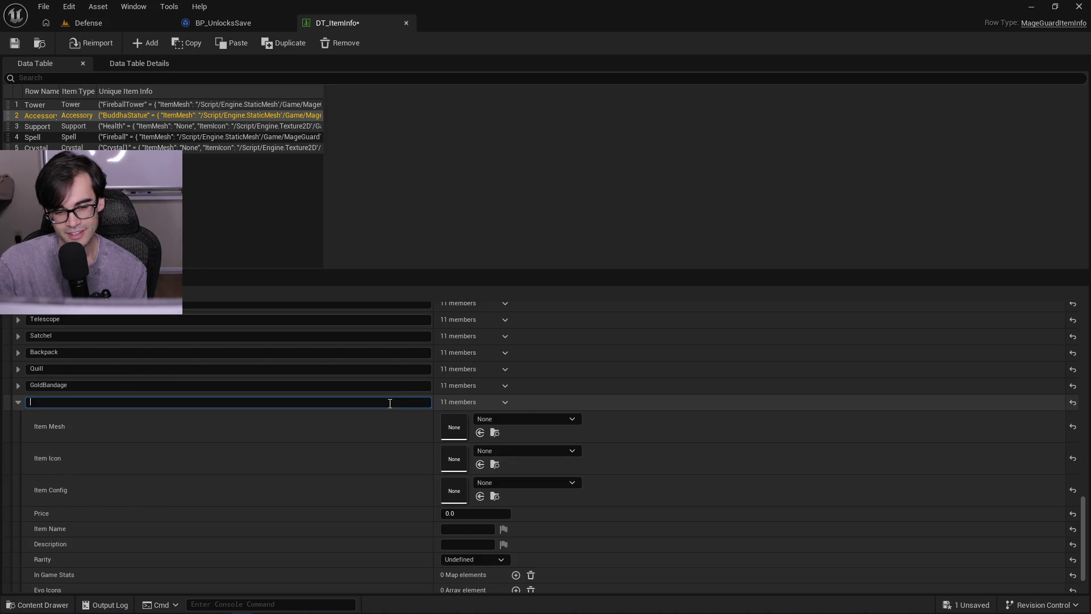
pyautogui.click(505, 403)
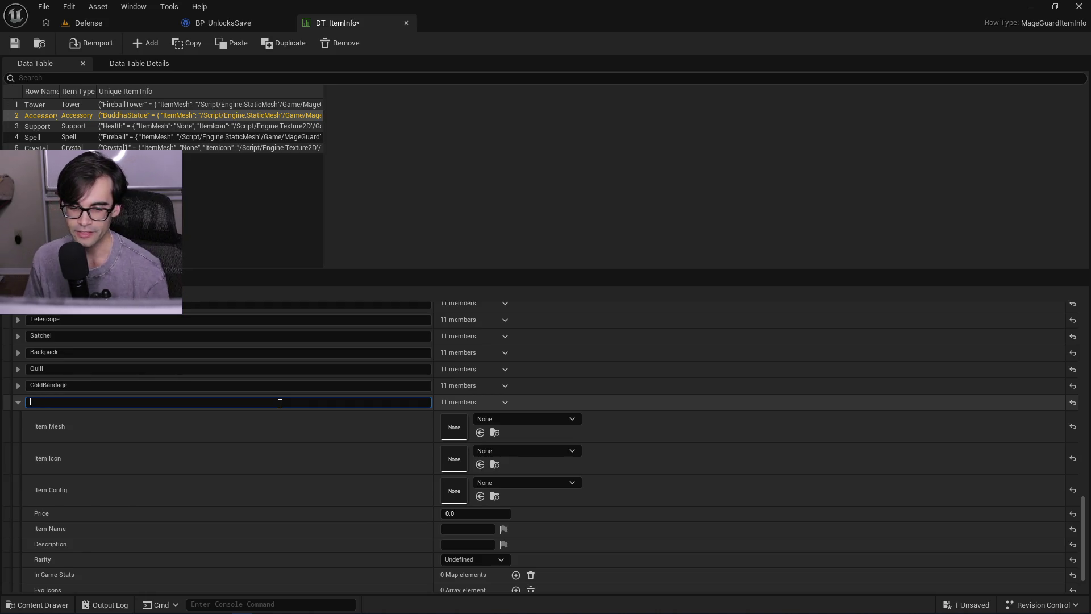
pyautogui.write('Rock')
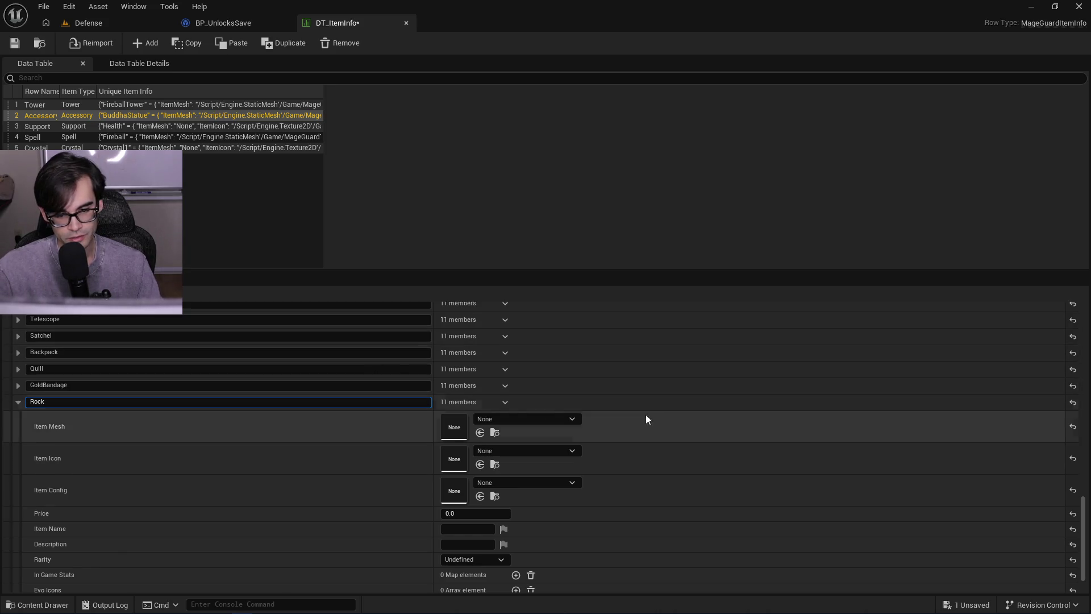
pyautogui.hotkey('alt', 'Tab')
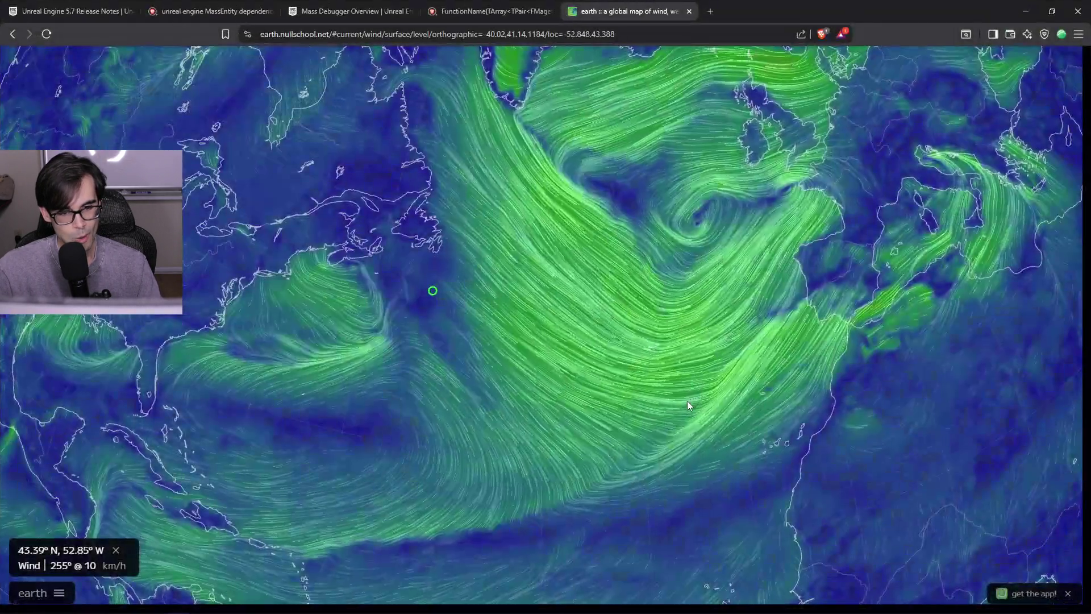
pyautogui.hotkey('alt', 'Tab')
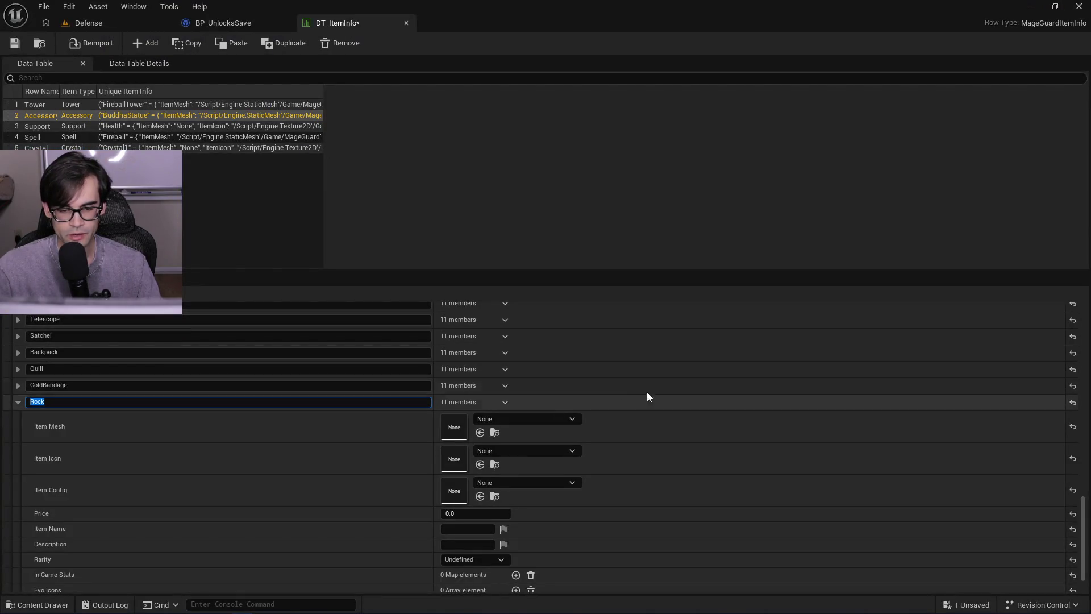
pyautogui.press('End')
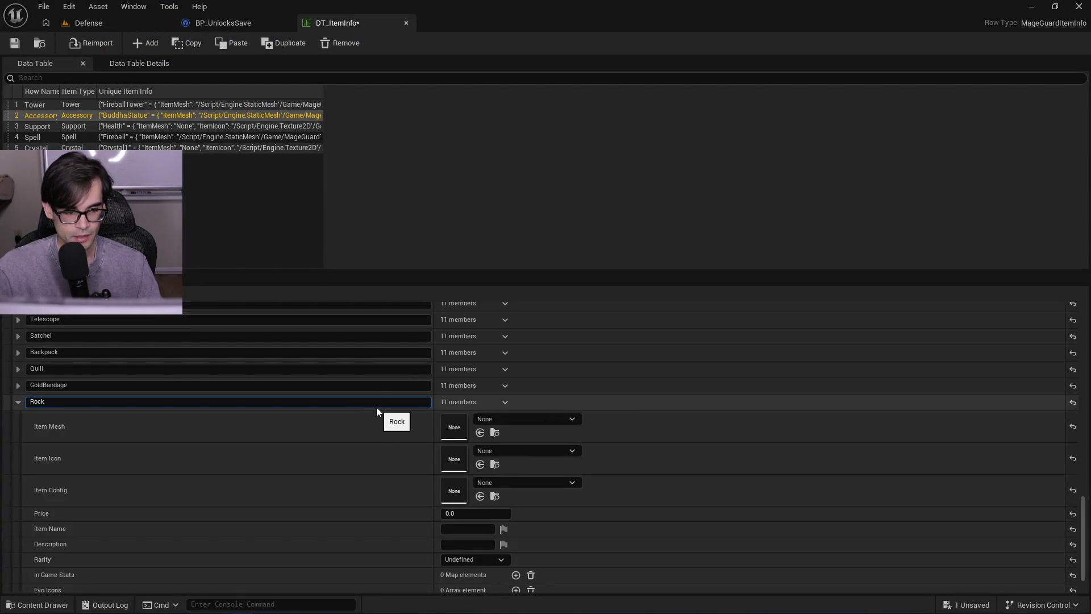
pyautogui.hotkey('ctrl', 'a')
pyautogui.click(780, 403)
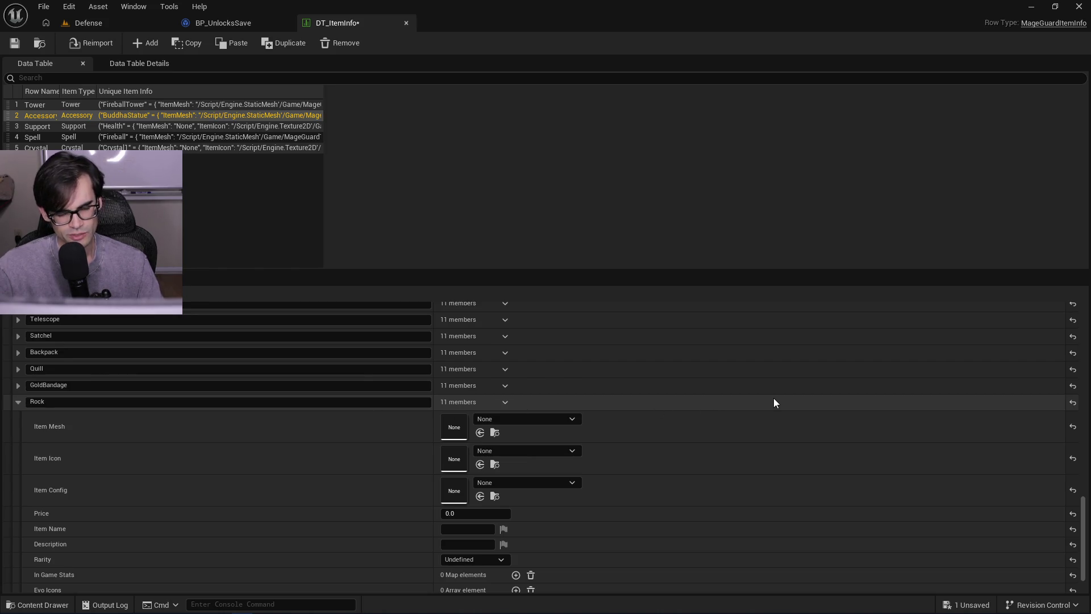
# - Search the Item Mesh picker for 'rock' and close it without choosing a mesh
pyautogui.click(534, 418)
pyautogui.write('rock')
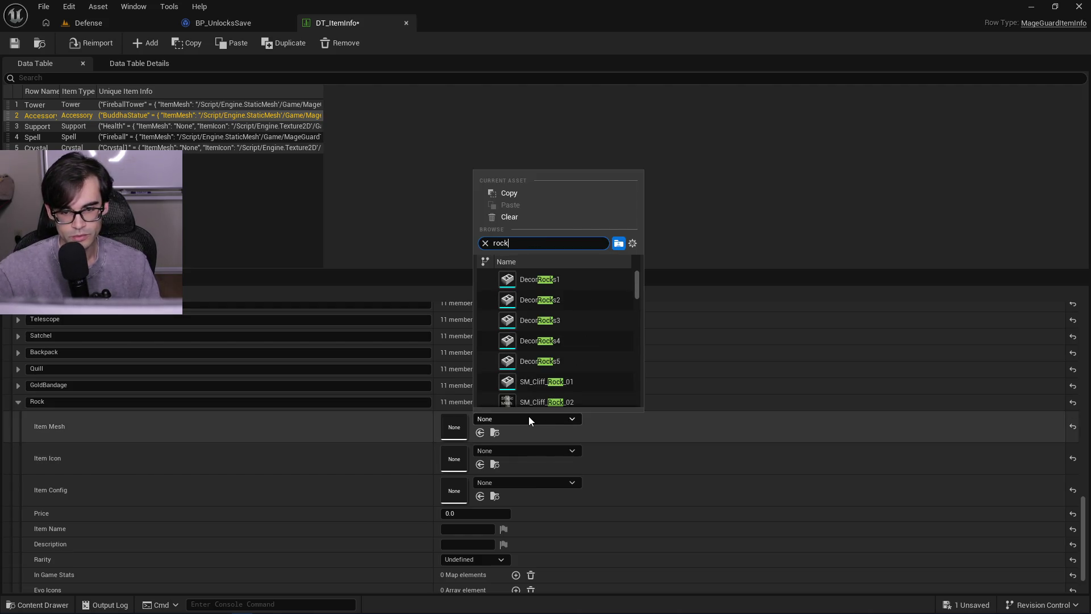
pyautogui.scroll(-3, 621, 299)
pyautogui.moveTo(636, 305)
pyautogui.mouseDown()
pyautogui.moveTo(653, 378)
pyautogui.moveTo(660, 278)
pyautogui.moveTo(659, 341)
pyautogui.moveTo(793, 413)
pyautogui.mouseUp()
pyautogui.click(793, 412)
# - Open BP_Rock and inspect its Accessory component's SM_Rock static mesh in the preview
pyautogui.click(79, 23)
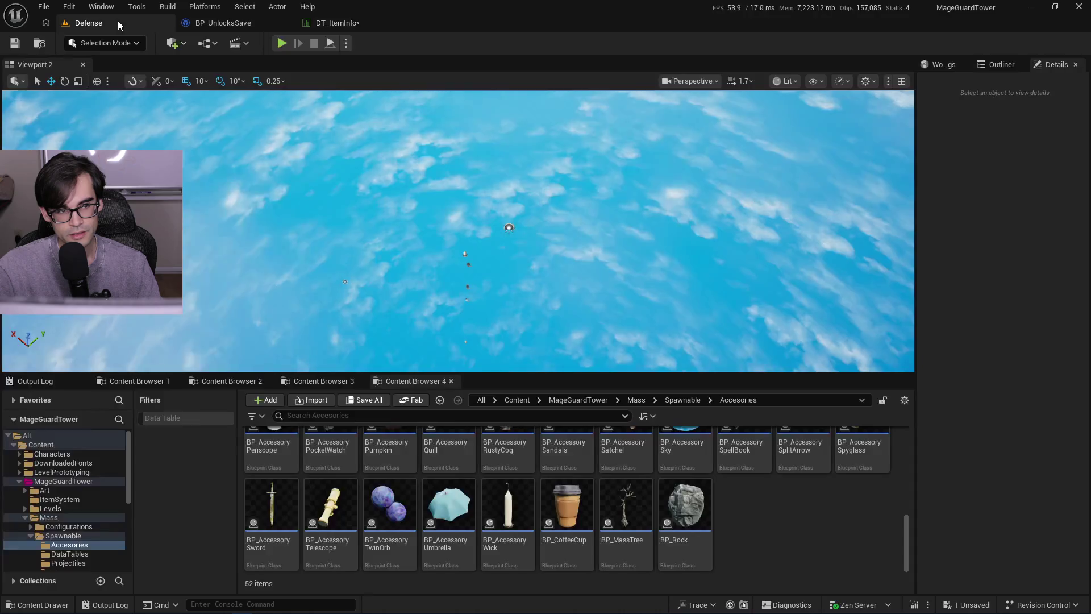
pyautogui.doubleClick(692, 513)
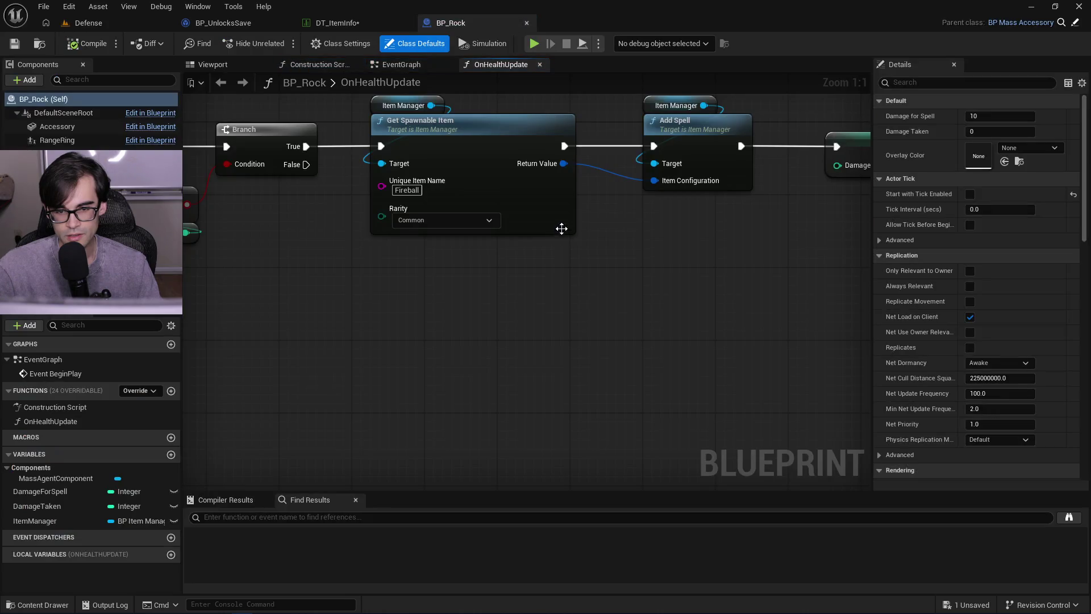
pyautogui.click(402, 65)
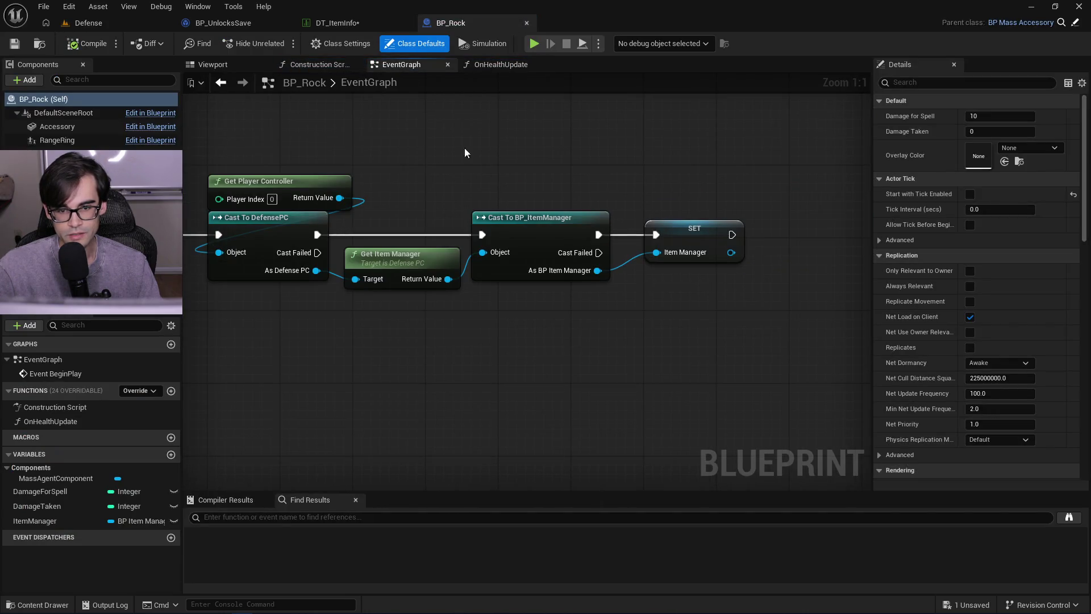
pyautogui.scroll(-4, 397, 256)
pyautogui.moveTo(316, 247); pyautogui.dragTo(473, 254)
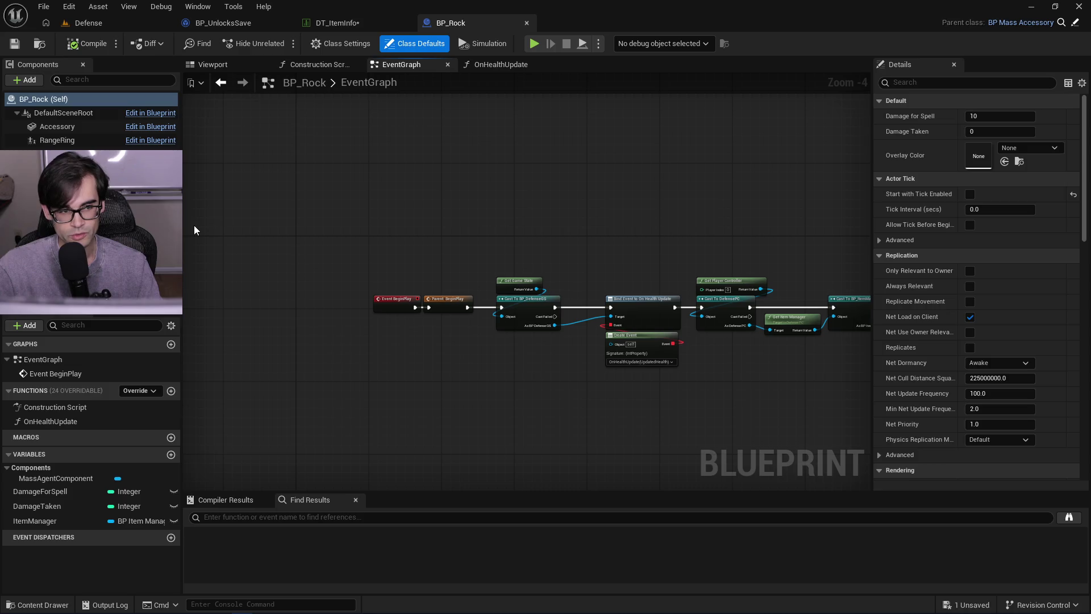
pyautogui.click(81, 126)
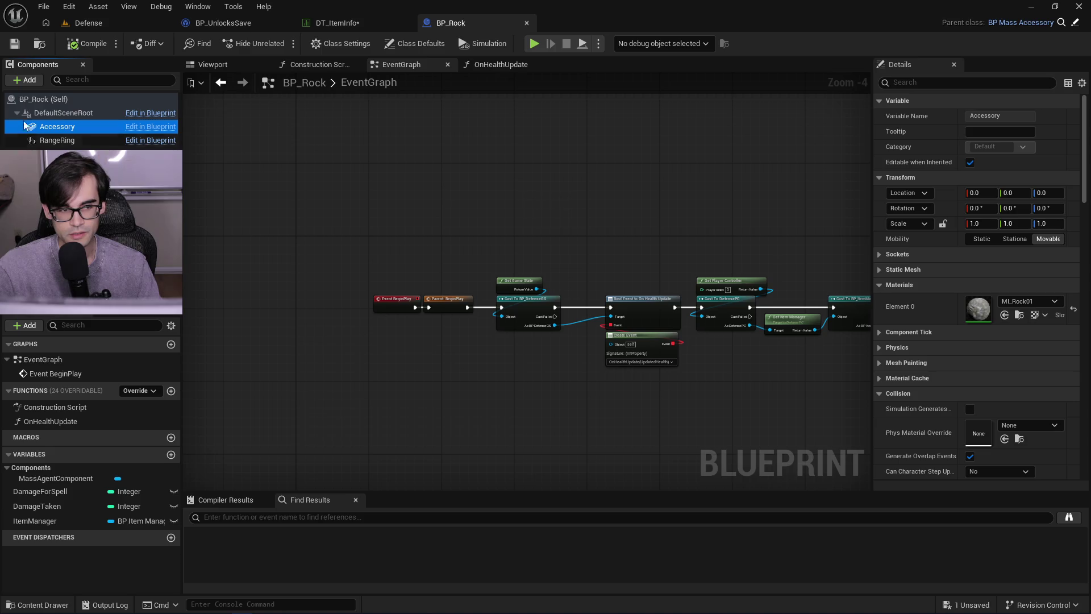
pyautogui.click(879, 270)
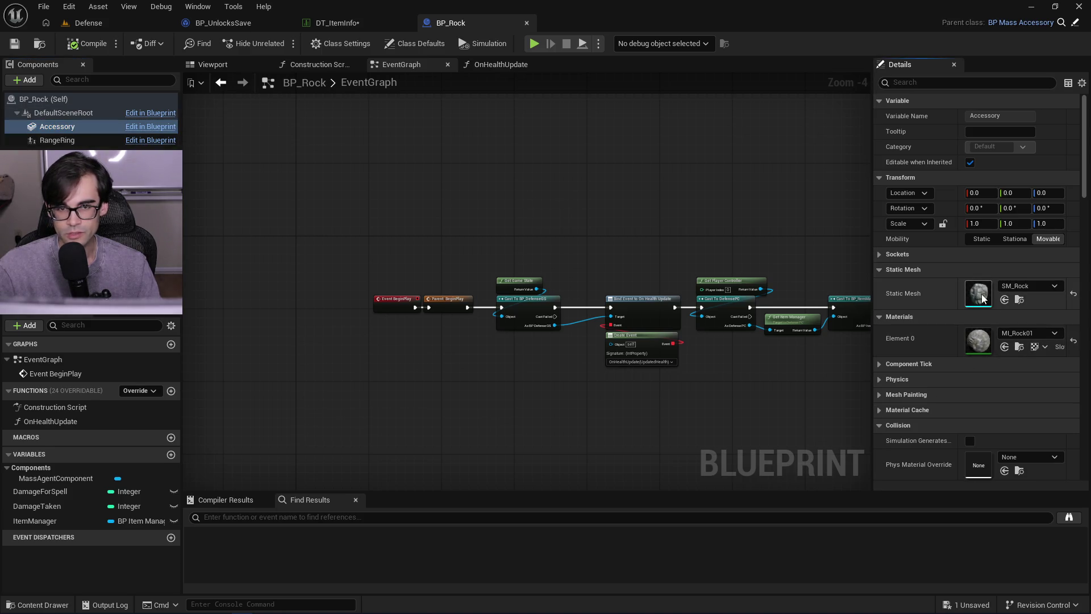
pyautogui.doubleClick(969, 297)
pyautogui.moveTo(689, 270)
pyautogui.mouseDown()
pyautogui.moveTo(728, 267)
pyautogui.moveTo(705, 295)
pyautogui.mouseUp()
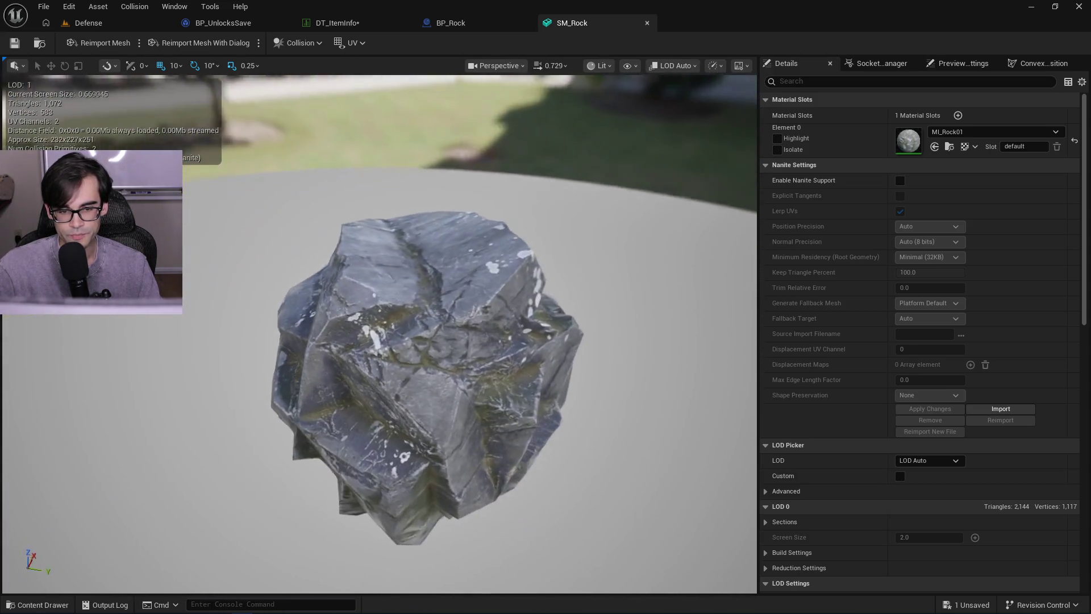
pyautogui.moveTo(488, 203); pyautogui.dragTo(487, 203)
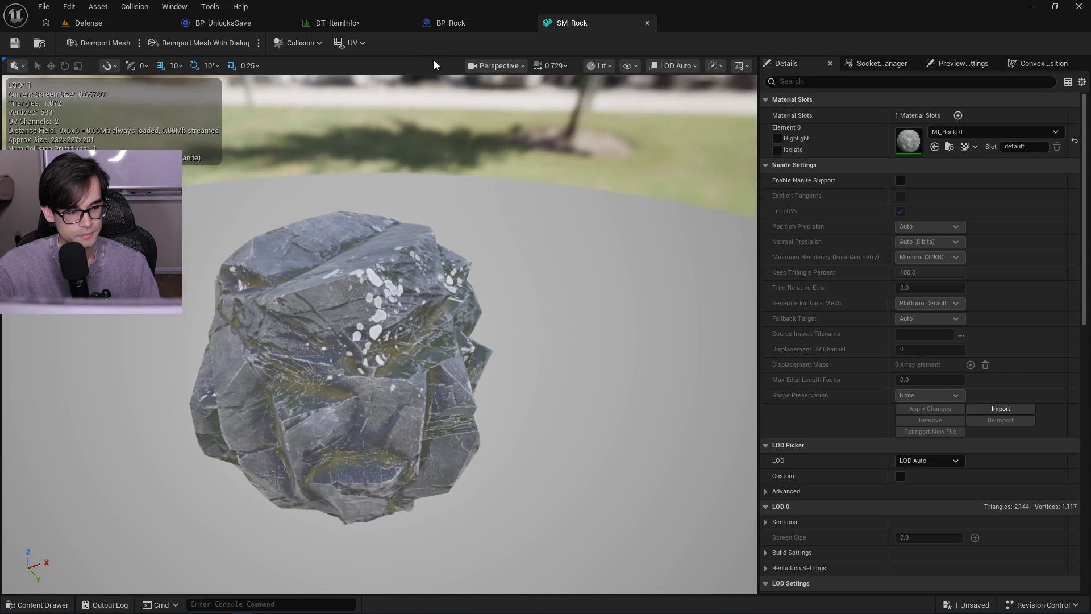
# - Copy BP_Rock's SM_Rock mesh reference and return to the Rock row's Item Mesh
pyautogui.click(482, 19)
pyautogui.rightClick(928, 292)
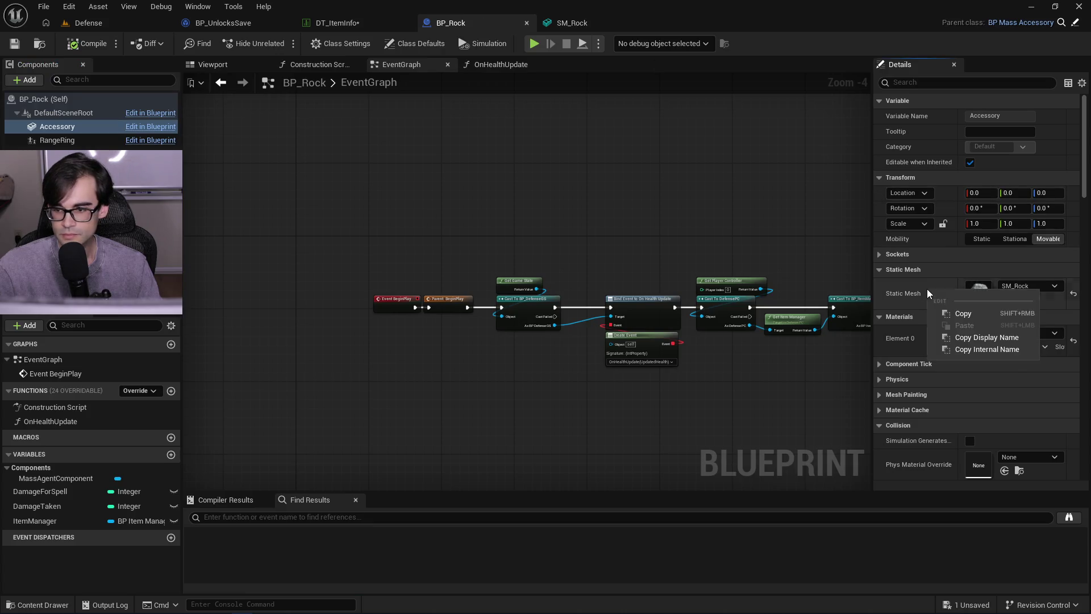
pyautogui.click(963, 313)
pyautogui.click(337, 22)
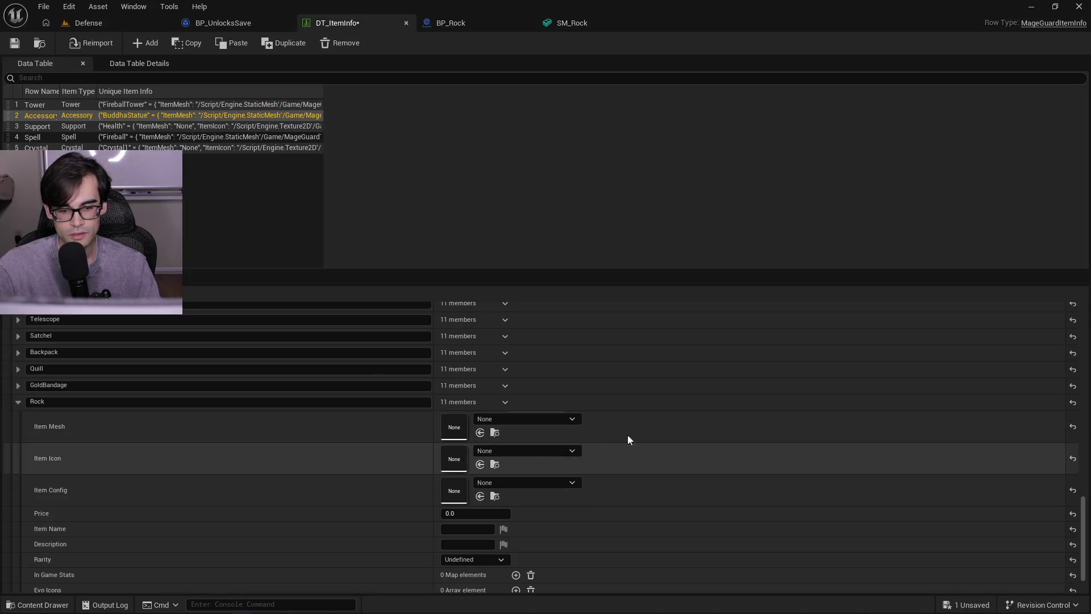
pyautogui.rightClick(677, 422)
# - Paste SM_Rock into Item Mesh and choose RockTransparent as the Item Icon
pyautogui.click(742, 456)
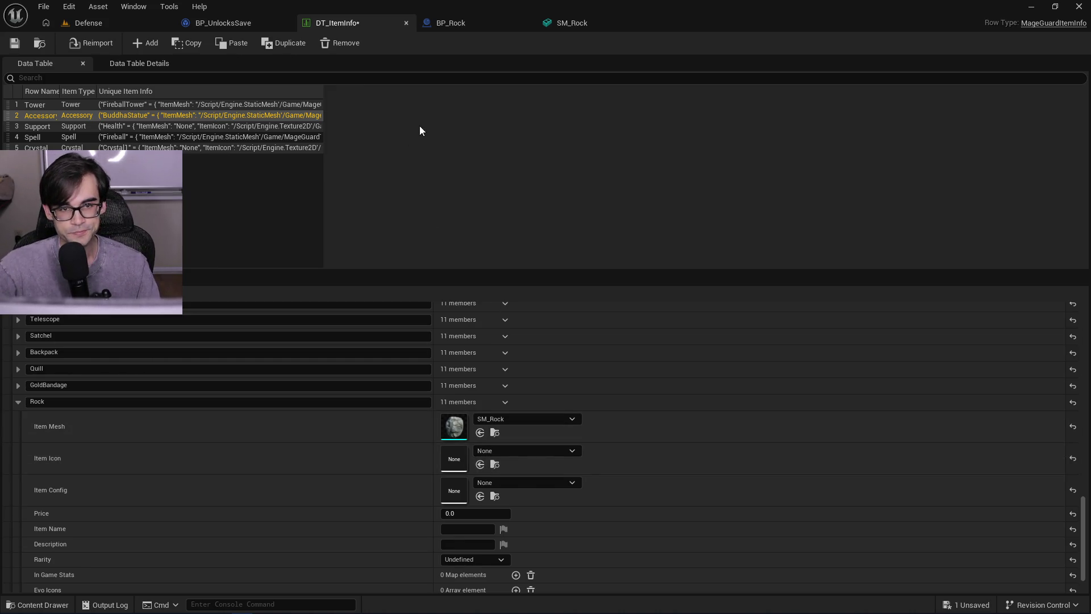
pyautogui.write('rock')
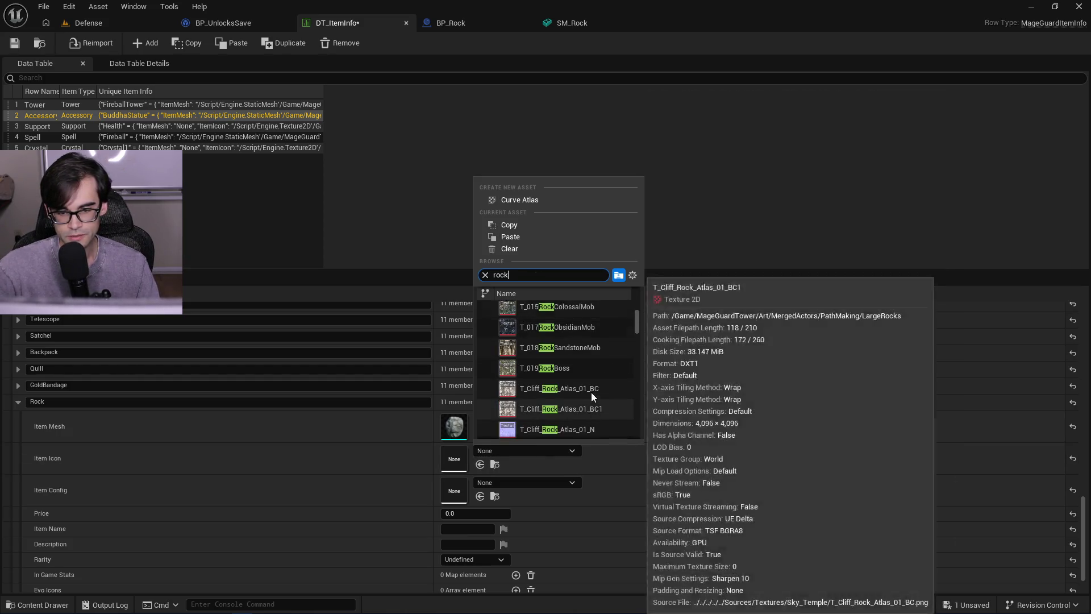
pyautogui.scroll(-3, 591, 392)
pyautogui.click(555, 319)
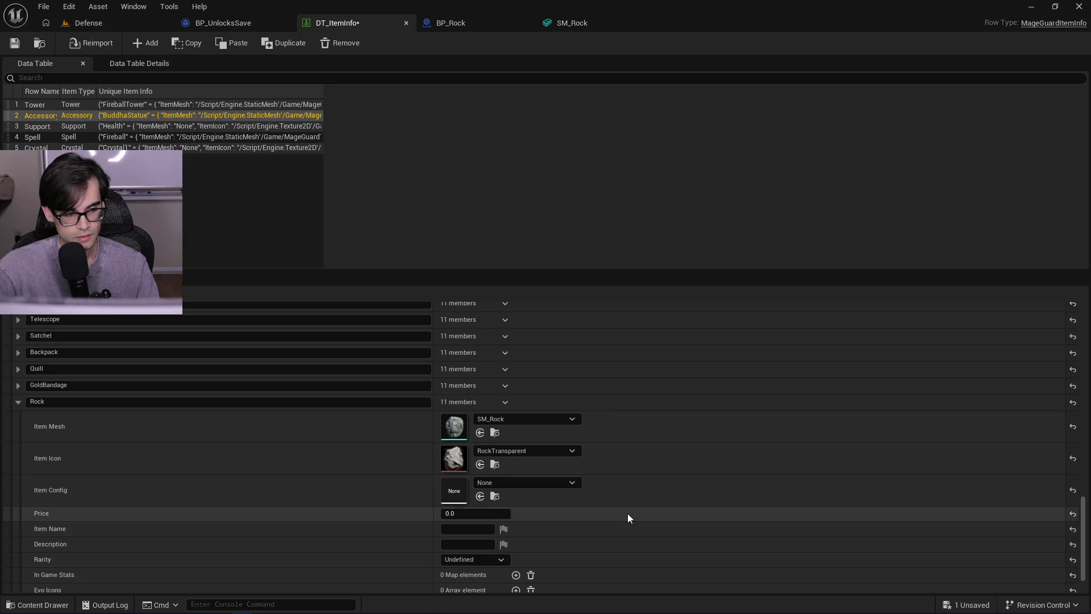
# - Search the Item Config asset list for MEC_Rock and select it
pyautogui.click(557, 483)
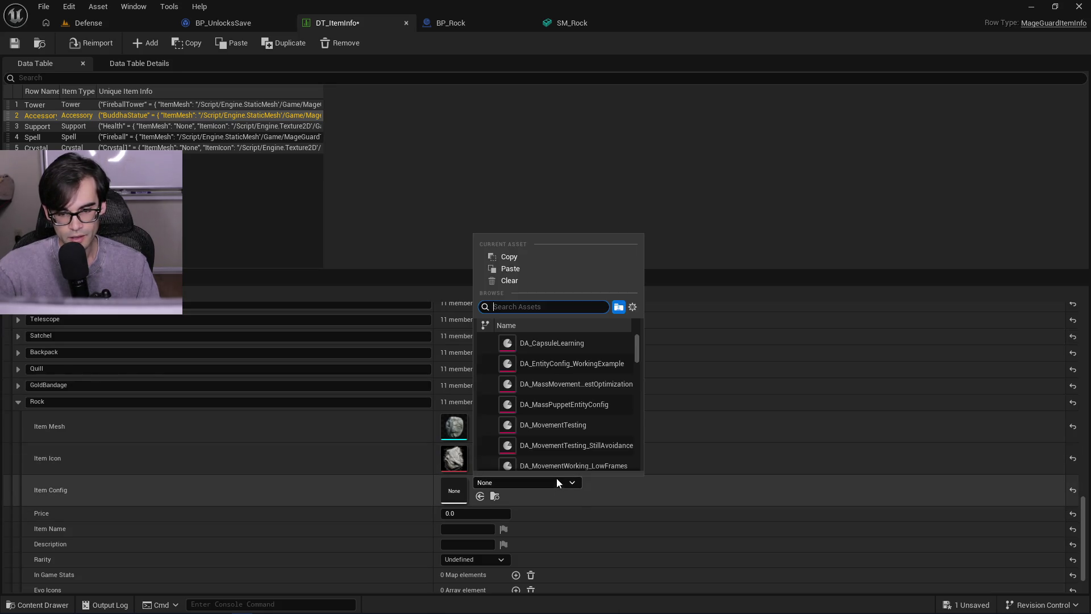
pyautogui.scroll(-2, 640, 352)
pyautogui.scroll(-2, 641, 361)
pyautogui.scroll(5, 637, 349)
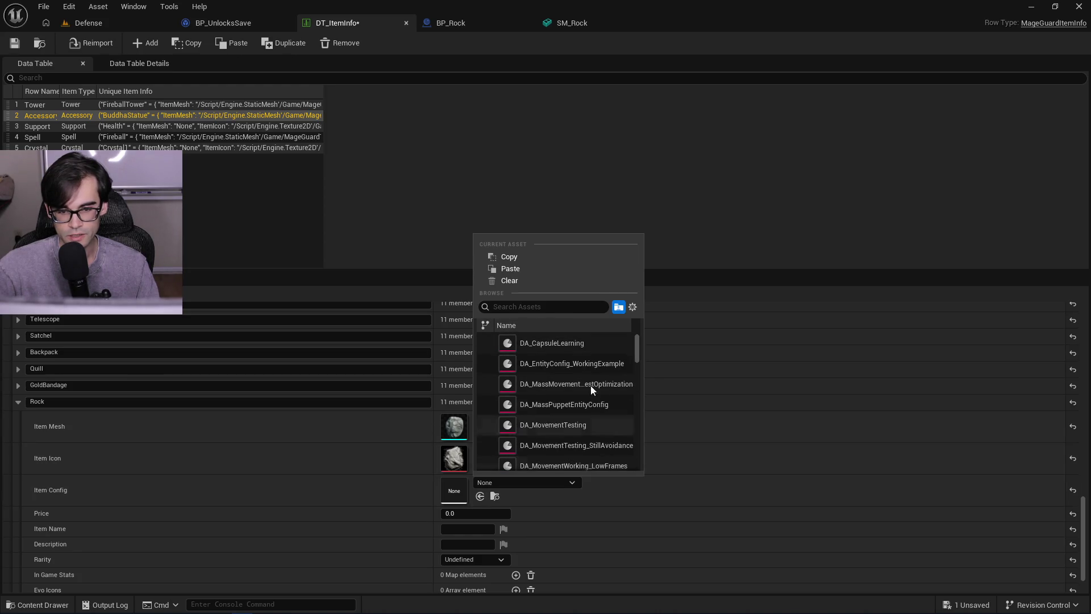
pyautogui.click(559, 306)
pyautogui.scroll(-5, 586, 434)
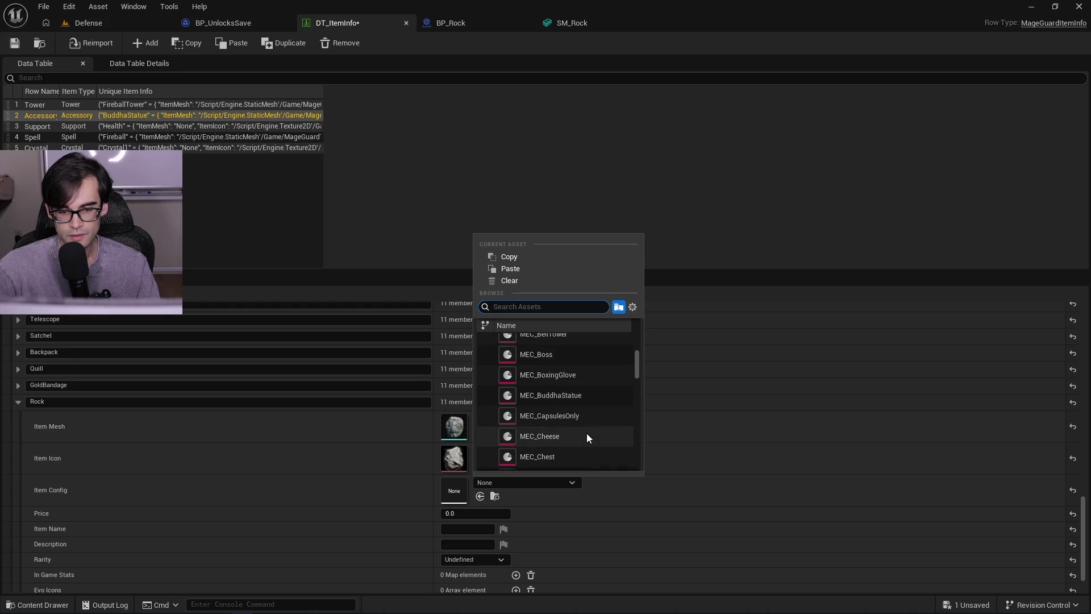
pyautogui.write('MEC_Rock')
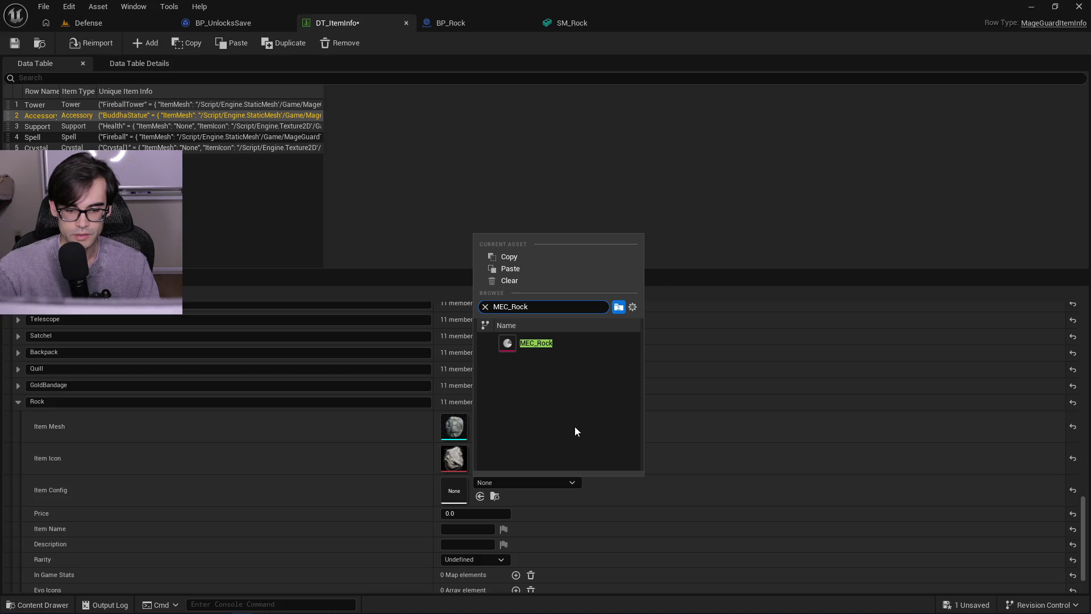
pyautogui.click(553, 348)
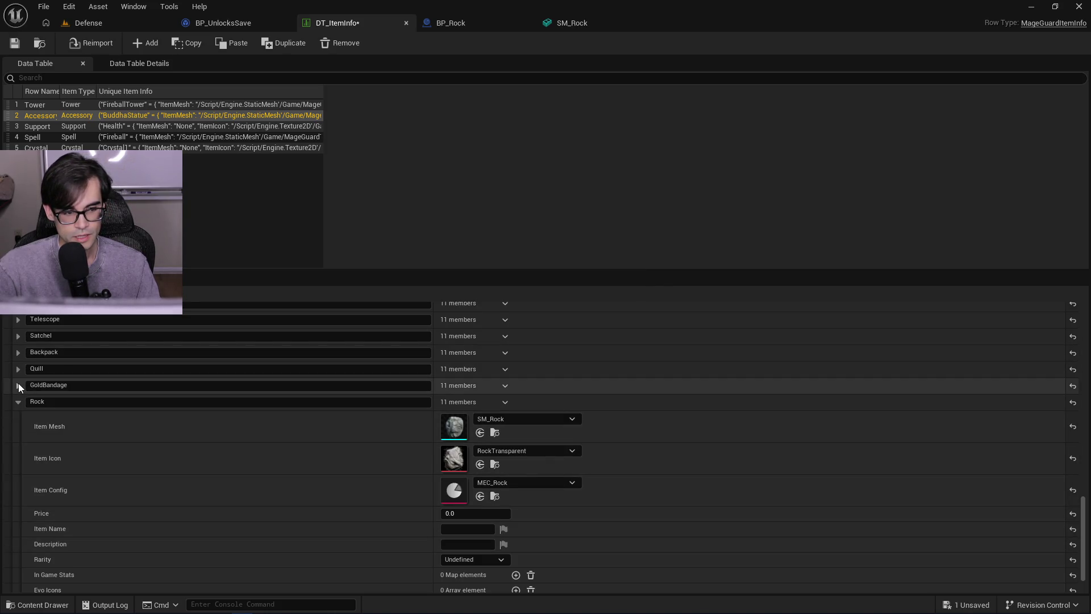
# - Compare against the Spyglass row, then set the Rock's Price to 5
pyautogui.scroll(-2, 308, 518)
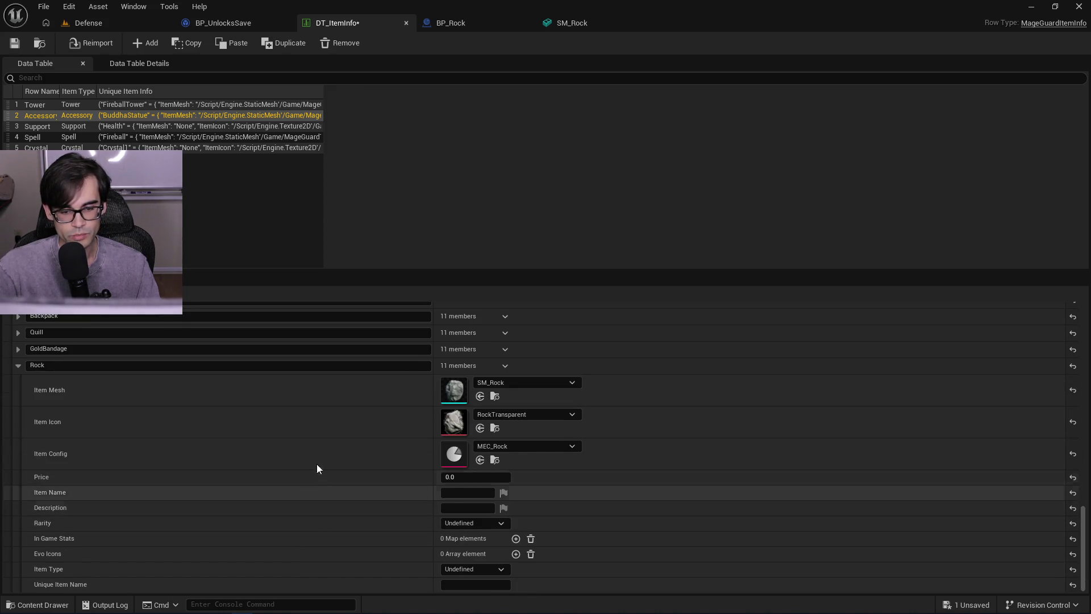
pyautogui.scroll(8, 169, 380)
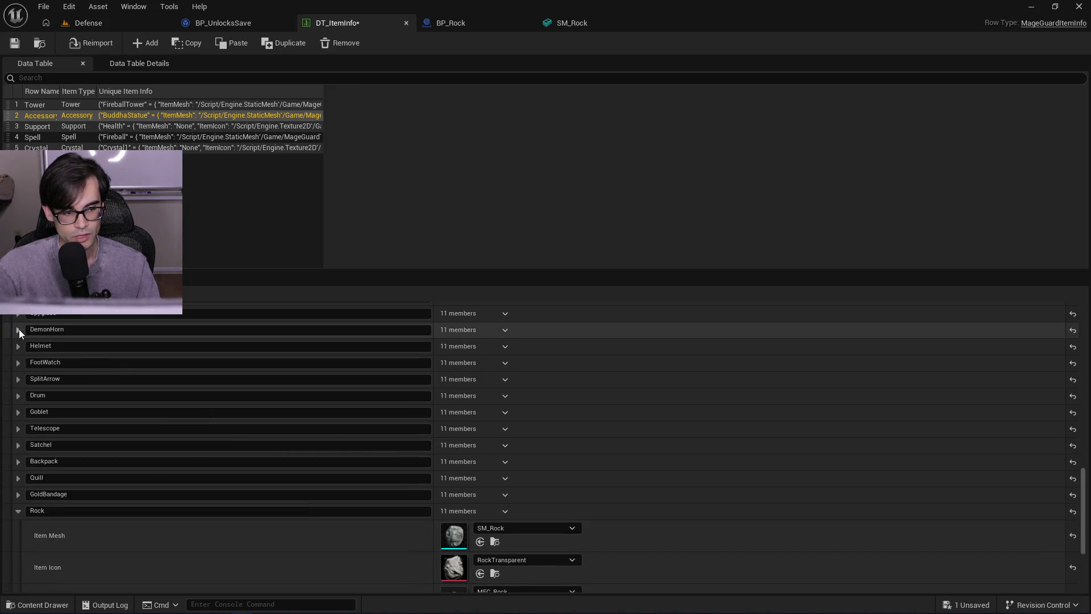
pyautogui.click(19, 314)
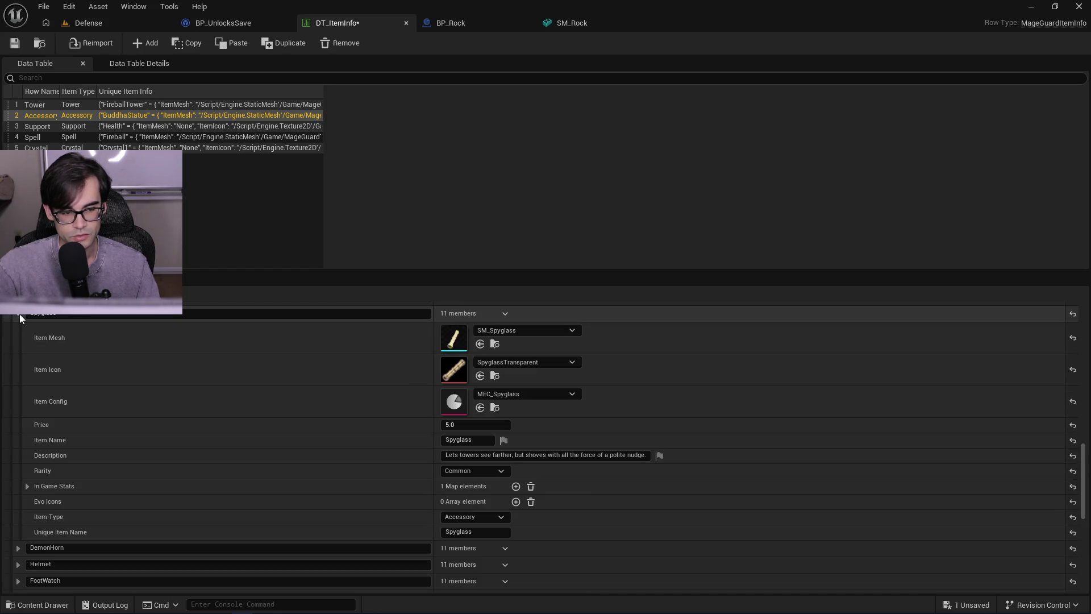
pyautogui.click(20, 314)
pyautogui.scroll(-1, 368, 508)
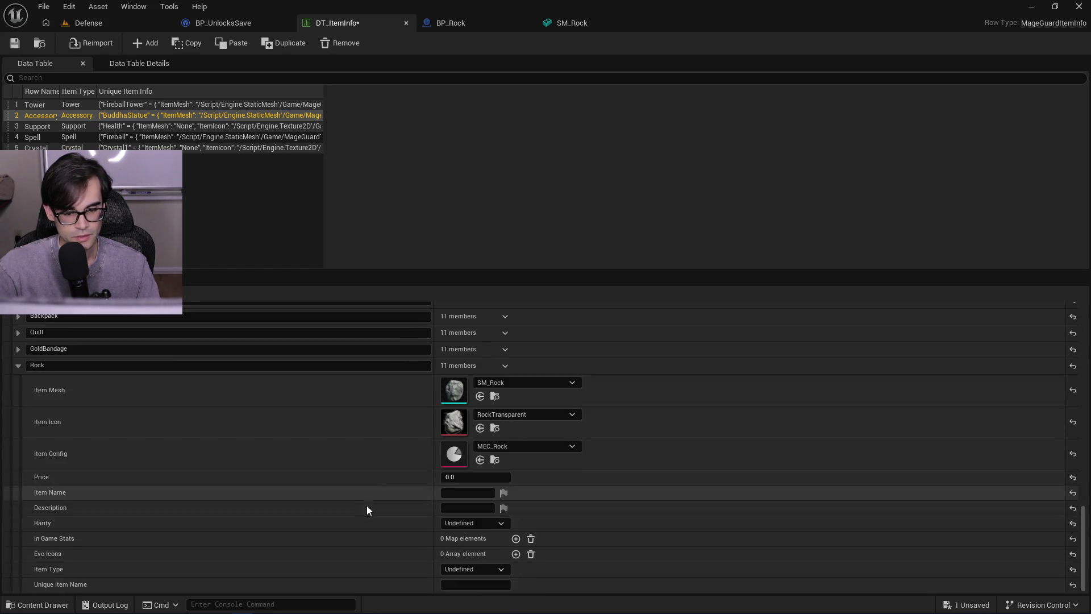
pyautogui.click(457, 479)
pyautogui.write('5')
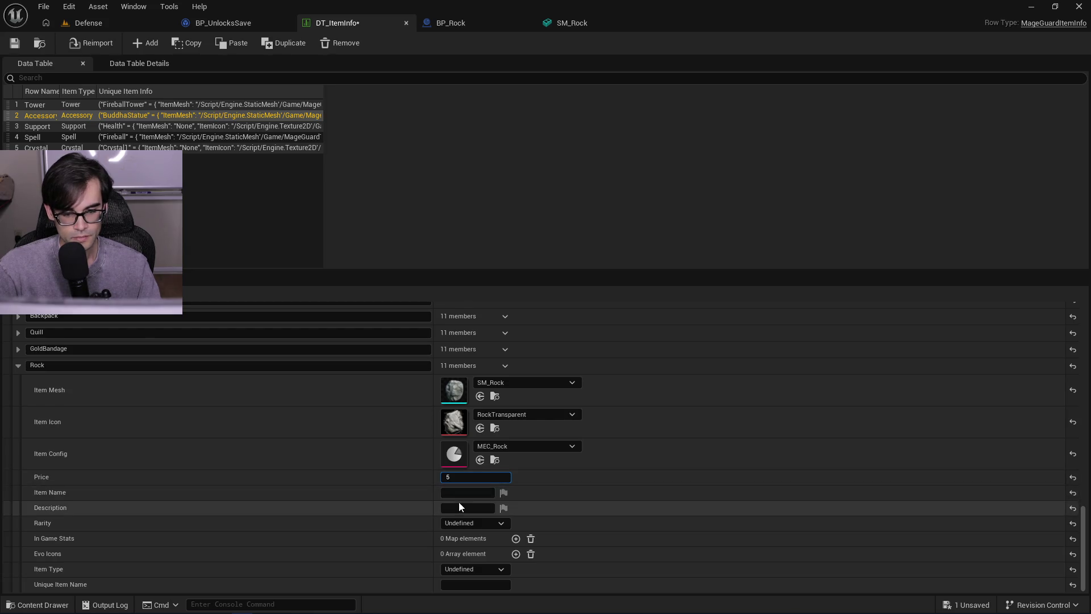
# - Enter 'Rock' as the Item Name and delete the placeholder Description text
pyautogui.click(464, 492)
pyautogui.write('Rock')
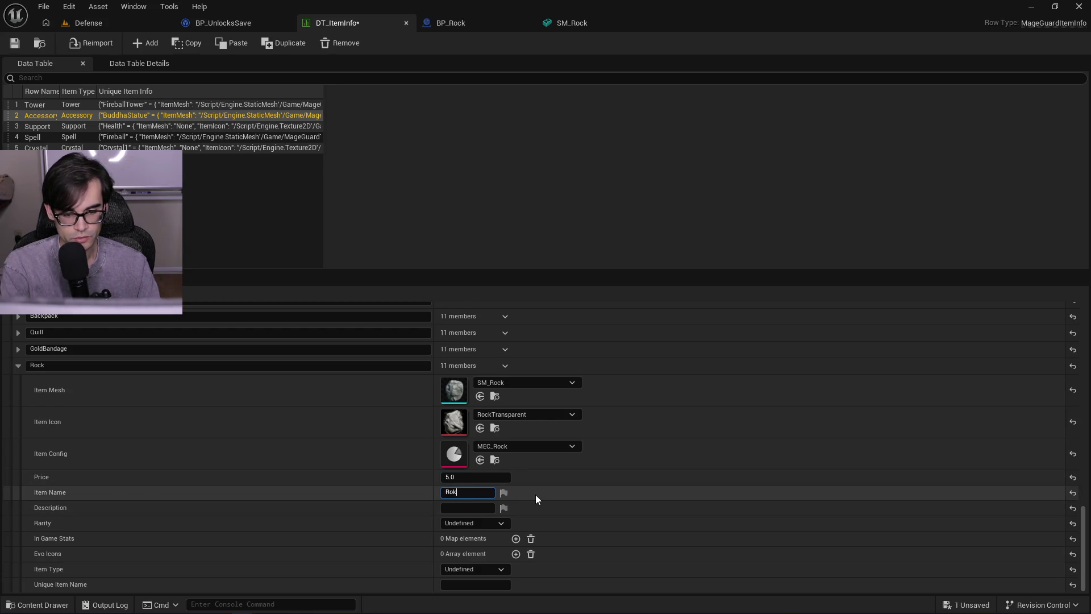
pyautogui.press('Tab')
pyautogui.press('Tab')
pyautogui.write('Need to fill this in for rocks')
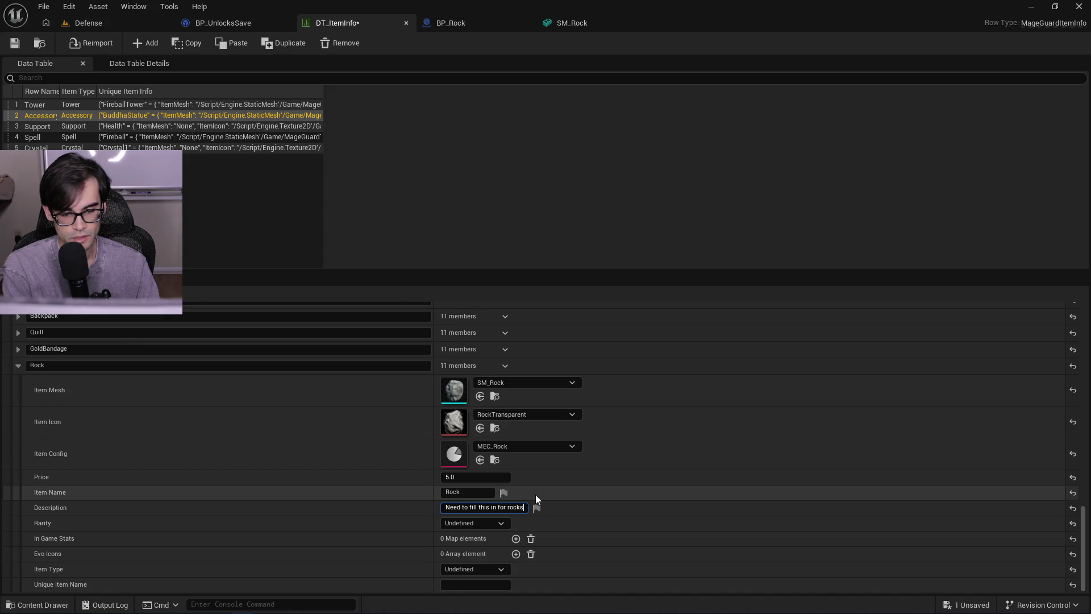
pyautogui.hotkey('ctrl', 'a')
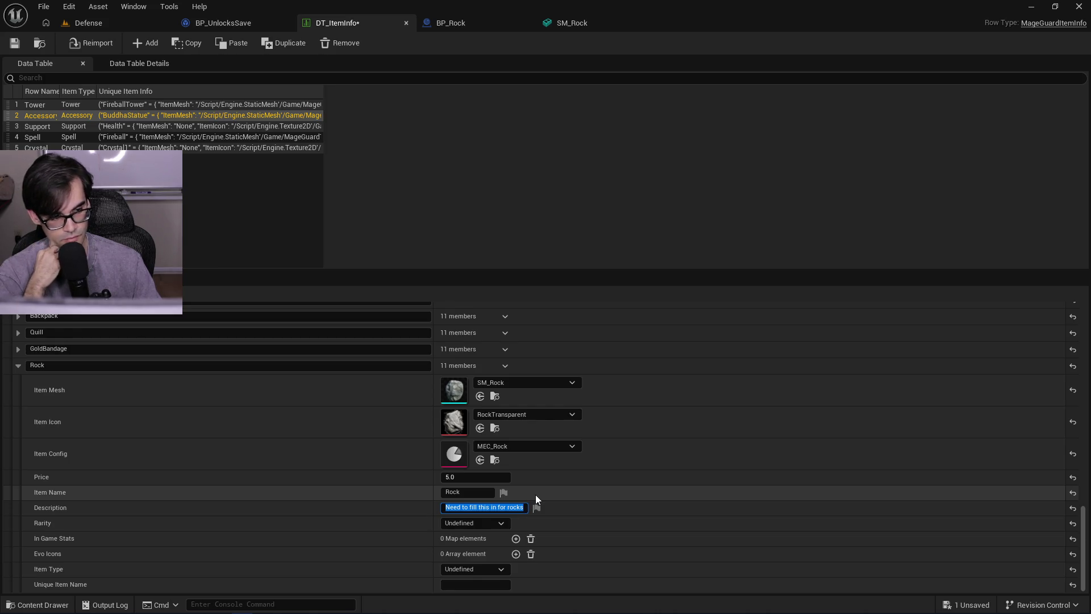
pyautogui.press('BackSpace')
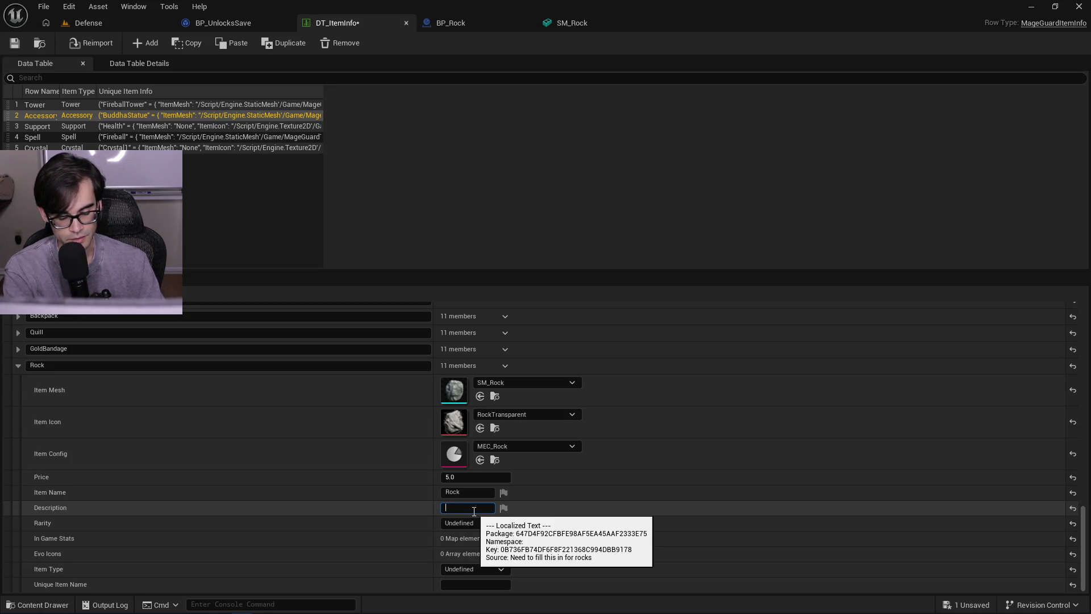
# - Type and discard test text so the Rock's Description stays blank
pyautogui.write('asd')
pyautogui.press('BackSpace')
pyautogui.press('BackSpace')
pyautogui.press('BackSpace')
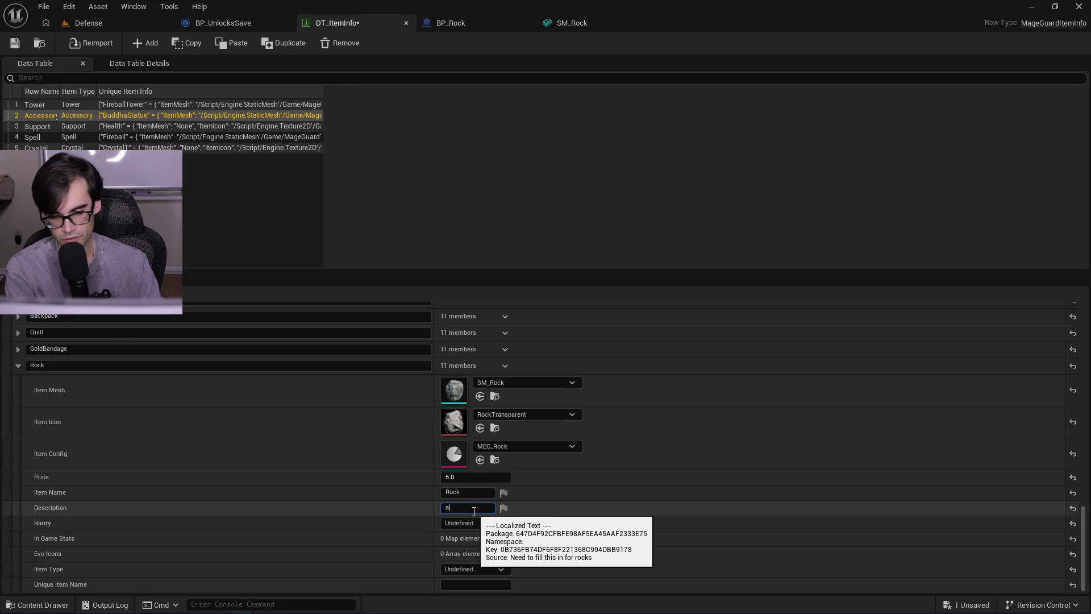
pyautogui.click(634, 509)
pyautogui.click(490, 507)
pyautogui.scroll(1, 1084, 543)
pyautogui.scroll(-1, 1084, 543)
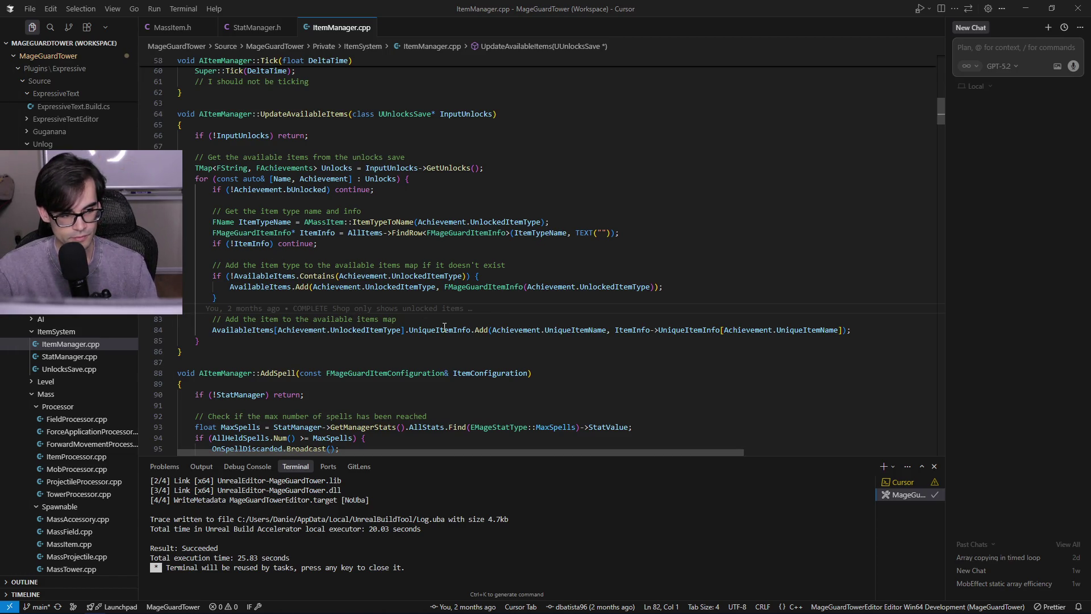
# - Review the available-items code around lines 82–83 of ItemManager.cpp, then return to DT_ItemInfo
pyautogui.click(417, 317)
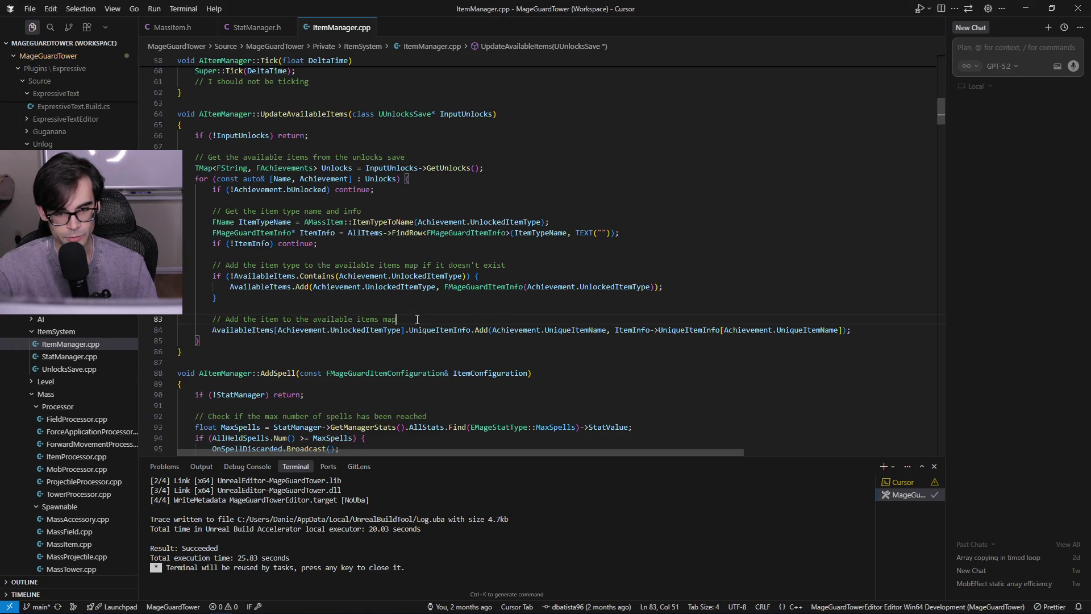
pyautogui.click(435, 306)
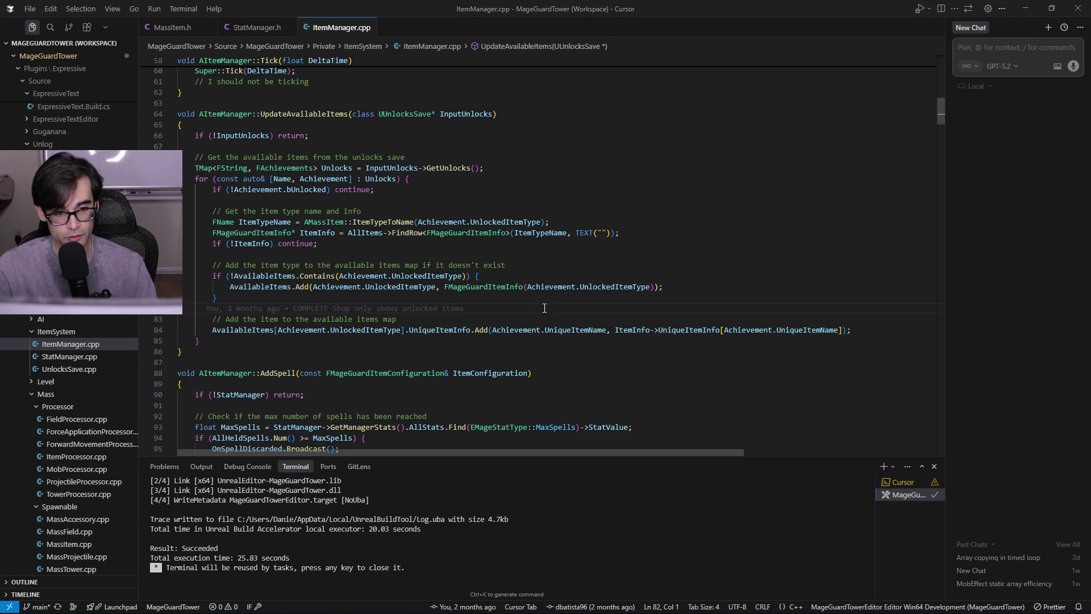
pyautogui.hotkey('alt', 'Tab')
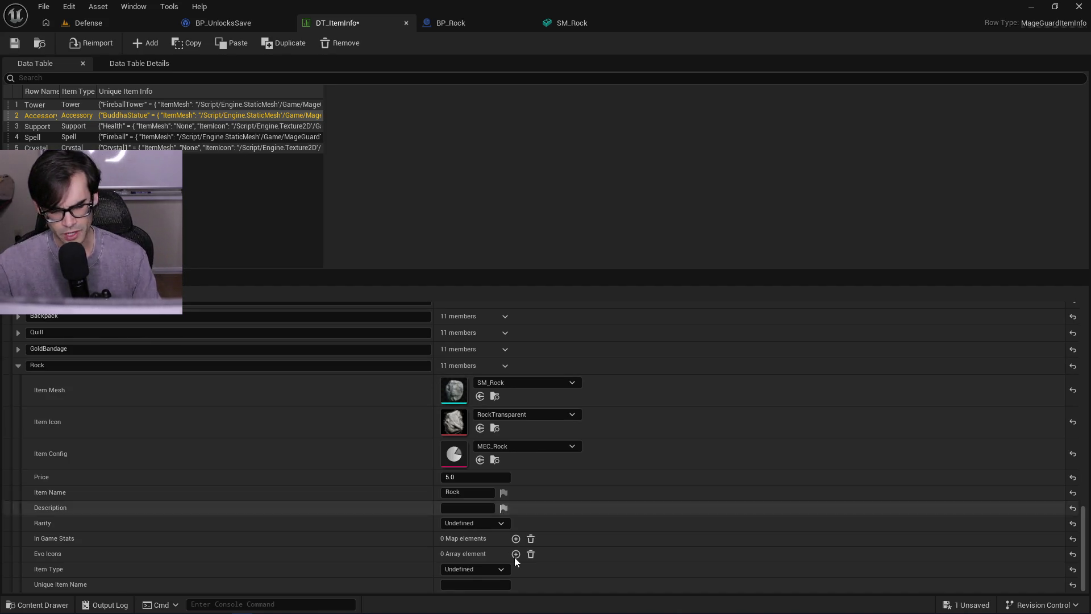
# - Commit 'Rock' in the Rock row's Item Name, then go to the Notepad++ accessories notes
pyautogui.click(482, 495)
pyautogui.press('Tab')
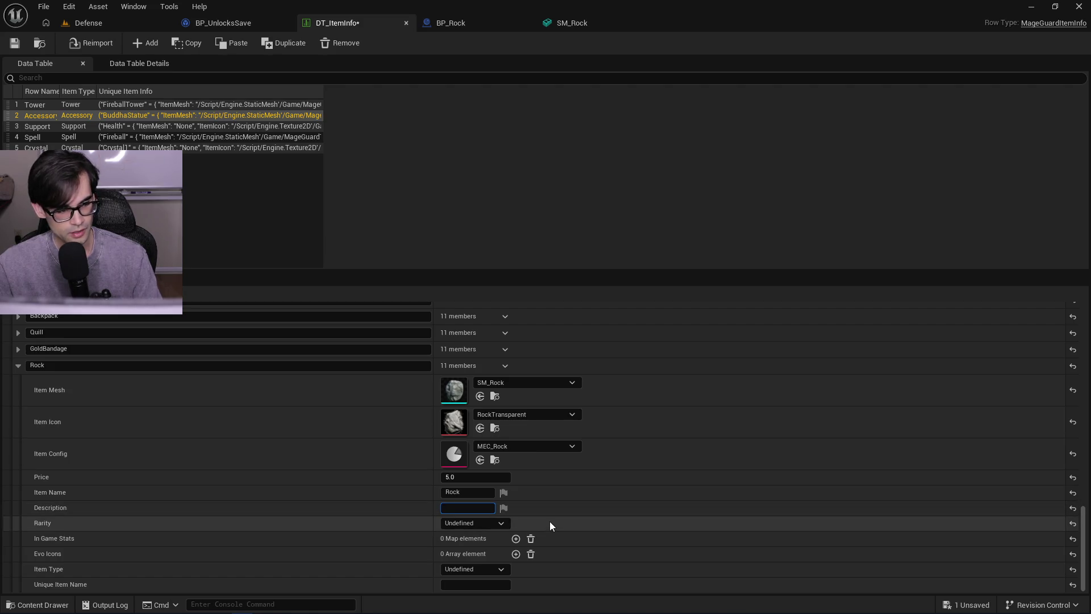
pyautogui.hotkey('alt', 'Tab')
pyautogui.hotkey('alt', 'Tab')
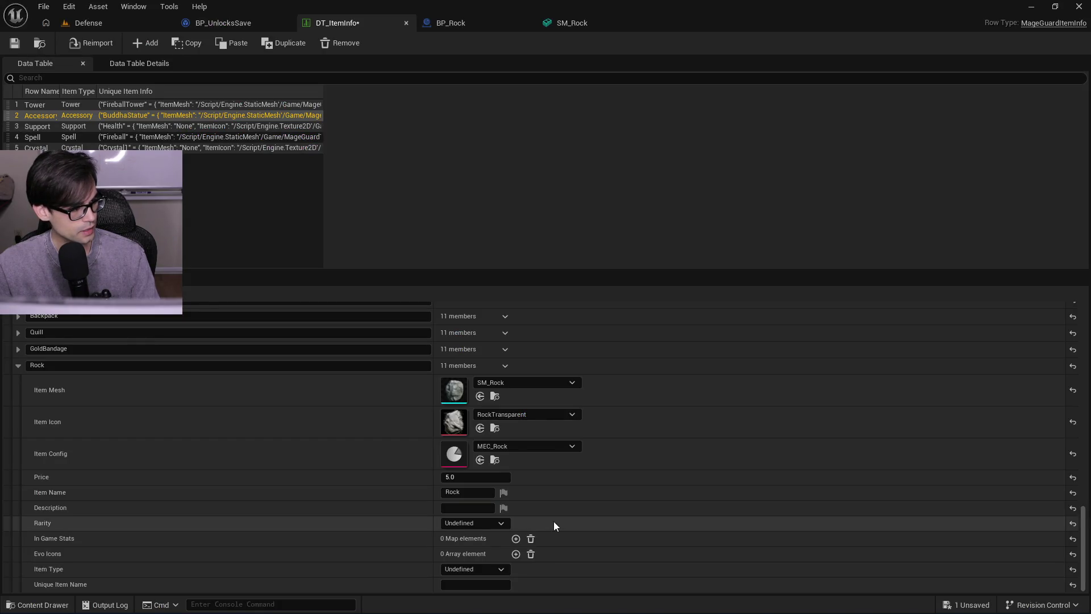
pyautogui.hotkey('alt', 'Tab')
pyautogui.hotkey('alt', 'Tab')
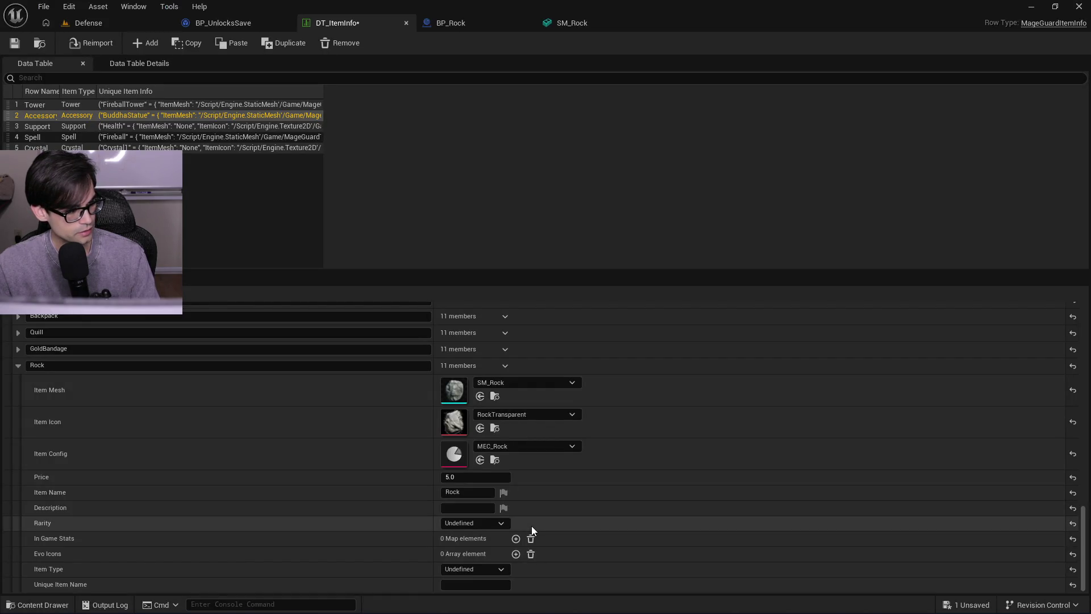
pyautogui.hotkey('alt', 'Tab')
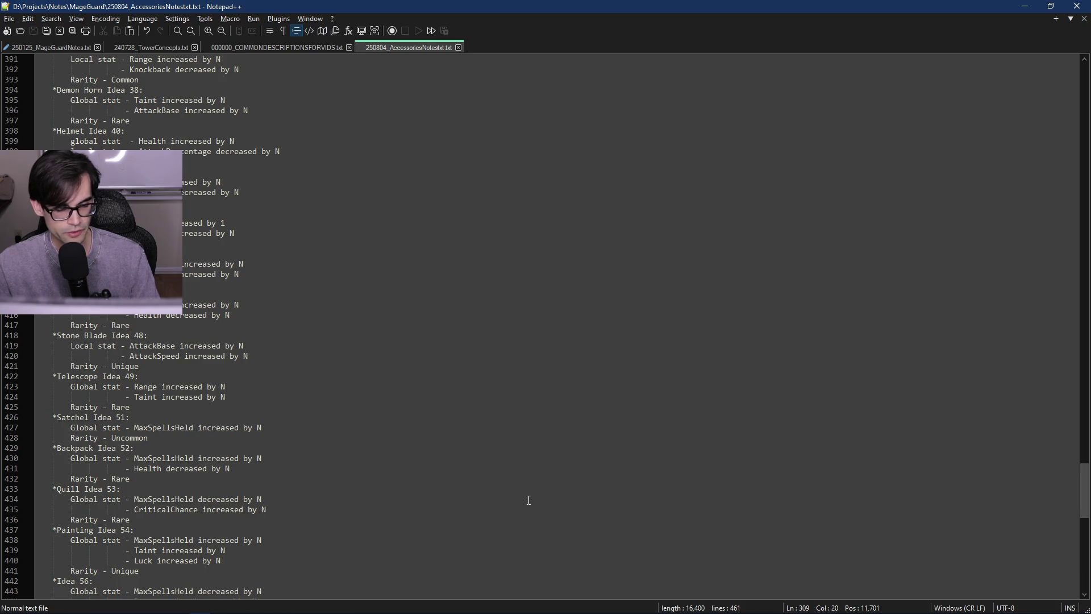
# - Scroll up through the accessory notes and select the feather description on line 308
pyautogui.scroll(-13, 490, 561)
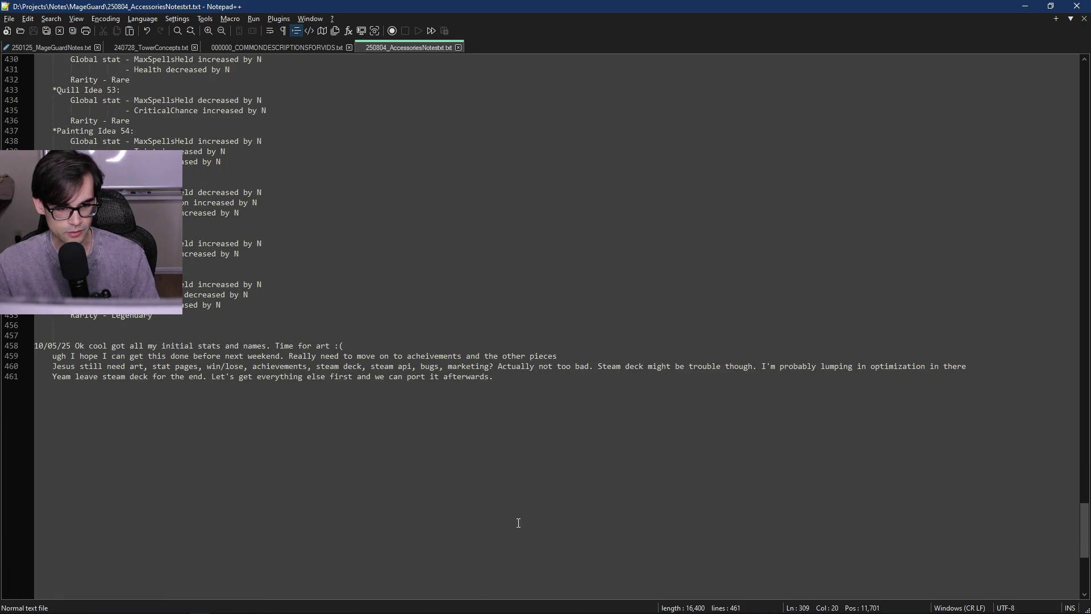
pyautogui.scroll(4, 518, 523)
pyautogui.scroll(20, 556, 489)
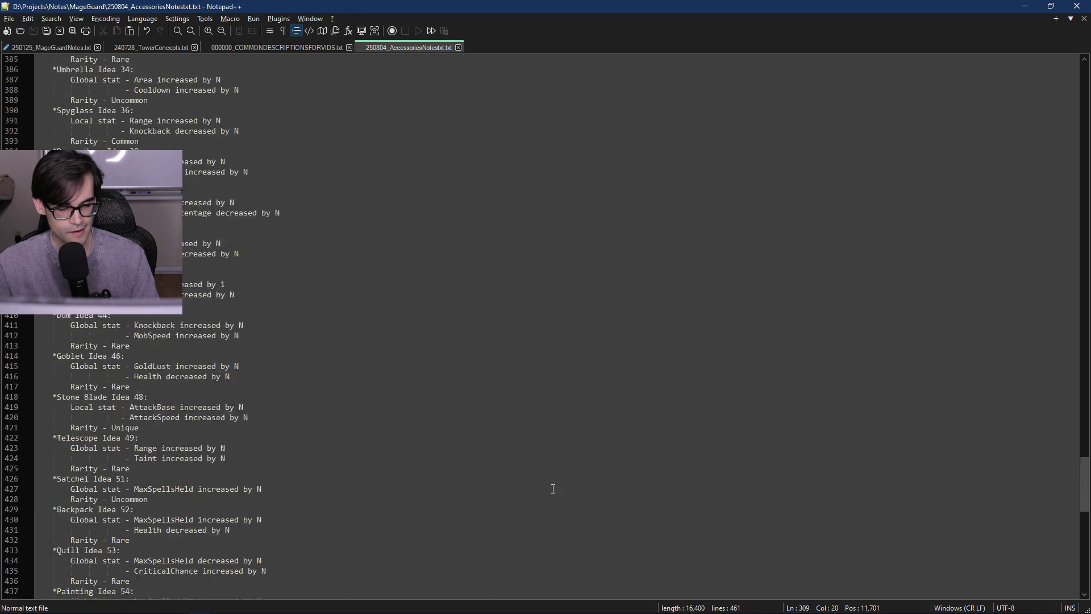
pyautogui.scroll(16, 556, 492)
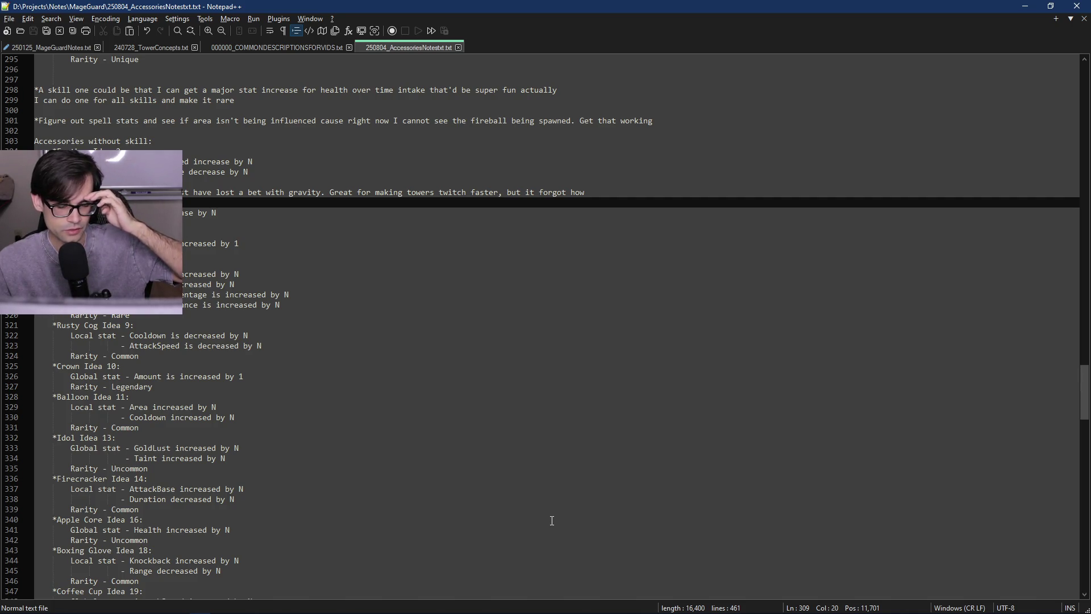
pyautogui.scroll(4, 488, 418)
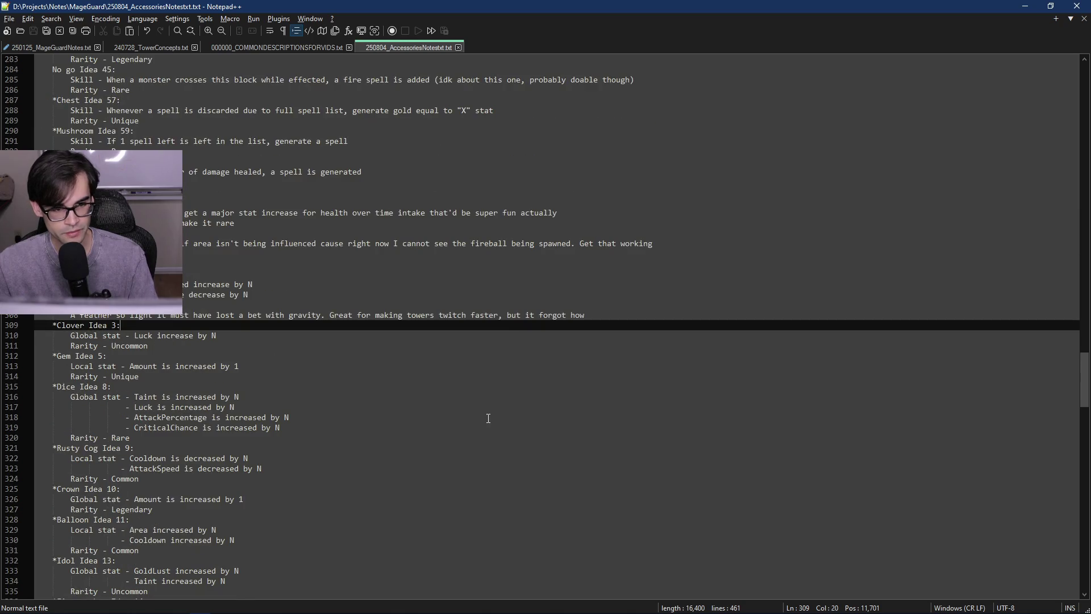
pyautogui.moveTo(607, 316); pyautogui.dragTo(71, 317)
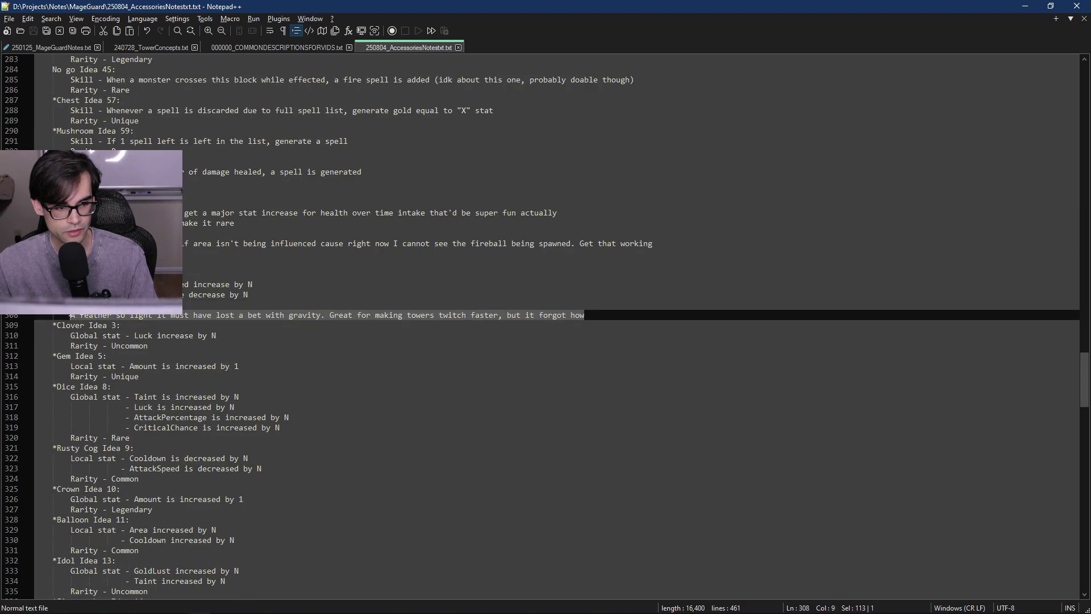
pyautogui.click(599, 314)
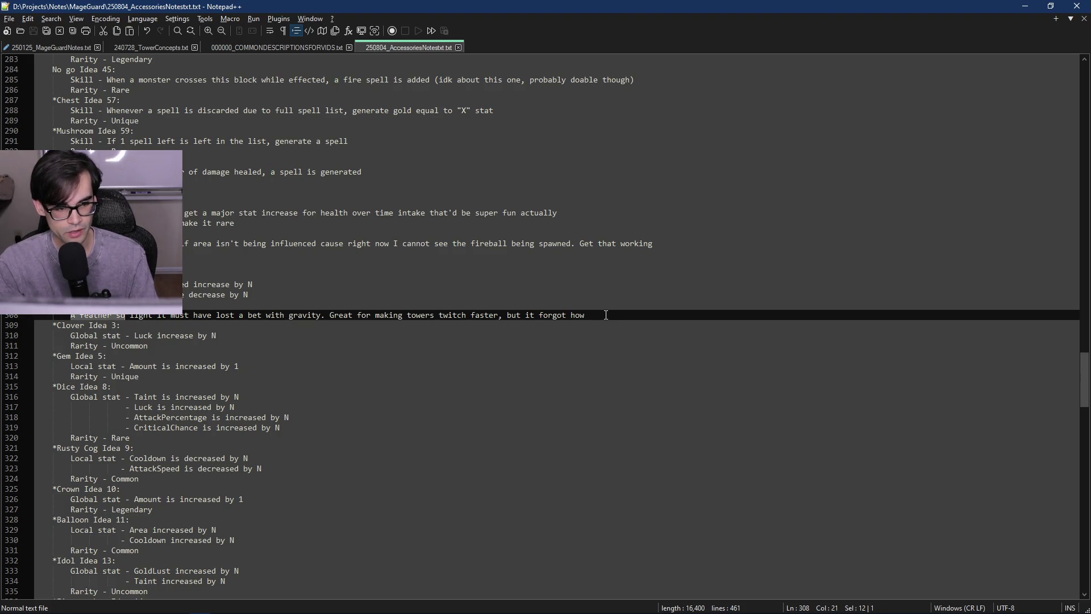
pyautogui.click(628, 315)
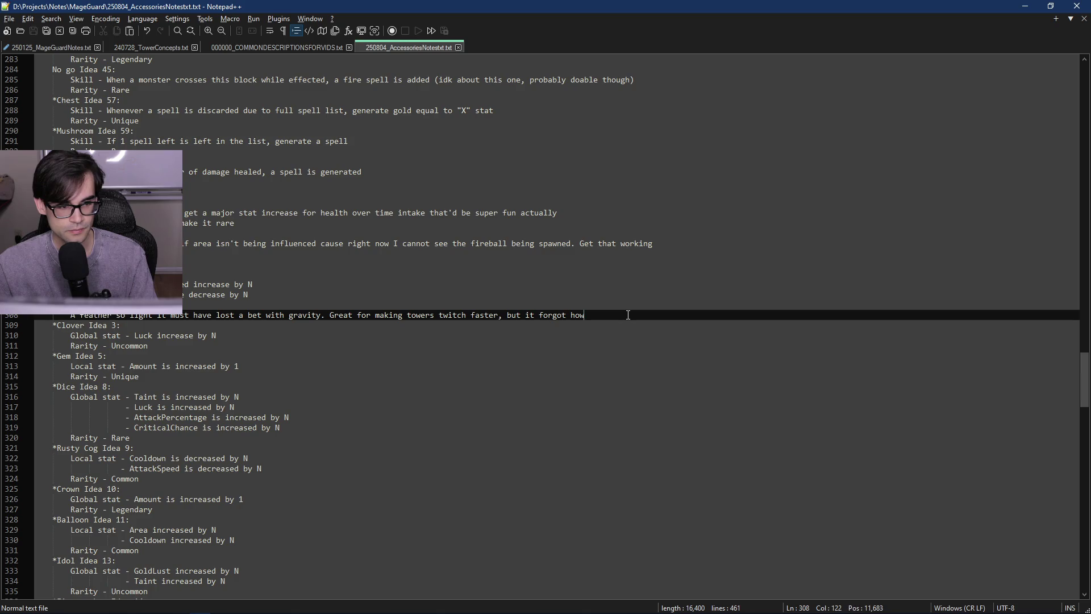
# - Reread line 308's feather description, stepping through the words 'light', 'with' and 'gravity'
pyautogui.scroll(11, 623, 323)
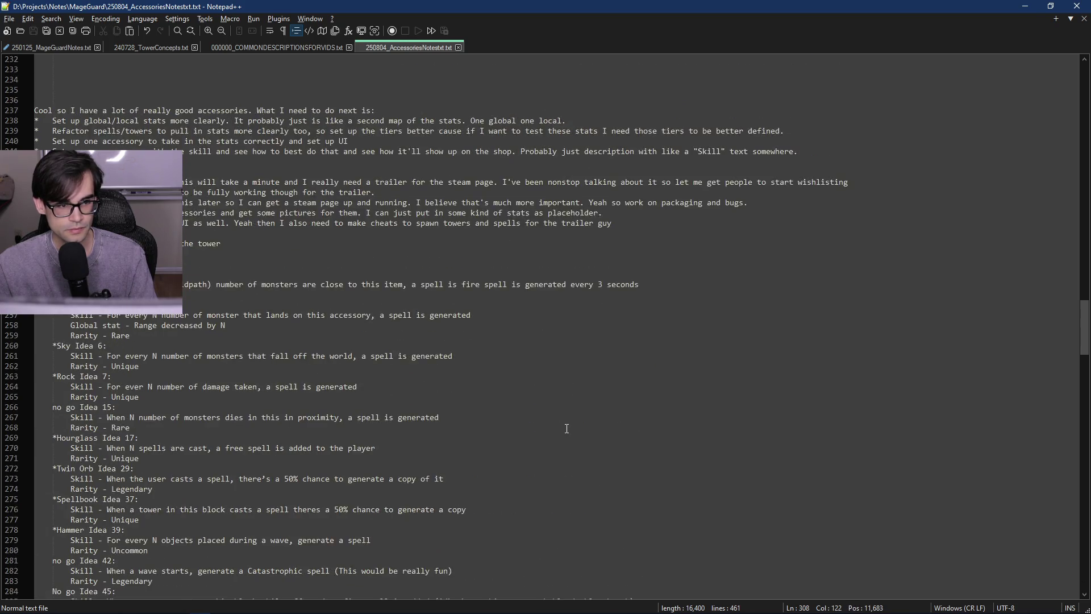
pyautogui.scroll(-10, 566, 429)
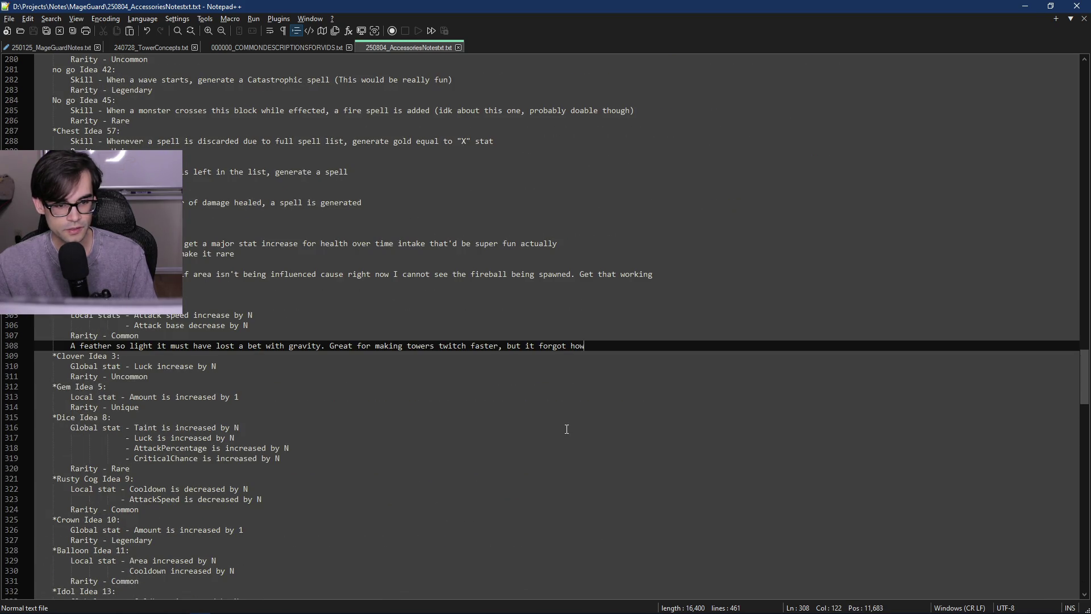
pyautogui.moveTo(594, 346)
pyautogui.mouseDown()
pyautogui.moveTo(113, 357)
pyautogui.moveTo(73, 345)
pyautogui.mouseUp()
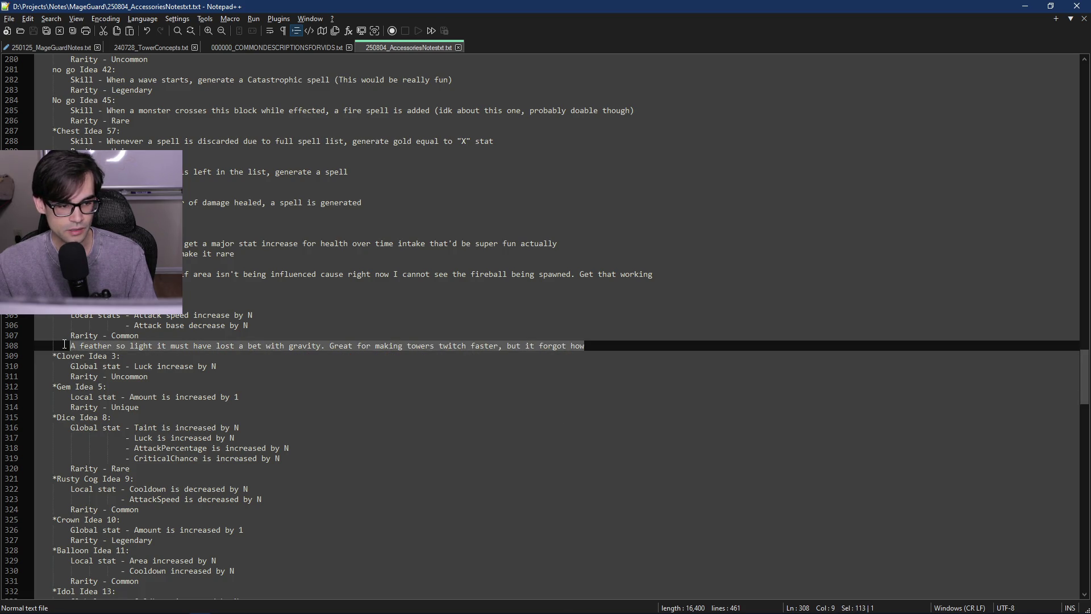
pyautogui.click(130, 347)
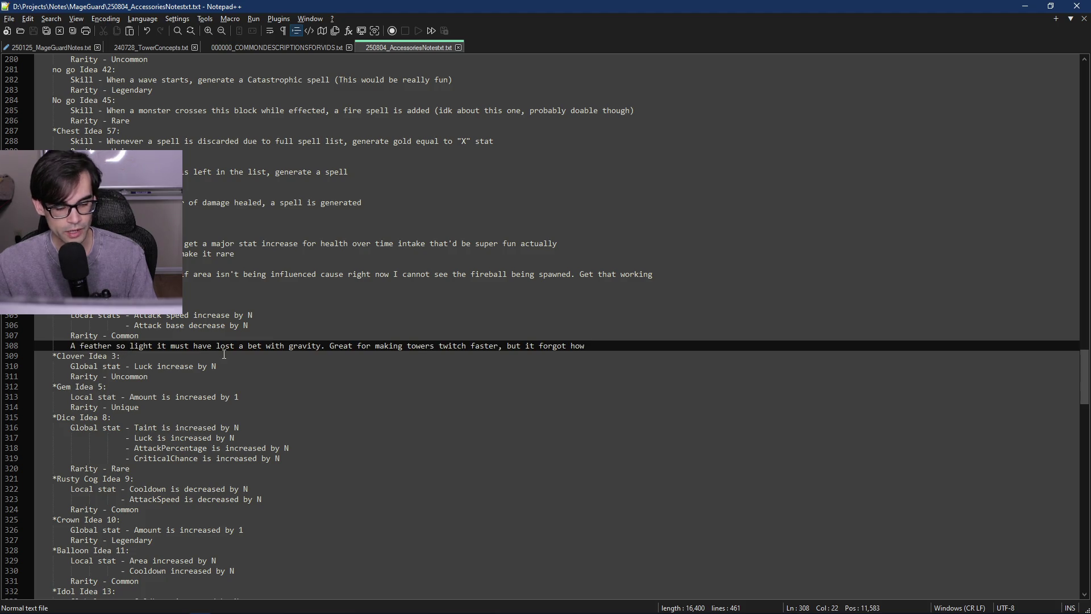
pyautogui.press('Right')
pyautogui.press('Right')
pyautogui.press('Right')
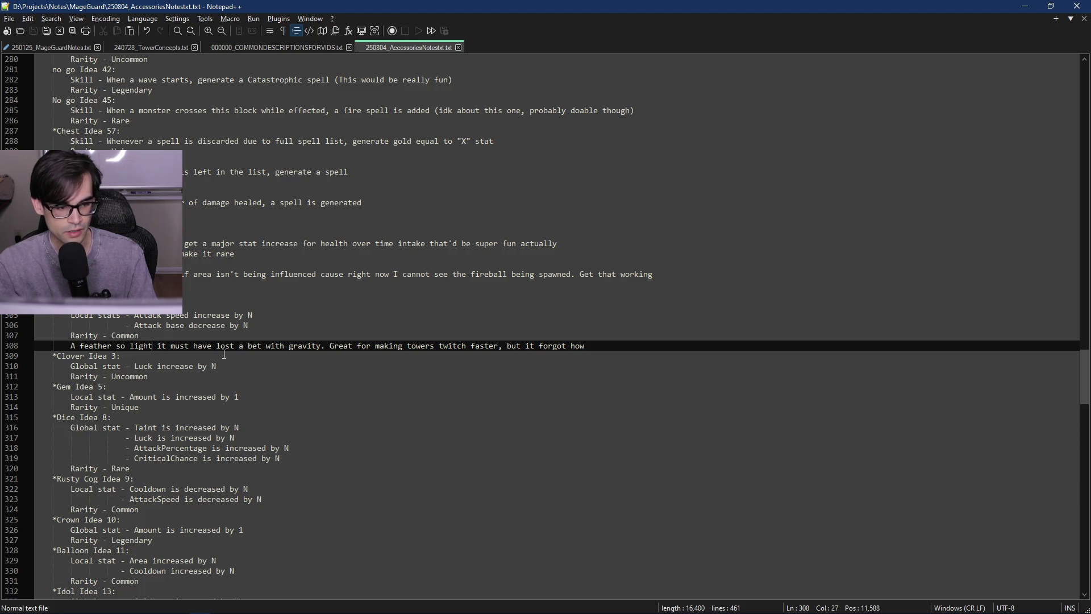
pyautogui.press('Right')
pyautogui.hotkey('ctrl', 'shift', 'Left')
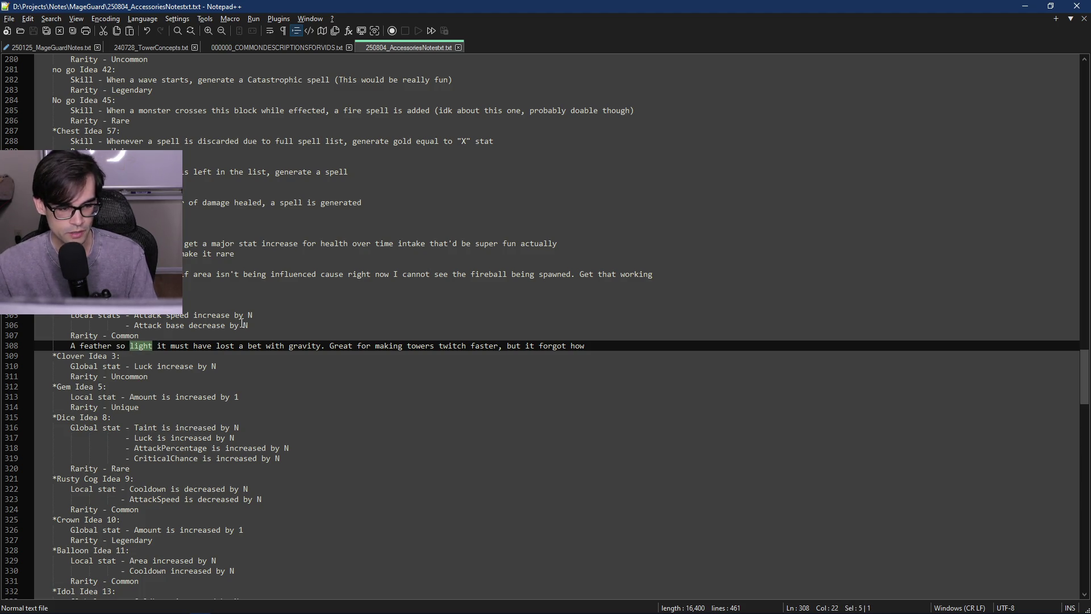
pyautogui.click(272, 346)
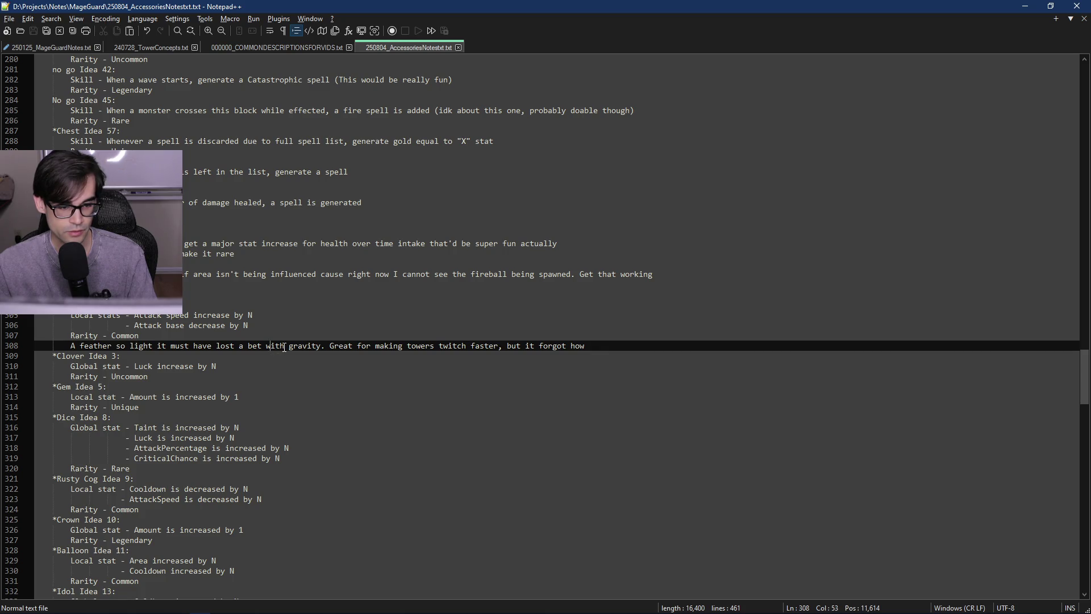
pyautogui.click(266, 346)
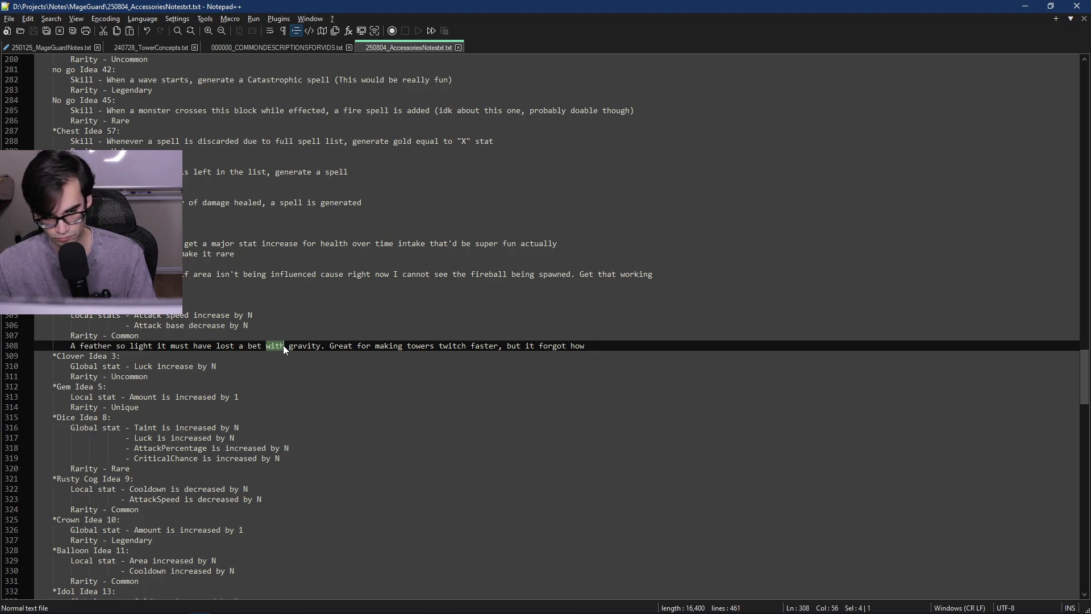
pyautogui.click(287, 346)
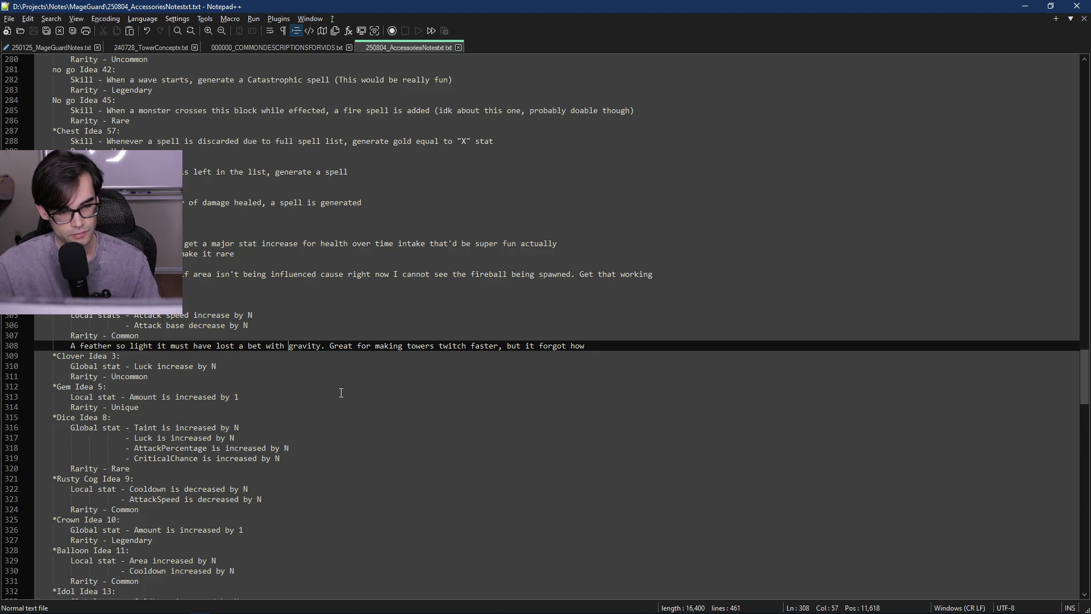
# - Scroll the notes once more, then move on to the video script document
pyautogui.scroll(8, 314, 453)
pyautogui.scroll(-5, 321, 450)
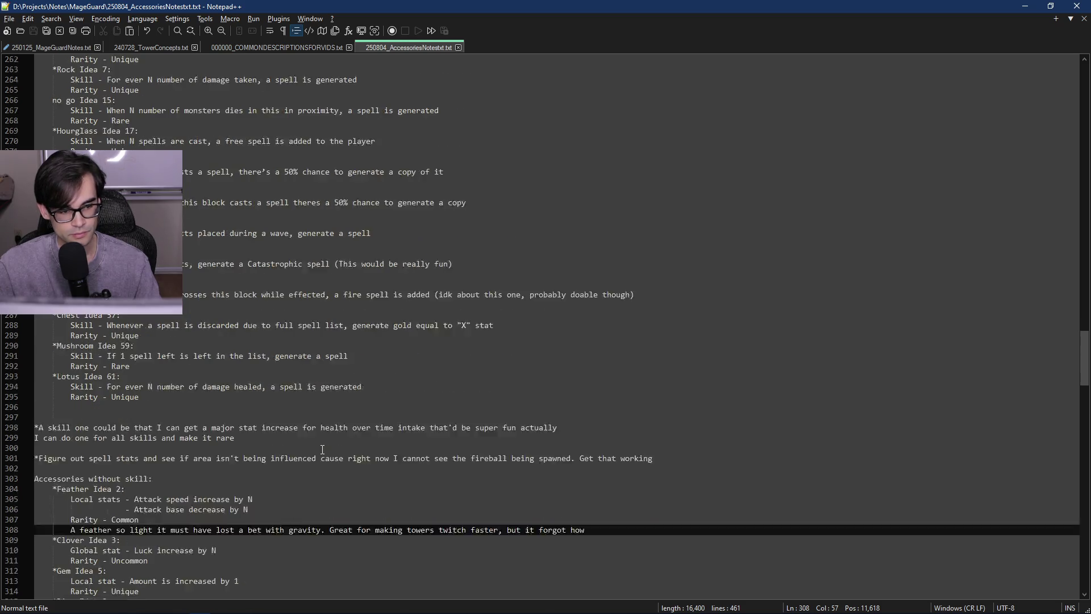
pyautogui.scroll(-12, 323, 449)
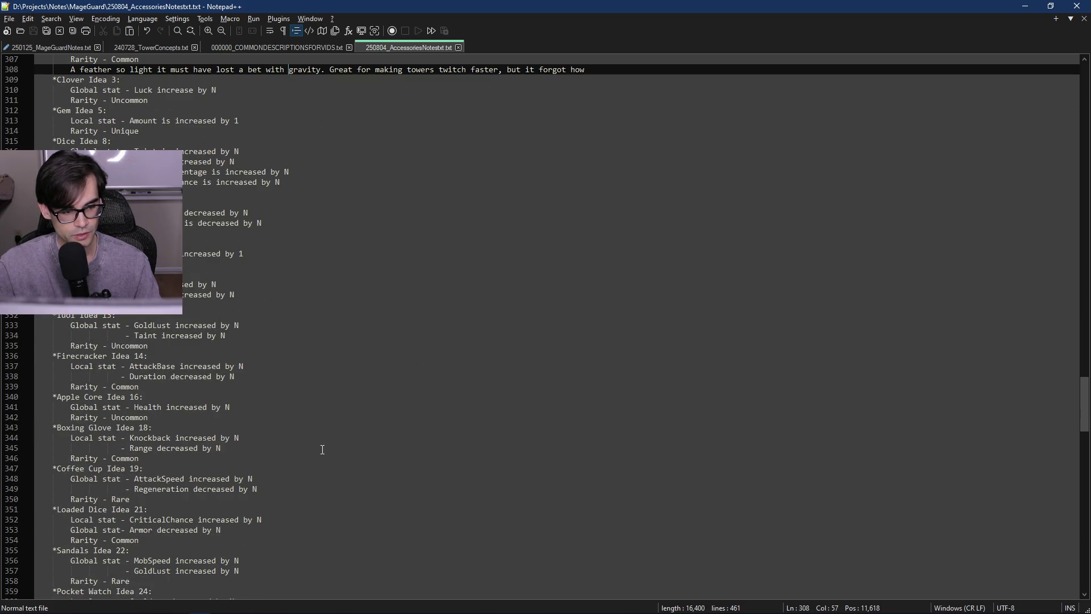
pyautogui.scroll(8, 320, 450)
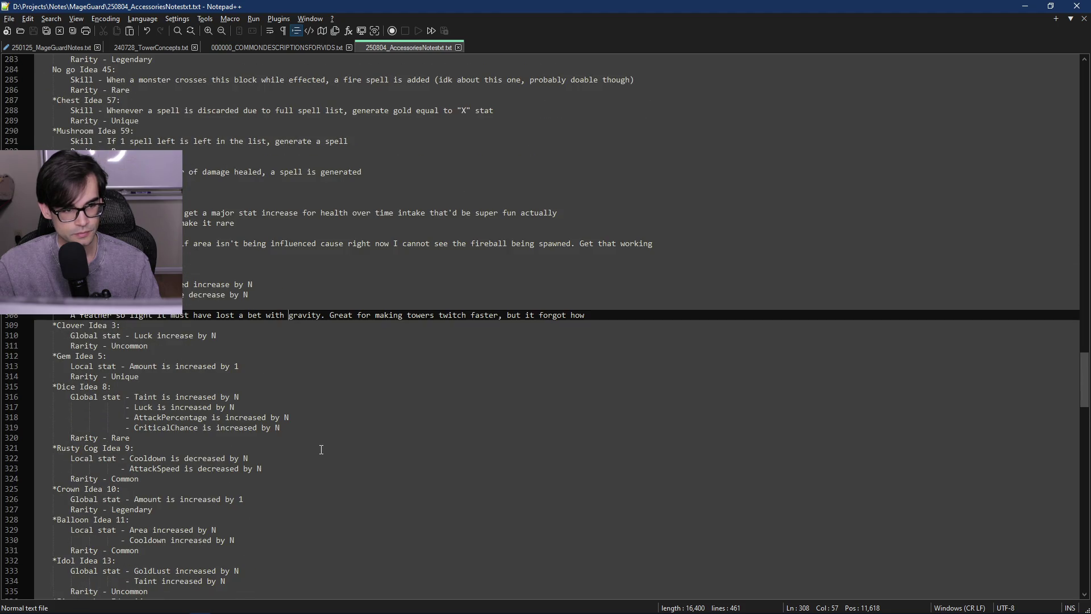
pyautogui.hotkey('alt', 'Tab')
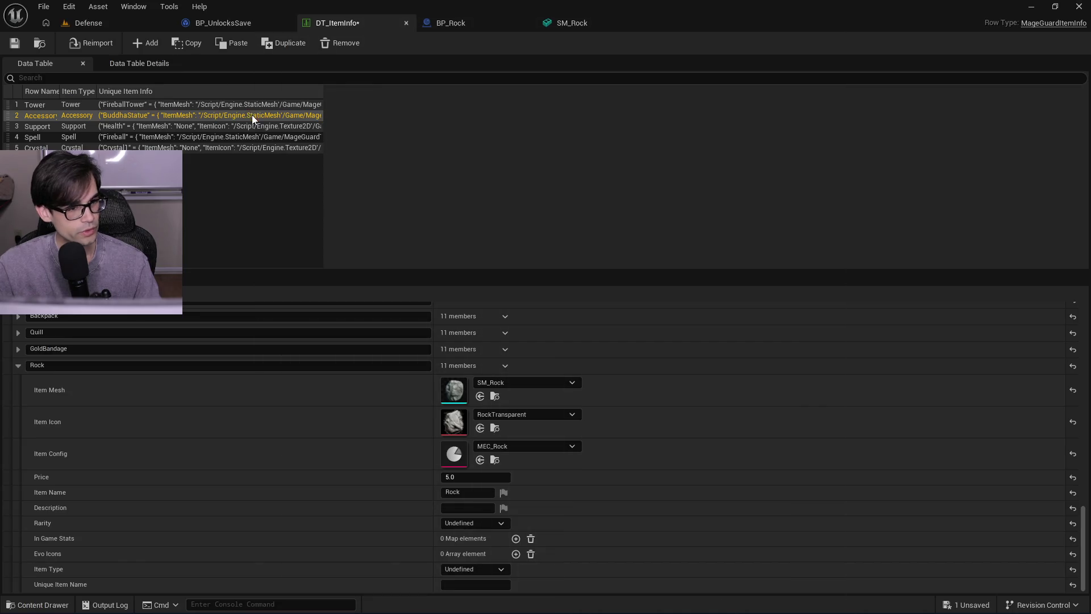
pyautogui.hotkey('alt', 'Tab')
pyautogui.hotkey('alt', 'Tab')
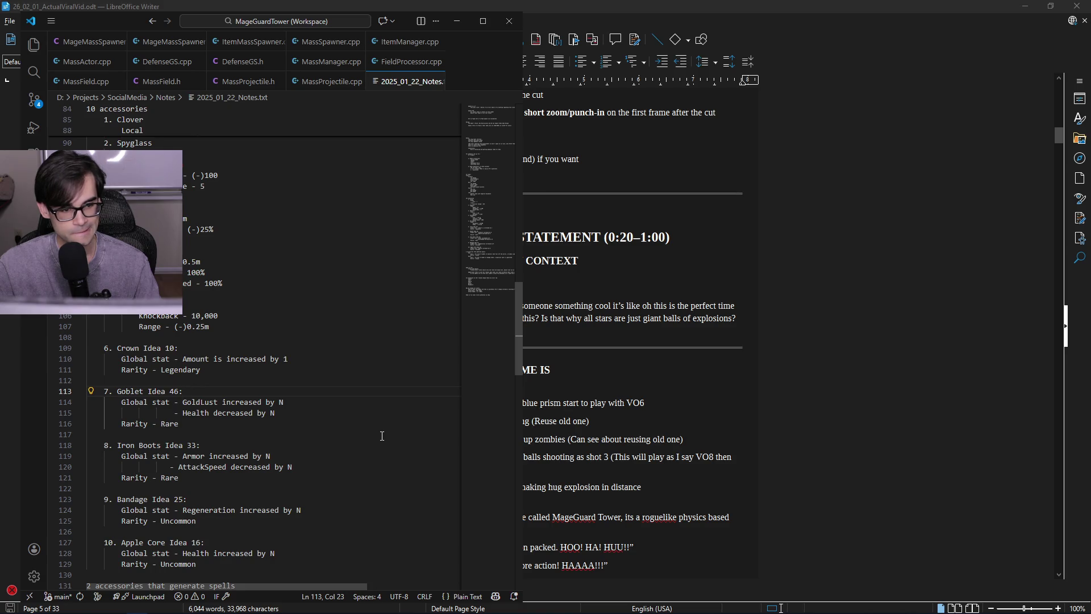
# - Copy the Rock skill description from line 136 of the notes and return to DT_ItemInfo
pyautogui.scroll(-1, 382, 436)
pyautogui.scroll(5, 382, 436)
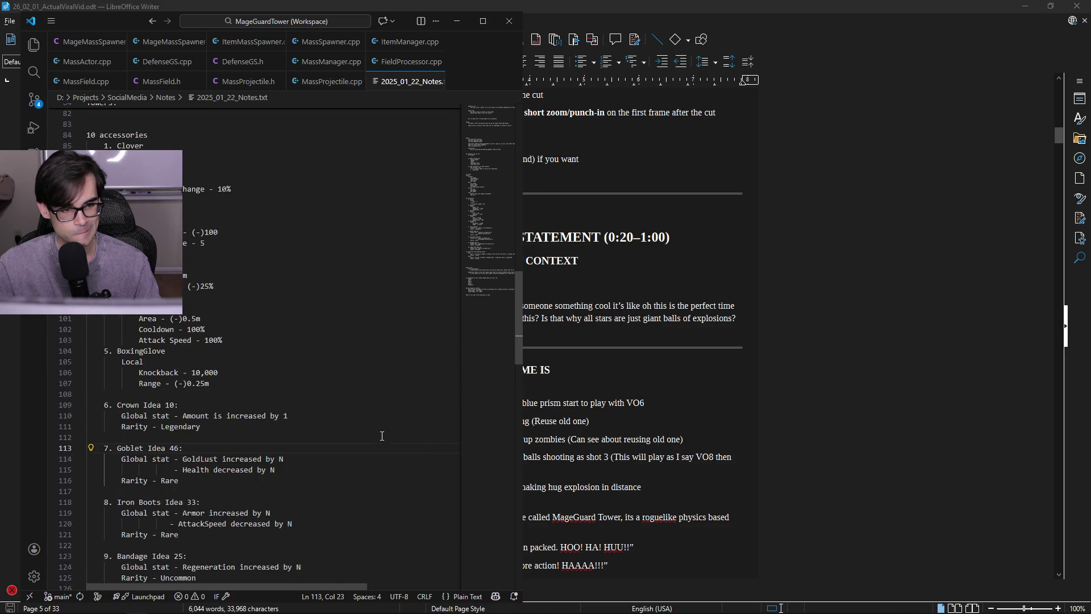
pyautogui.scroll(-10, 382, 436)
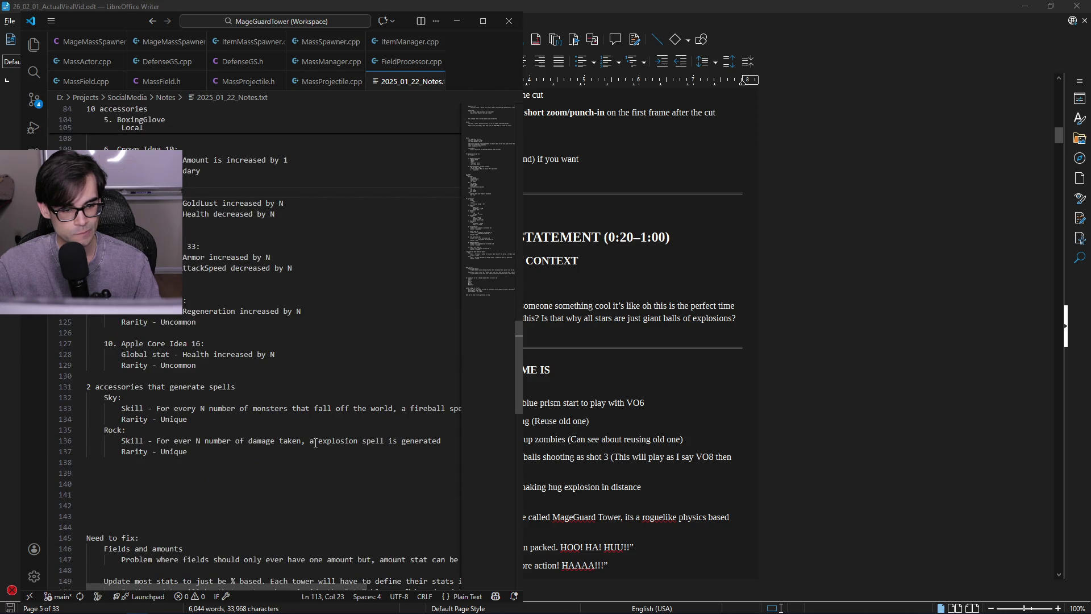
pyautogui.moveTo(440, 440)
pyautogui.mouseDown()
pyautogui.moveTo(188, 452)
pyautogui.moveTo(163, 442)
pyautogui.mouseUp()
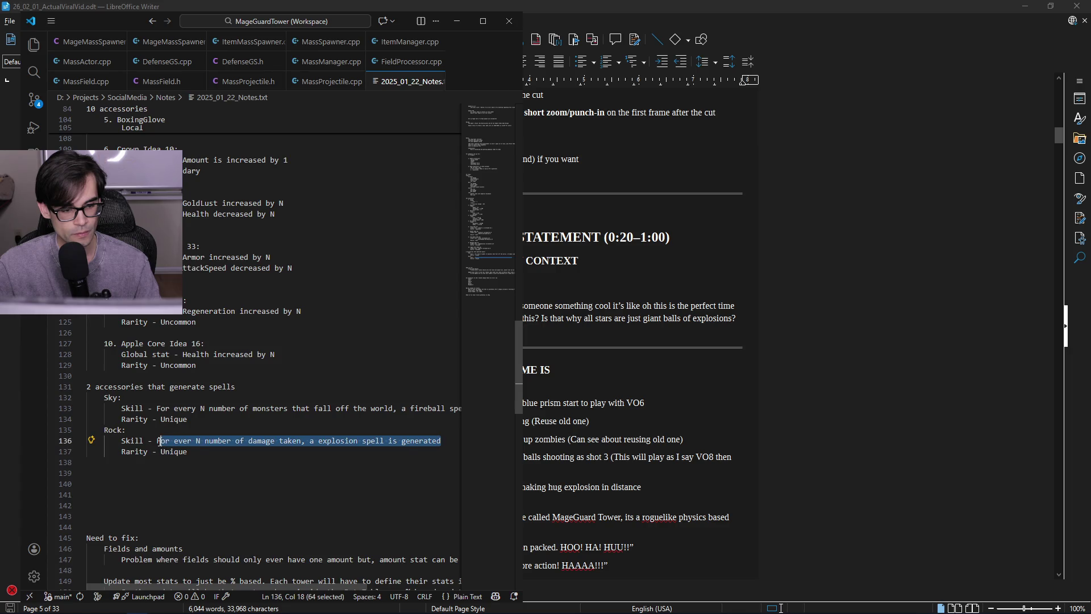
pyautogui.hotkey('alt', 'Tab')
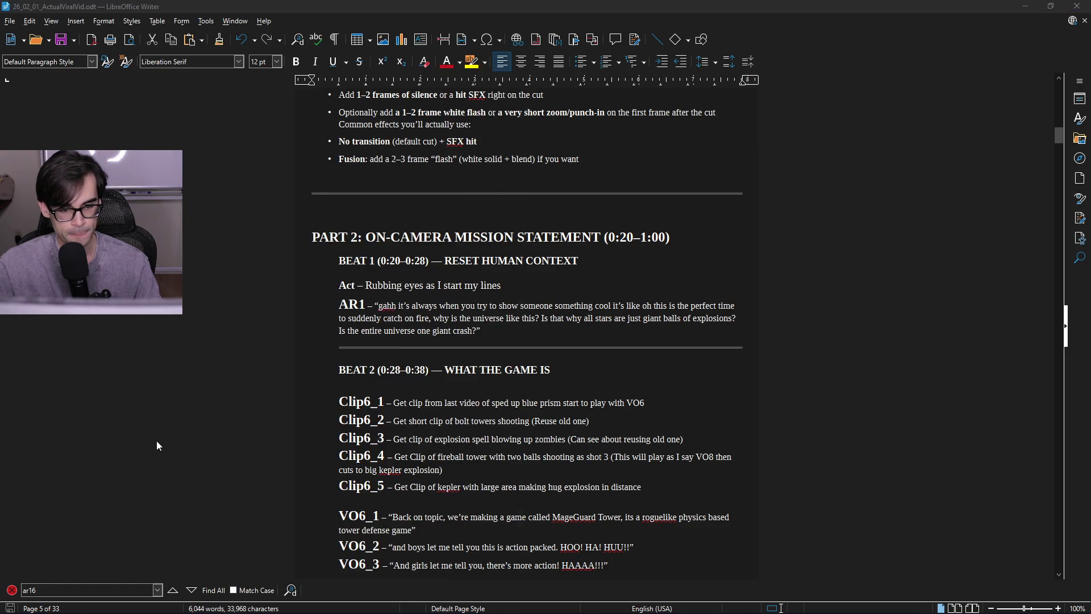
pyautogui.hotkey('alt', 'Tab')
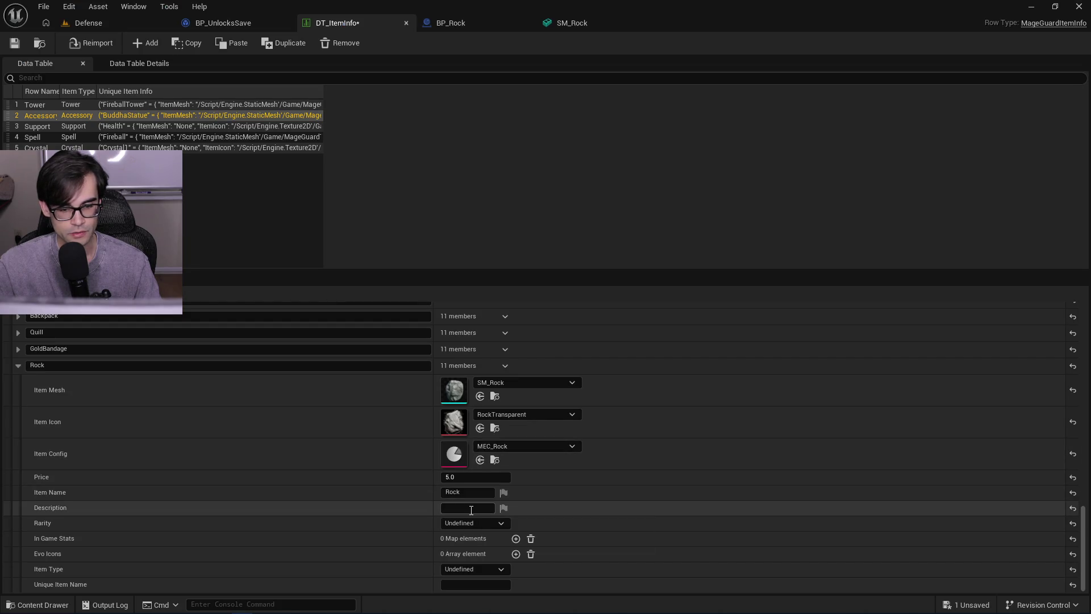
# - Paste the skill text into Rock's Description and set its Rarity to Unique
pyautogui.write('For ever N number of damage taken, a explosion spell is generated')
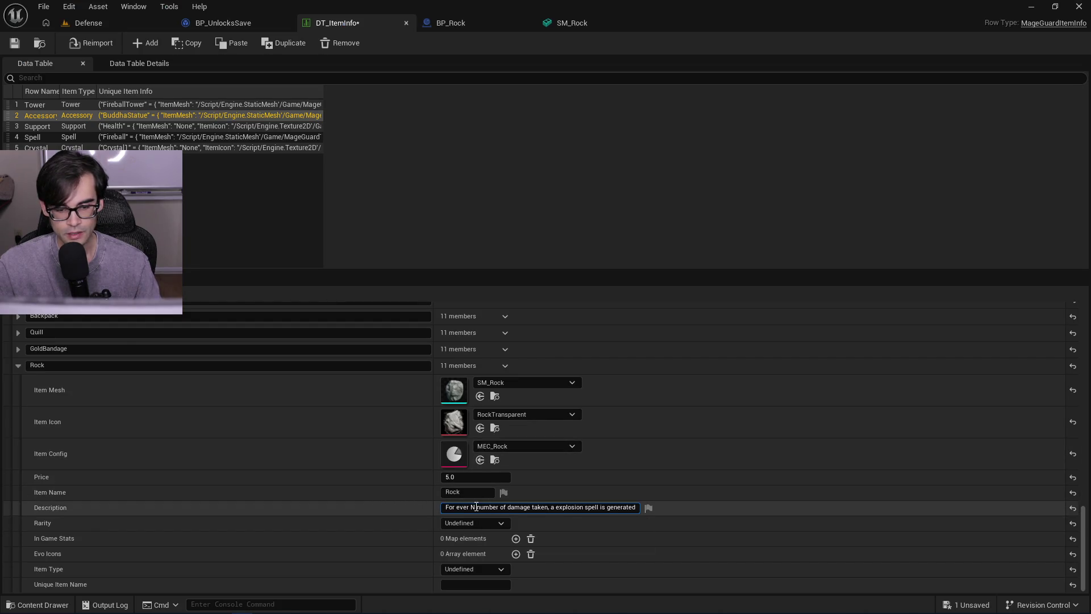
pyautogui.click(499, 522)
pyautogui.click(501, 526)
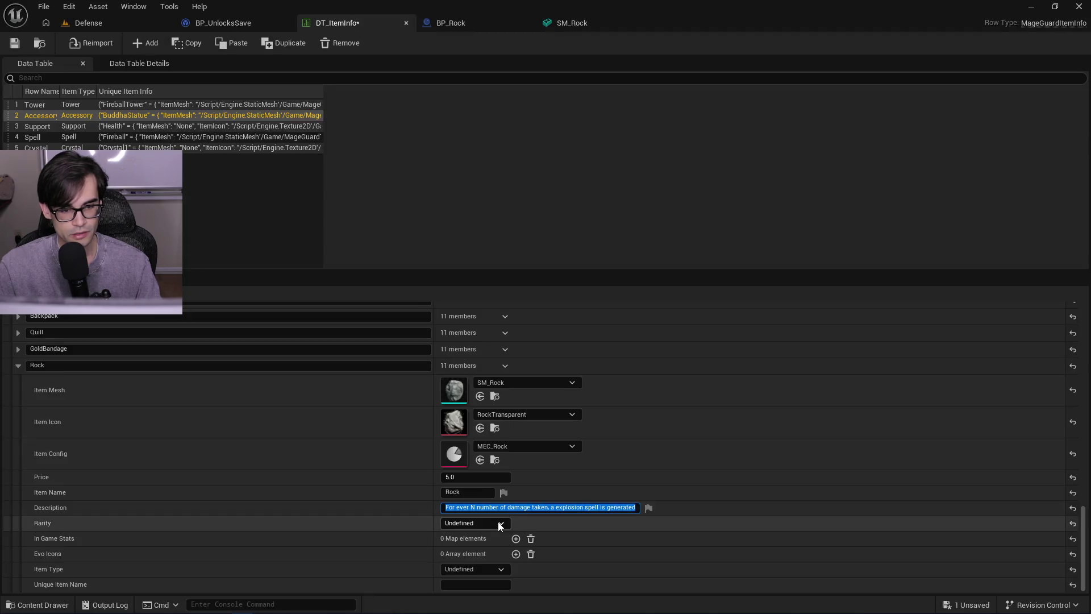
pyautogui.hotkey('alt', 'Tab')
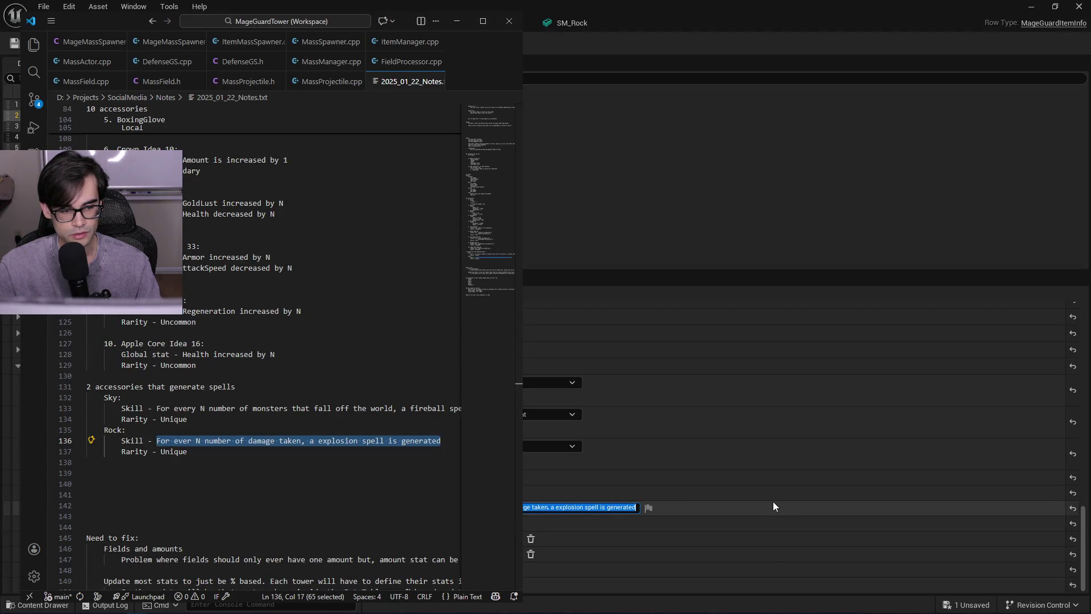
pyautogui.click(773, 505)
pyautogui.click(510, 519)
pyautogui.click(469, 574)
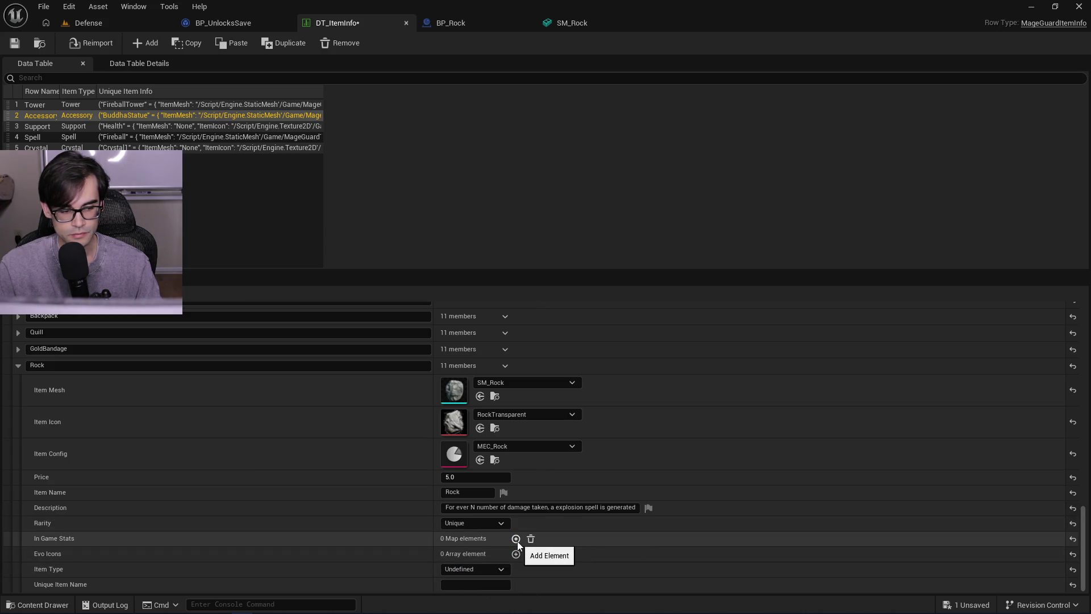
# - Prefix the Rock description with 'SKILL -'
pyautogui.hotkey('alt', 'Tab')
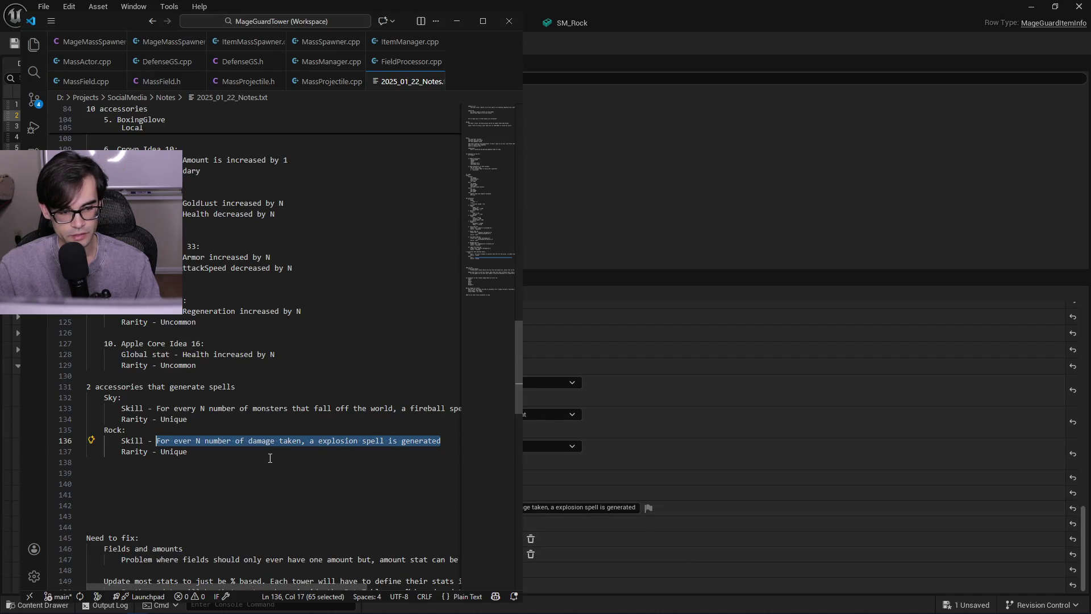
pyautogui.hotkey('alt', 'Tab')
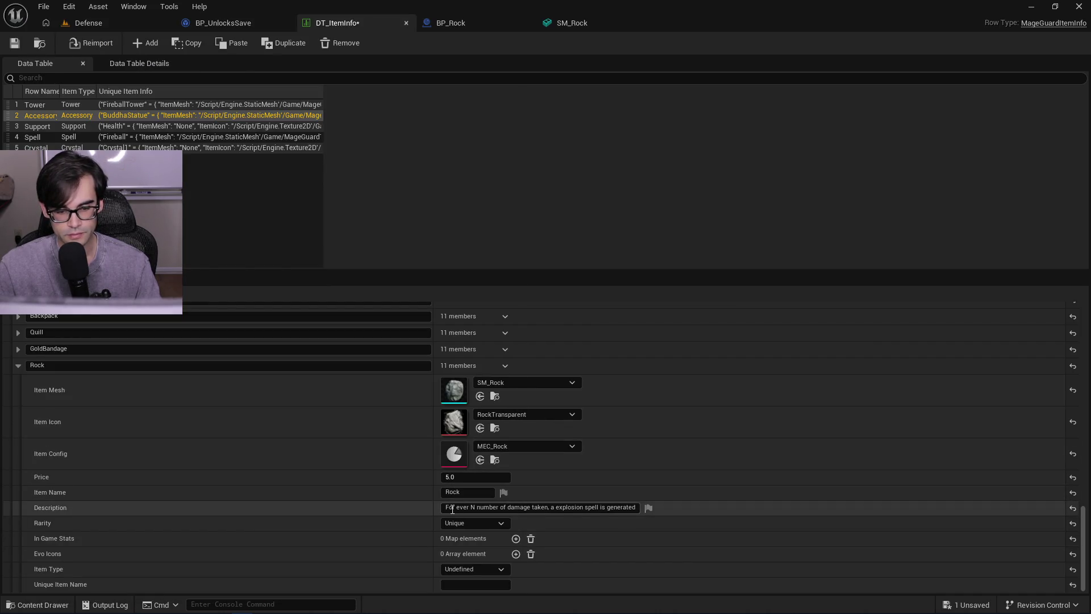
pyautogui.click(447, 507)
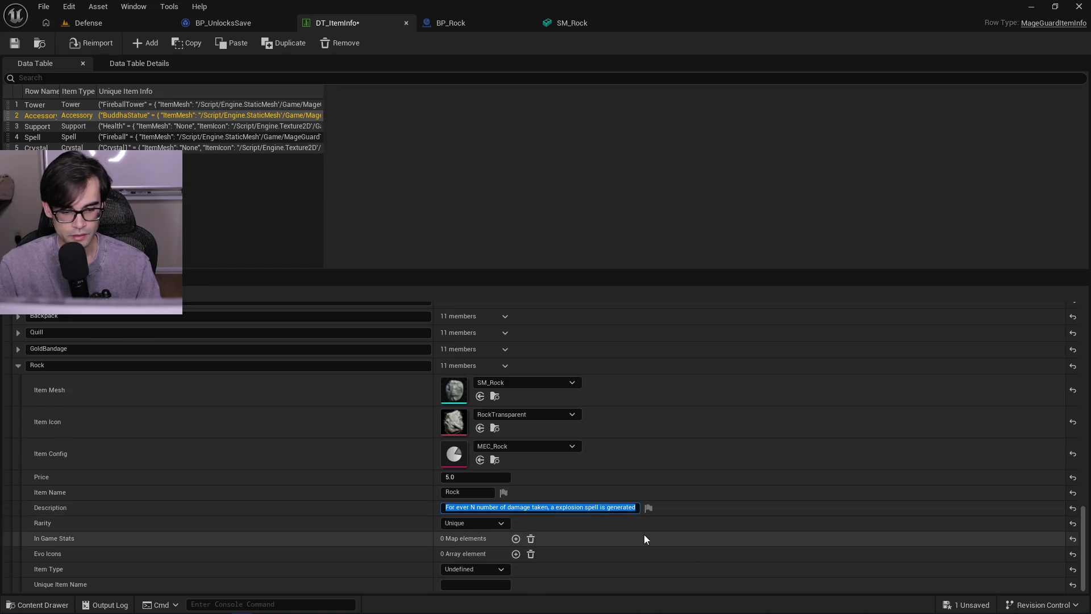
pyautogui.press('Home')
pyautogui.write('SKILL -')
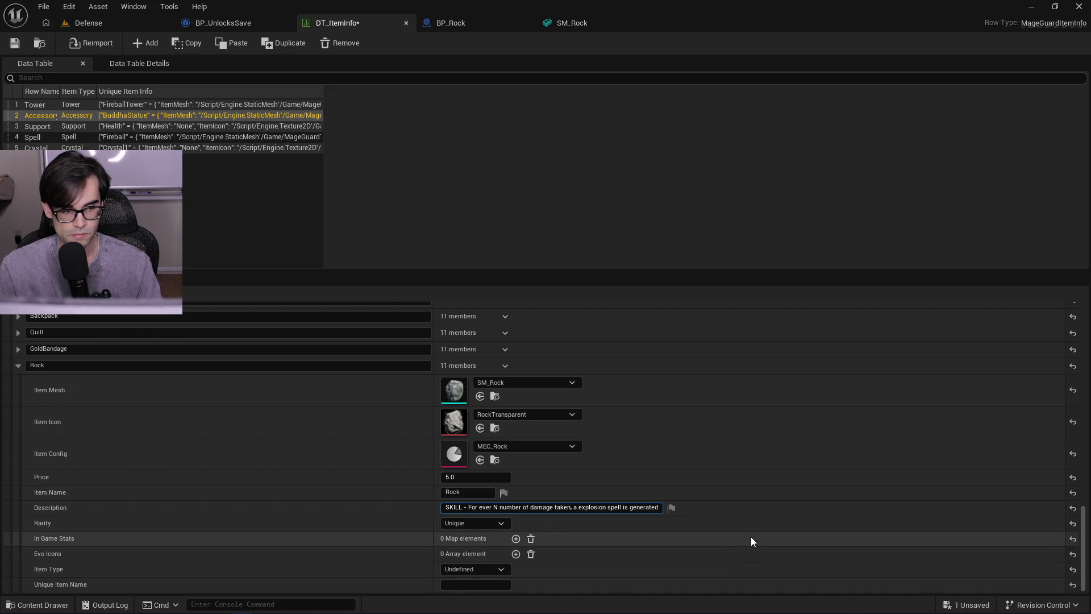
pyautogui.scroll(4, 751, 540)
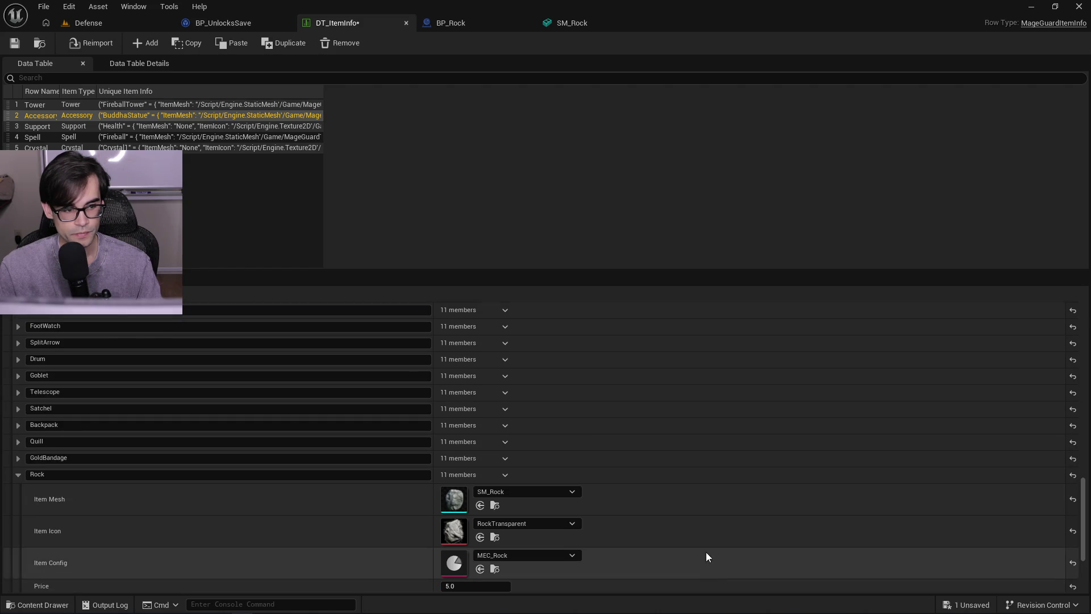
pyautogui.hotkey('alt', 'Tab')
pyautogui.hotkey('alt', 'Tab')
pyautogui.scroll(2, 307, 455)
pyautogui.hotkey('alt', 'Tab')
pyautogui.hotkey('alt', 'Tab')
pyautogui.scroll(5, 190, 428)
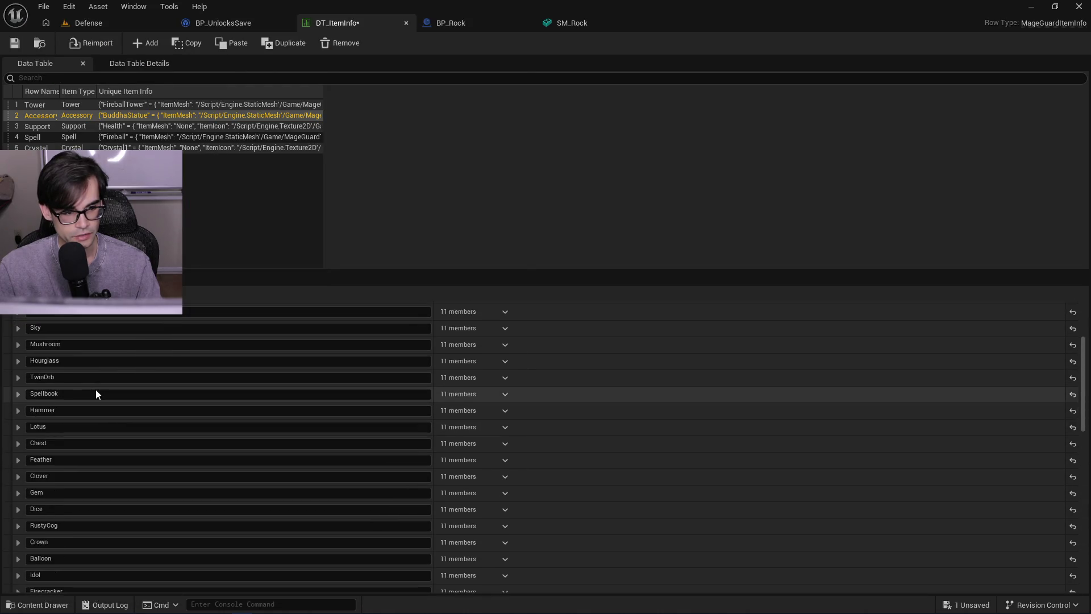
pyautogui.scroll(2, 61, 370)
pyautogui.click(18, 391)
pyautogui.scroll(-1, 228, 466)
pyautogui.scroll(-1, 327, 492)
pyautogui.moveTo(495, 475); pyautogui.dragTo(683, 478)
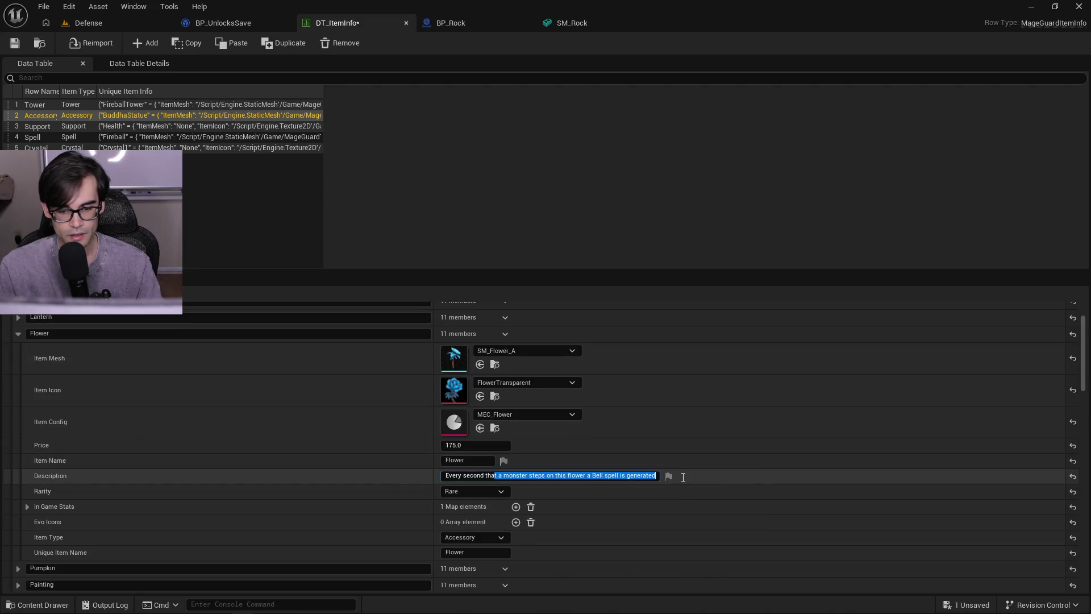
pyautogui.click(452, 476)
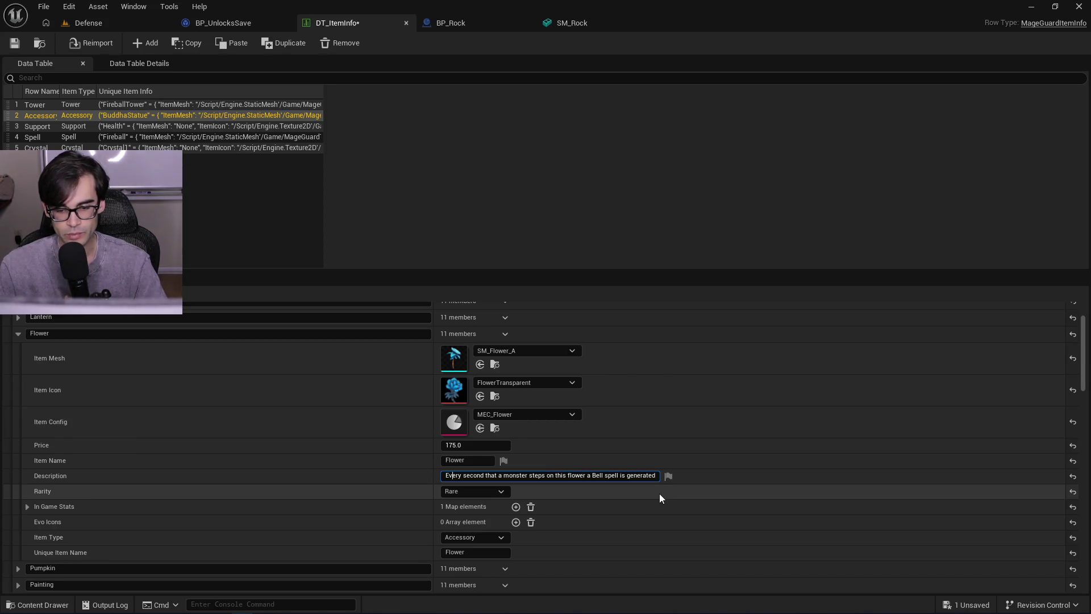
pyautogui.click(27, 507)
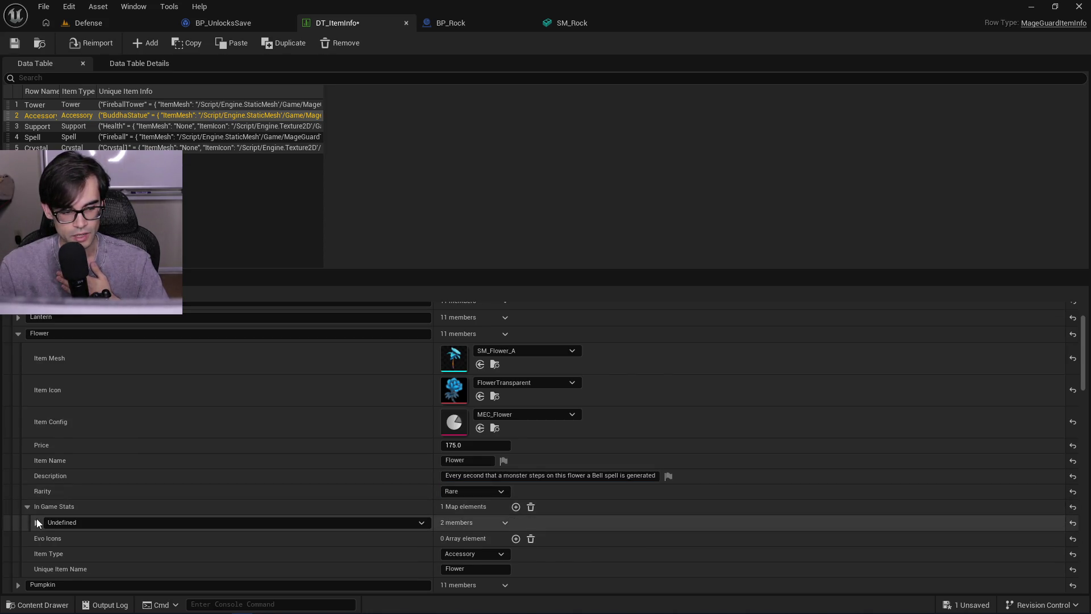
pyautogui.click(36, 521)
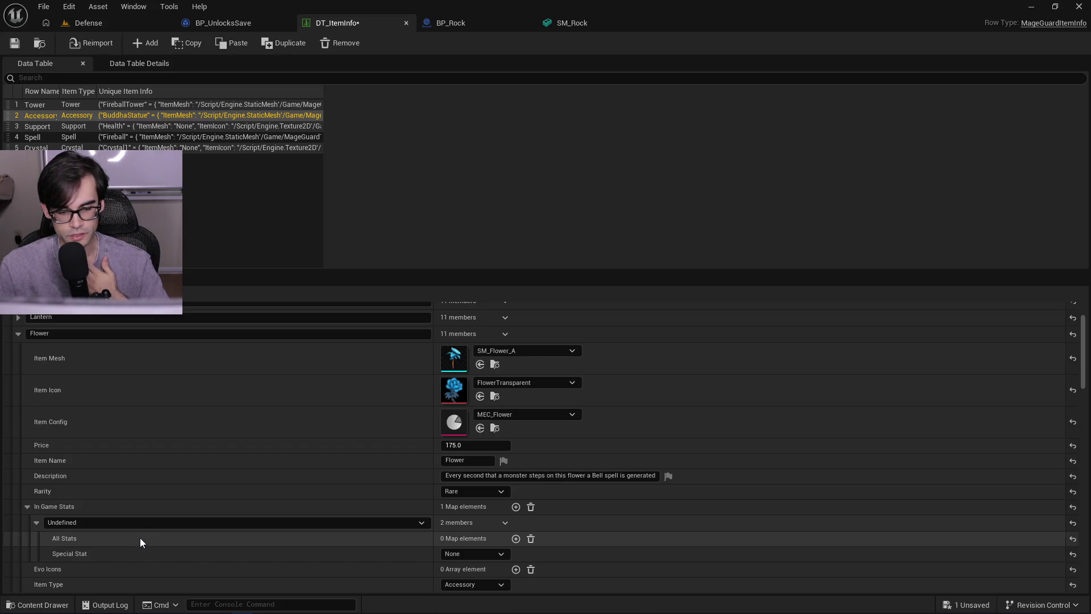
pyautogui.click(23, 333)
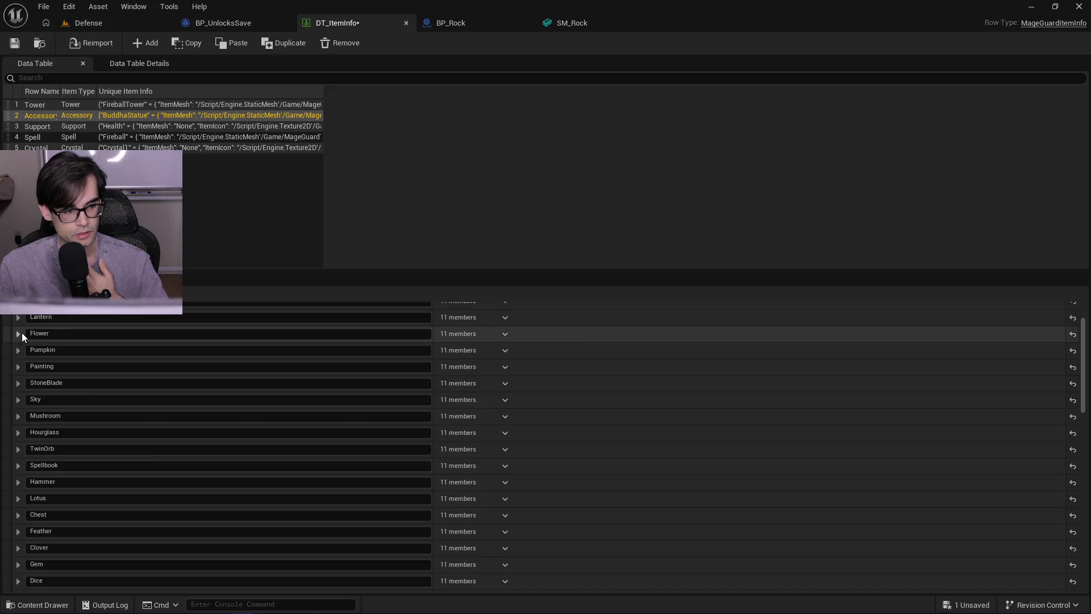
pyautogui.scroll(-5, 244, 540)
pyautogui.scroll(-10, 231, 531)
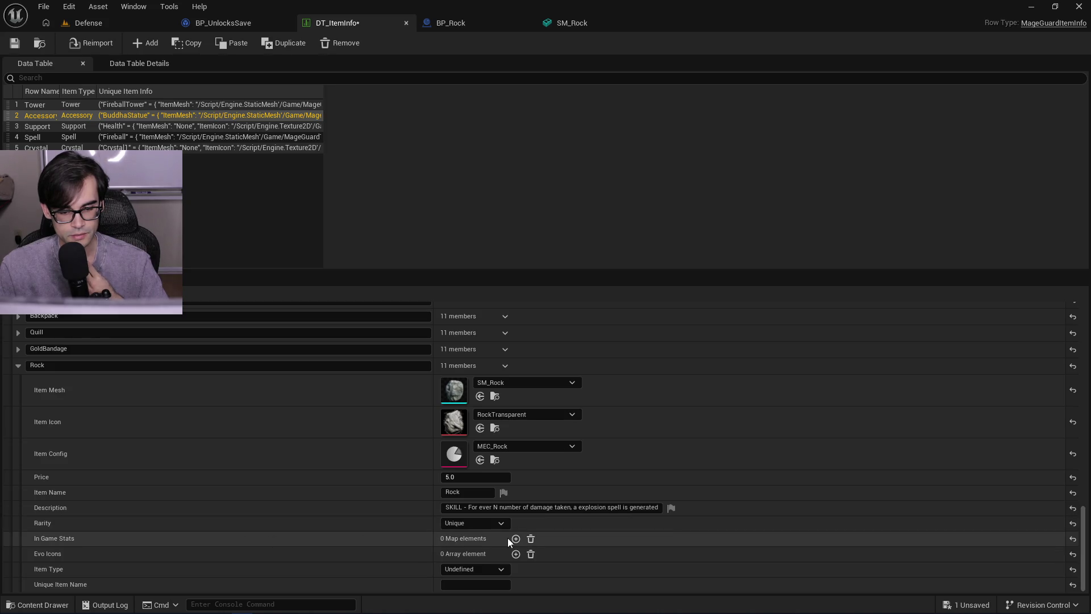
# - Add an in-game stat entry to Rock, collapse its stats and save the table
pyautogui.click(515, 538)
pyautogui.scroll(-3, 393, 520)
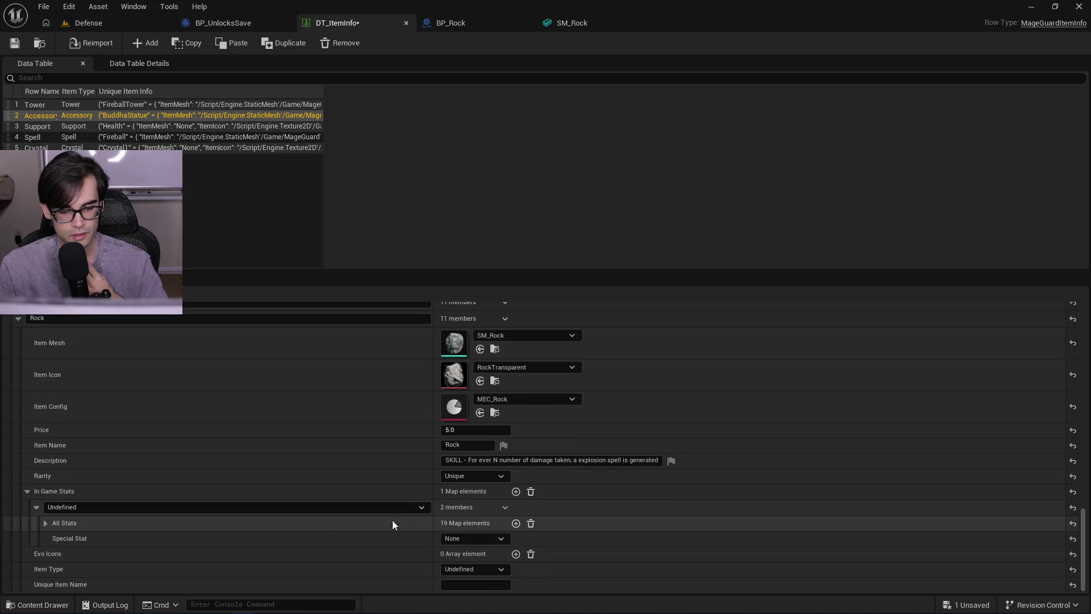
pyautogui.click(27, 491)
pyautogui.click(19, 43)
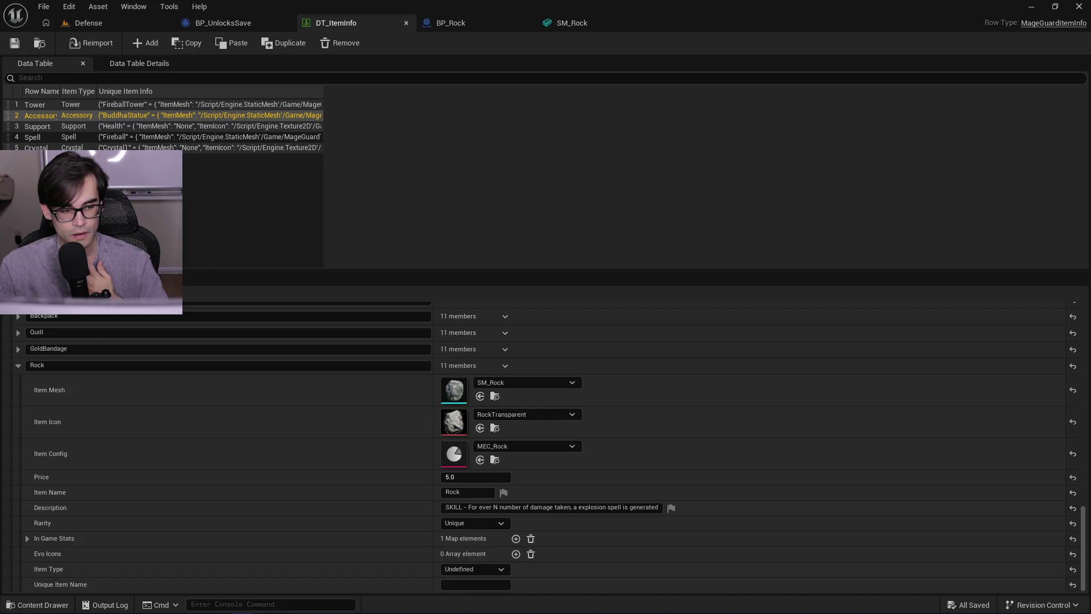
# - Set Rock's Item Type to Accessory and its Unique Item Name to 'Rock'
pyautogui.click(459, 571)
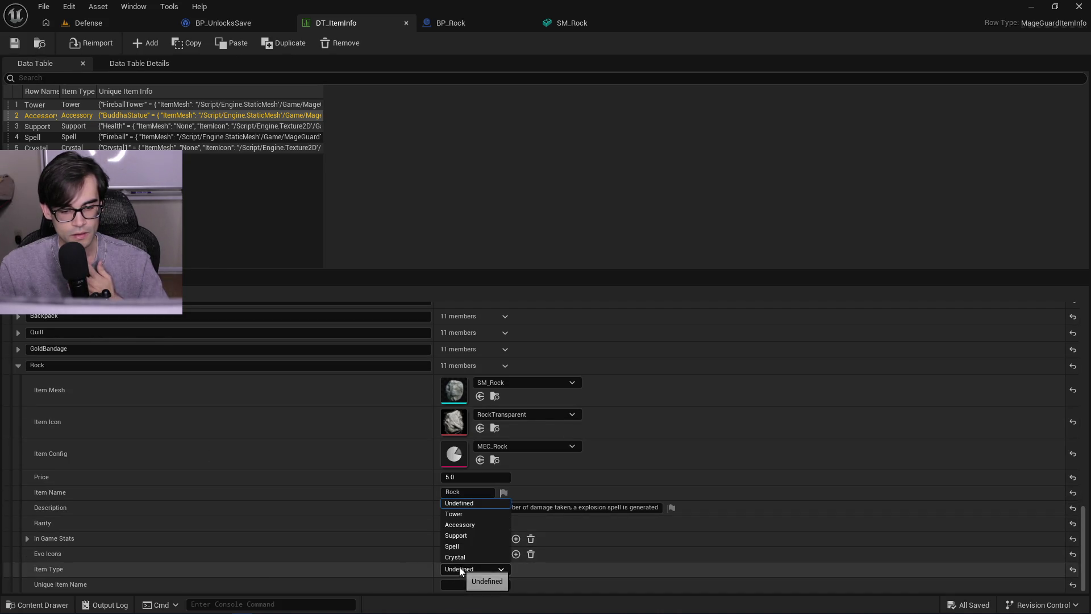
pyautogui.click(471, 525)
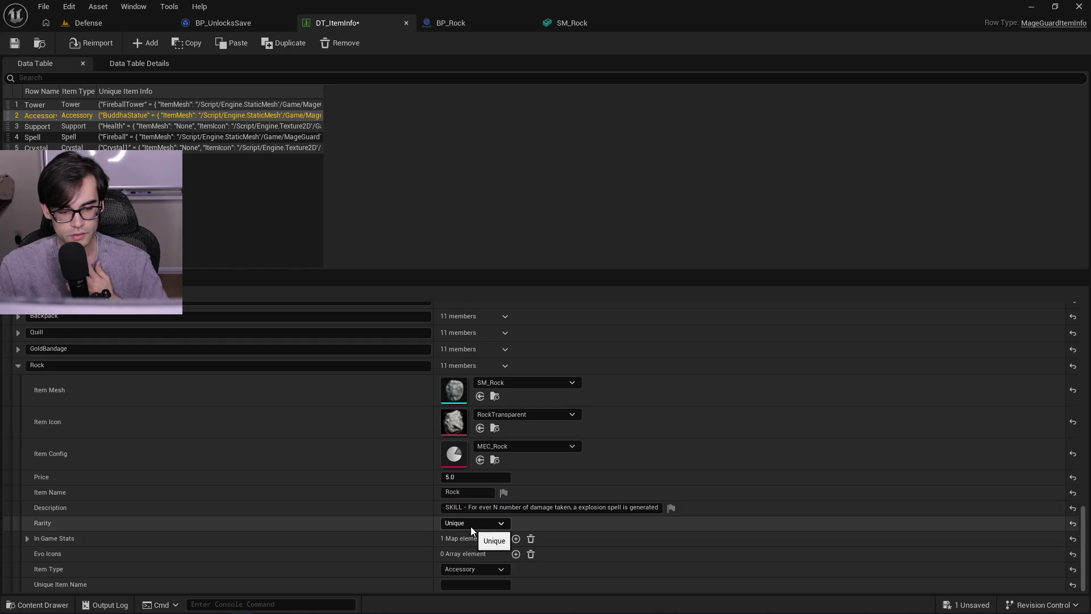
pyautogui.click(473, 582)
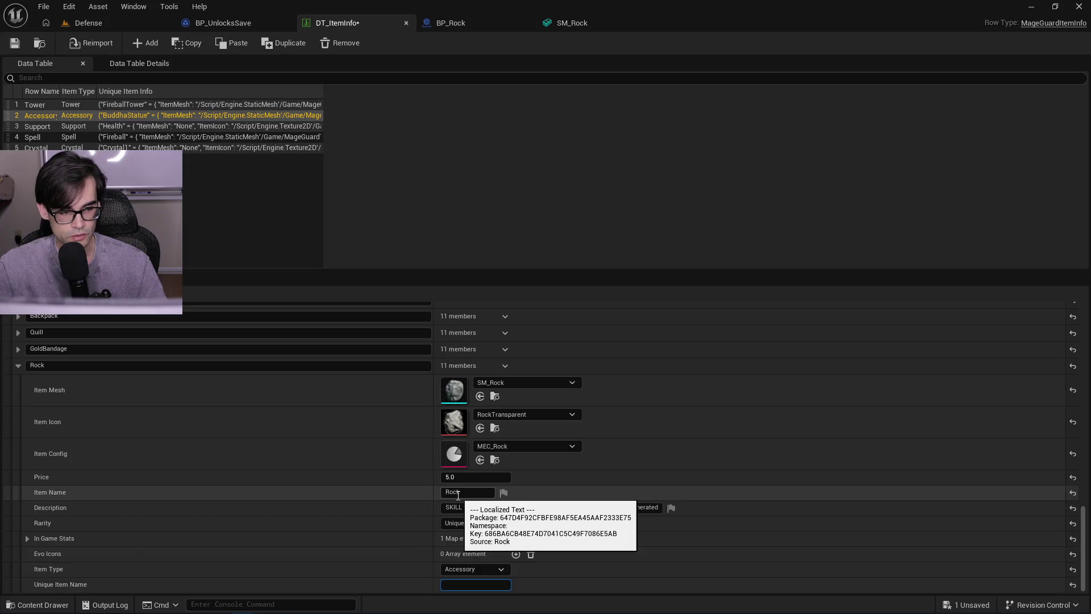
pyautogui.write('Rock')
pyautogui.press('Return')
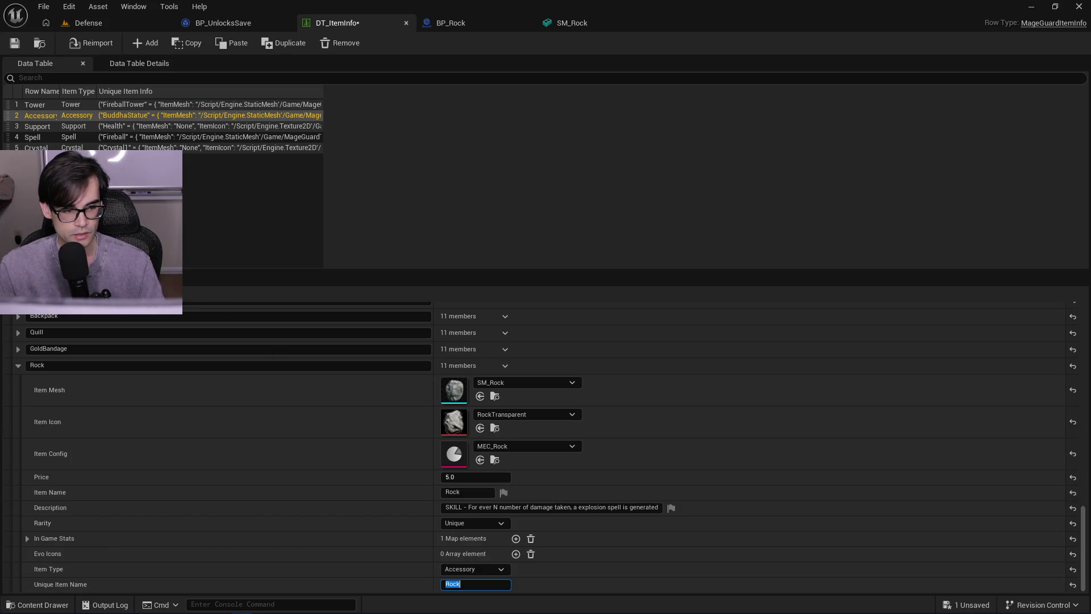
# - Compare against the GoldBandage row, then save DT_ItemInfo
pyautogui.click(21, 350)
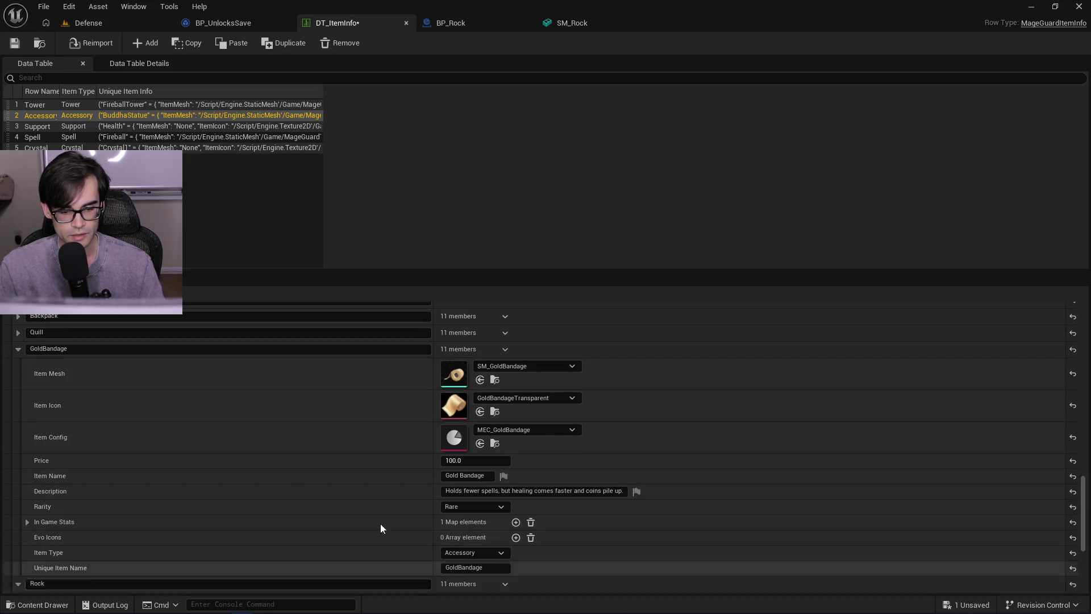
pyautogui.click(18, 350)
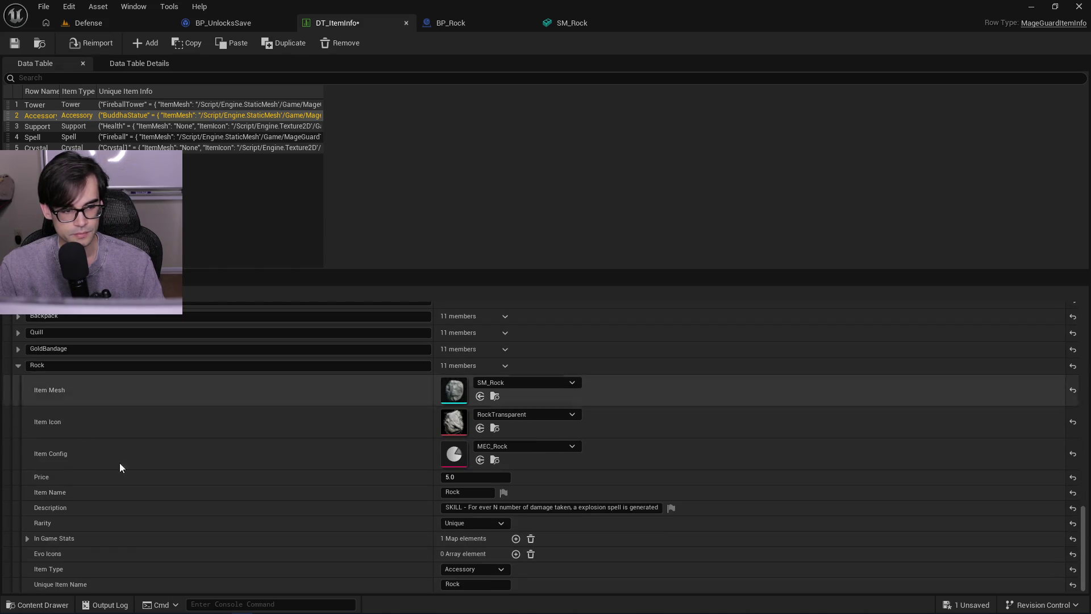
pyautogui.click(14, 43)
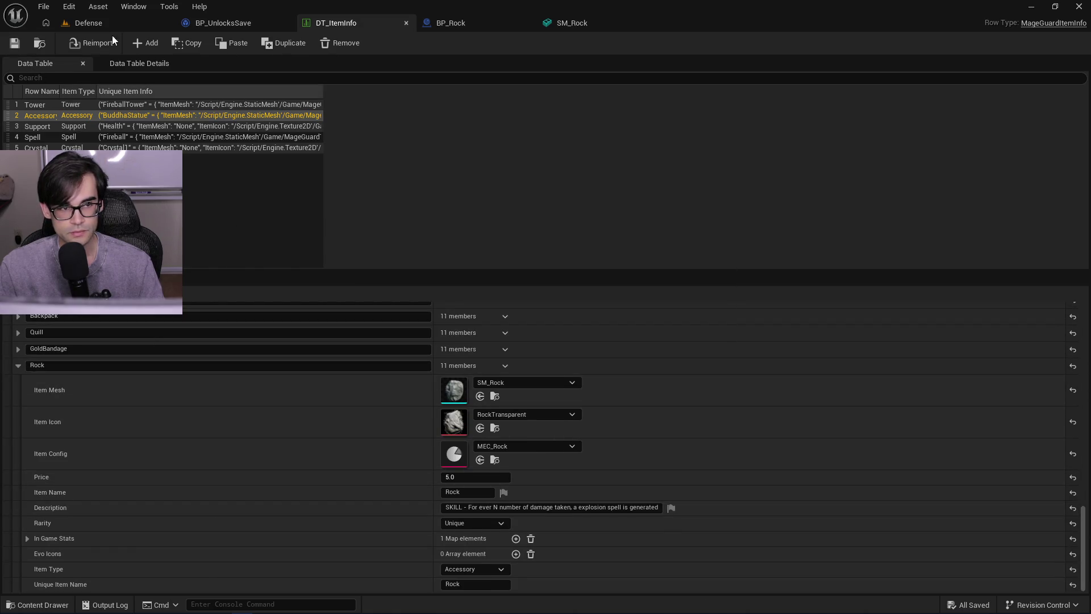
pyautogui.click(101, 27)
# - Tick Unlocked for Rock in BP_UnlocksSave, save it, and play the Defense level
pyautogui.click(235, 23)
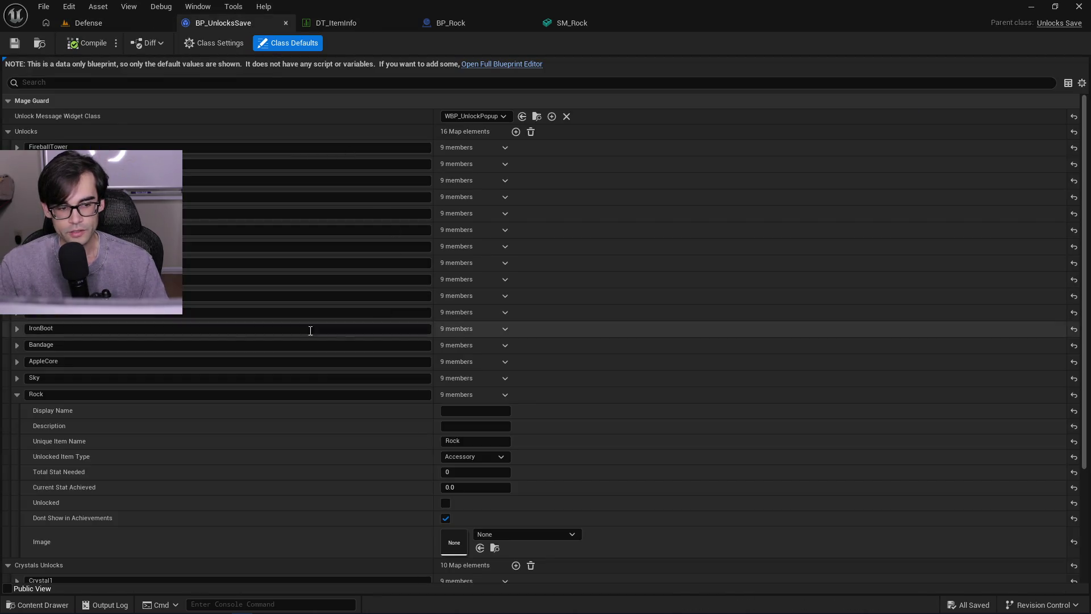
pyautogui.click(446, 503)
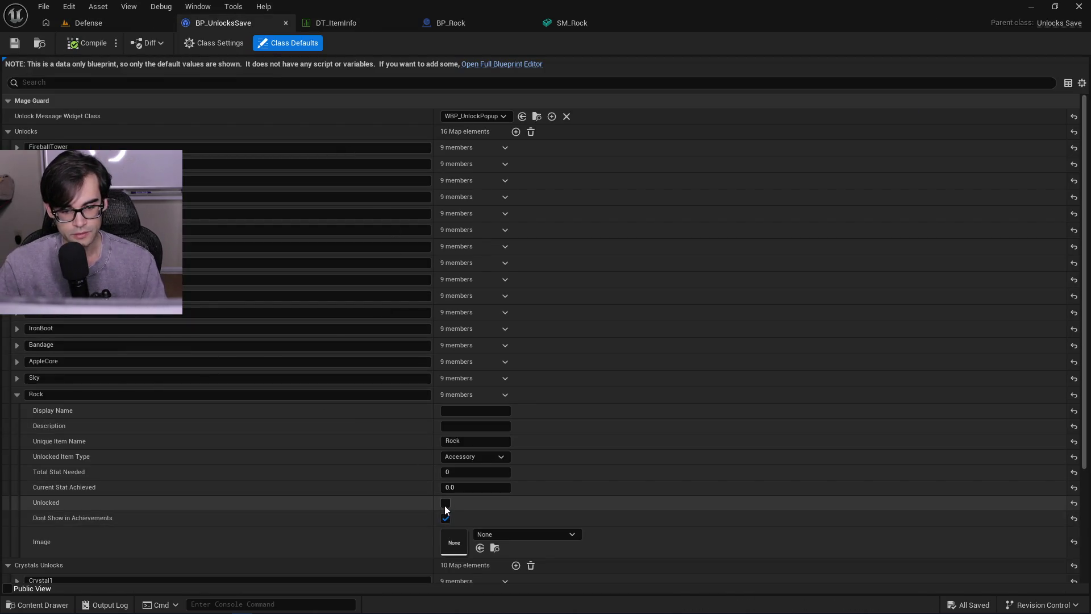
pyautogui.click(14, 43)
pyautogui.click(118, 25)
pyautogui.click(283, 43)
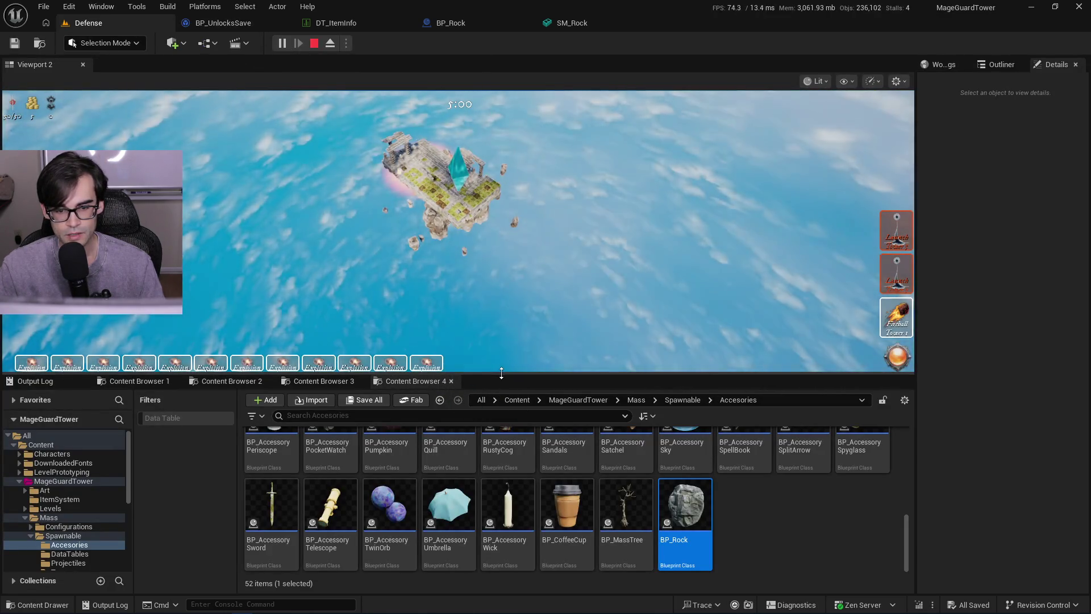
# - Enlarge the game view and run MageguardAddStat luck 1000 from the console
pyautogui.moveTo(501, 375); pyautogui.dragTo(505, 426)
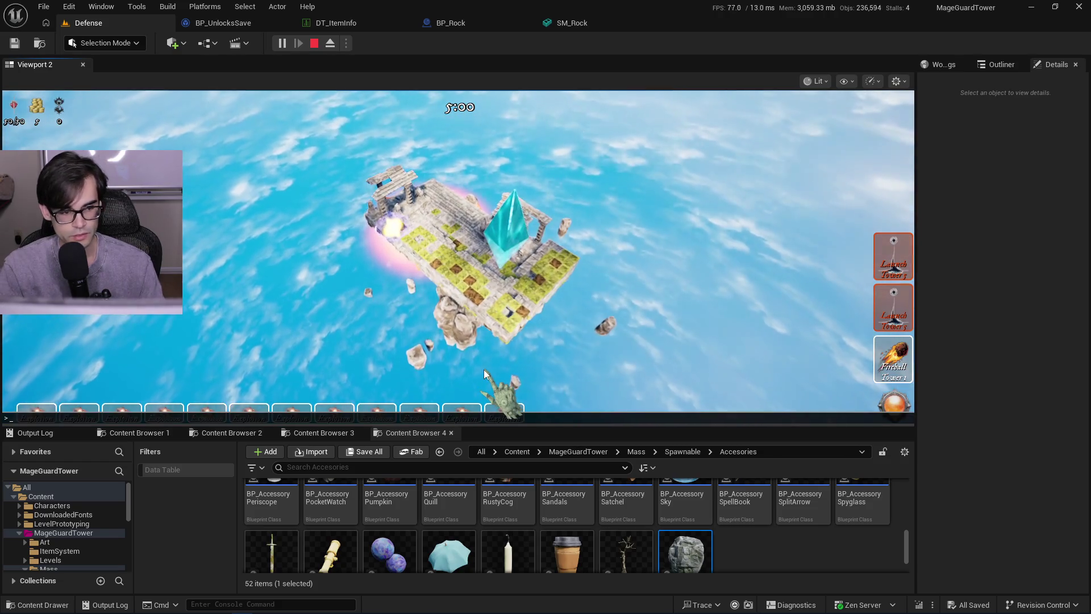
pyautogui.press('`')
pyautogui.press('Up')
pyautogui.press('Up')
pyautogui.press('Up')
pyautogui.press('Up')
pyautogui.press('Up')
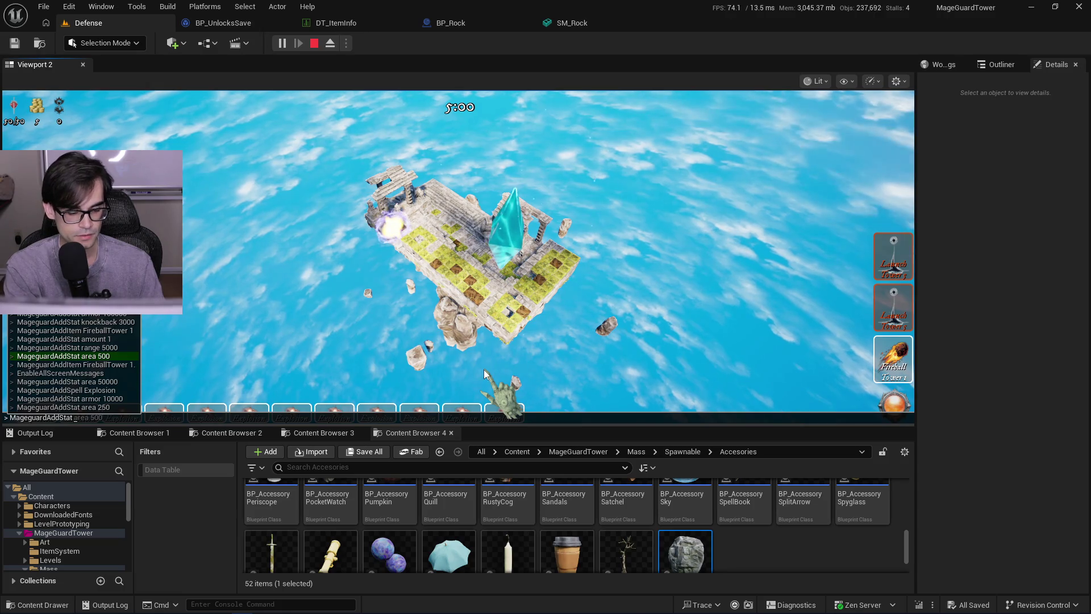
pyautogui.press('BackSpace')
pyautogui.press('BackSpace')
pyautogui.press('BackSpace')
pyautogui.write('luck 1000')
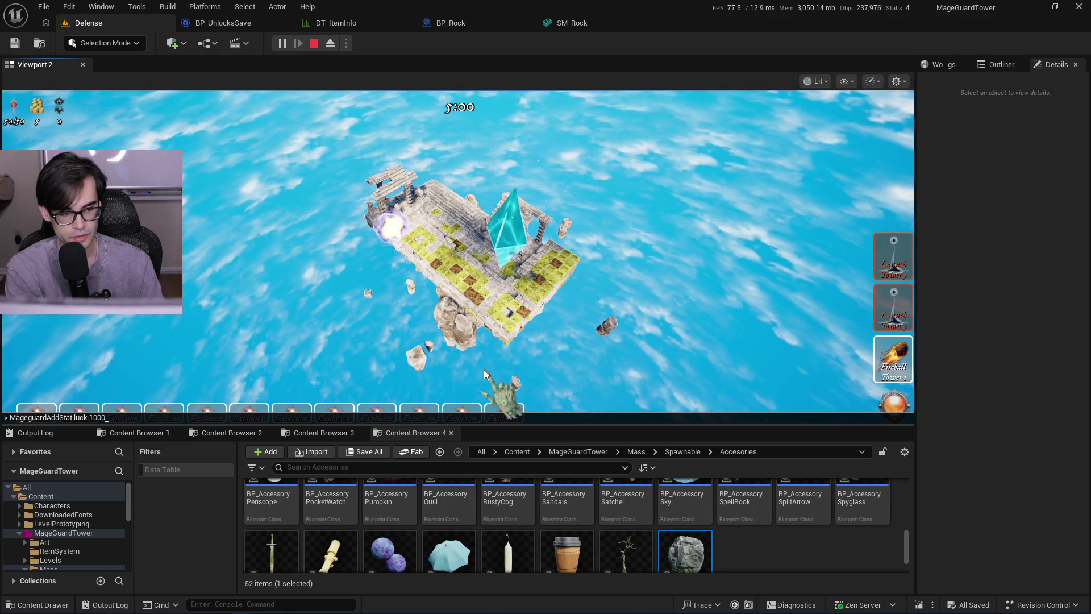
pyautogui.press('Return')
# - Run MageguardAddGold 10000 to add 10,000 gold
pyautogui.press('Up')
pyautogui.press('Up')
pyautogui.press('Up')
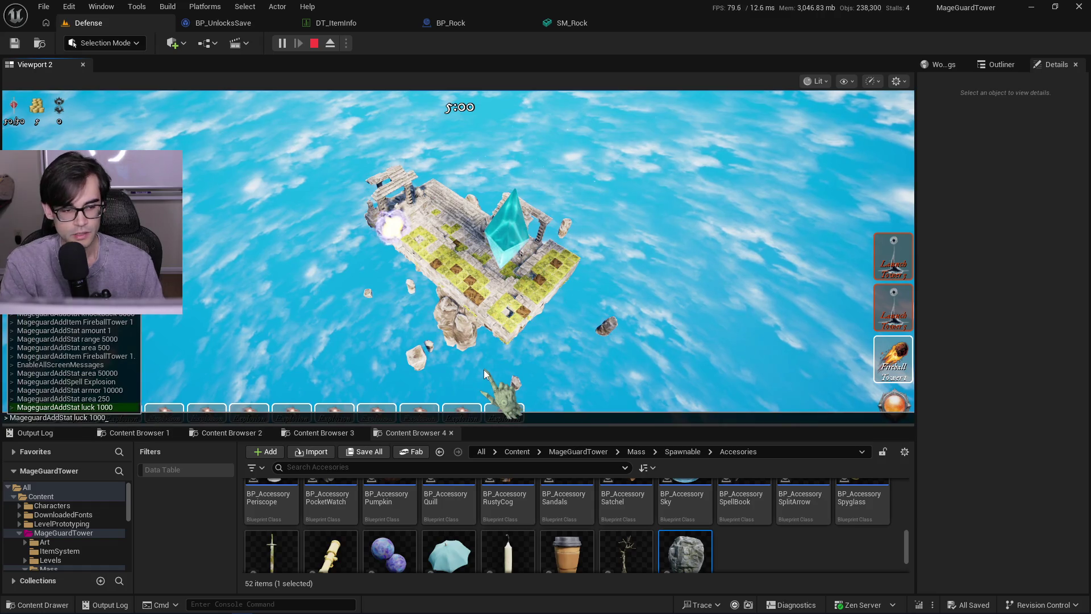
pyautogui.press('Up')
pyautogui.press('Up')
pyautogui.press('Down')
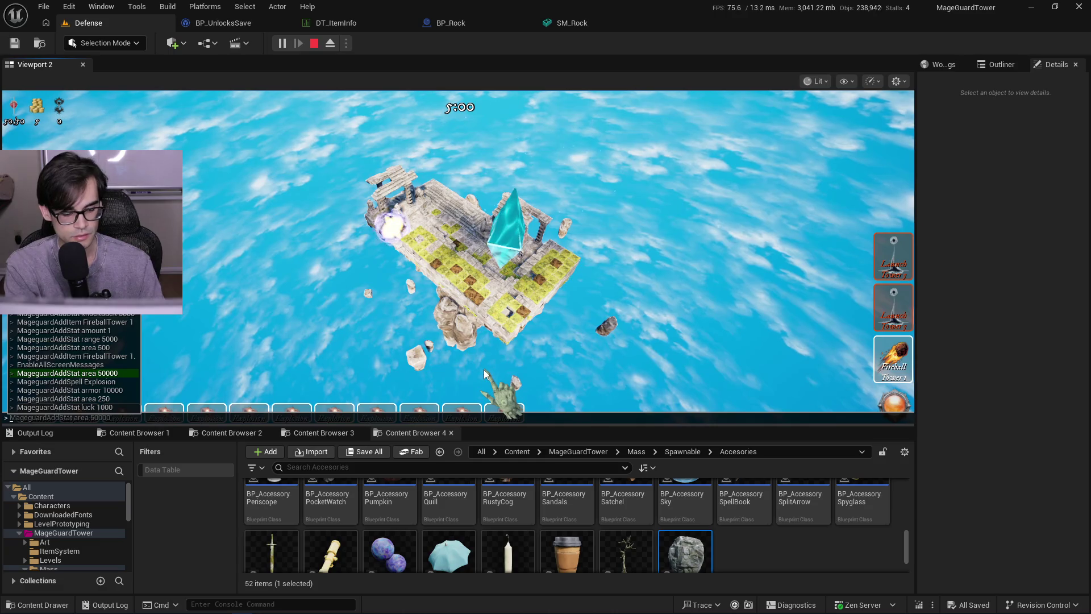
pyautogui.write('Mageguard')
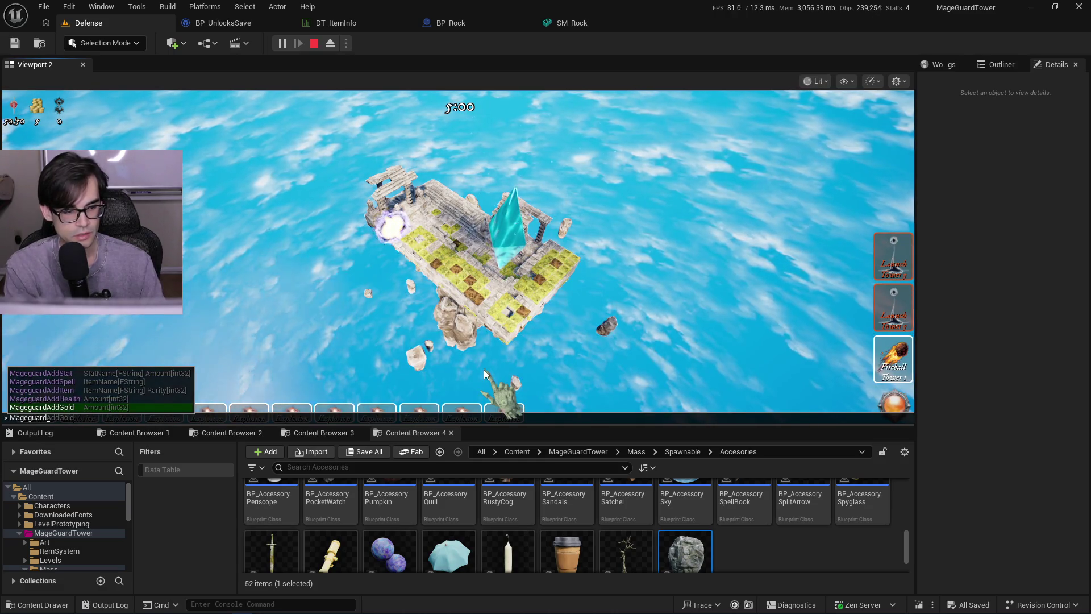
pyautogui.press('Tab')
pyautogui.write('10000')
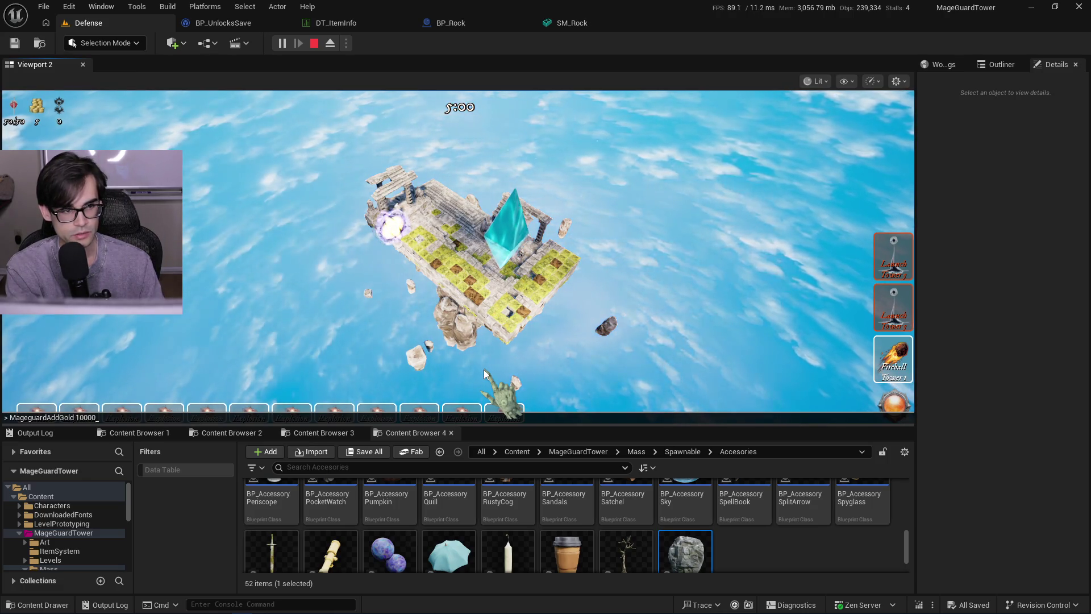
pyautogui.press('Return')
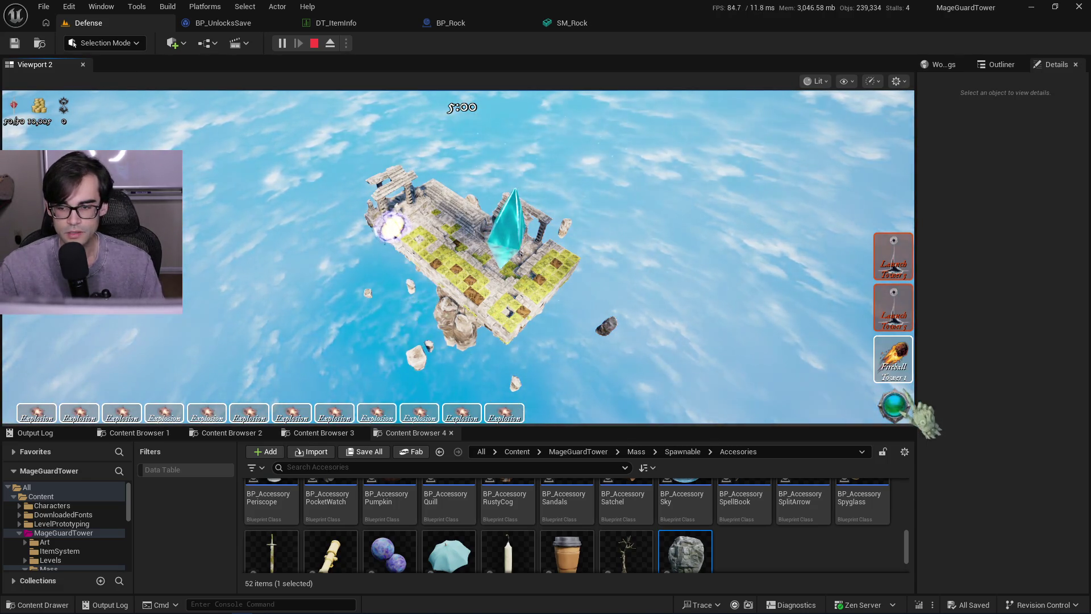
# - Start the round, skip the support pick to reach the shop, and enlarge the view
pyautogui.click(894, 406)
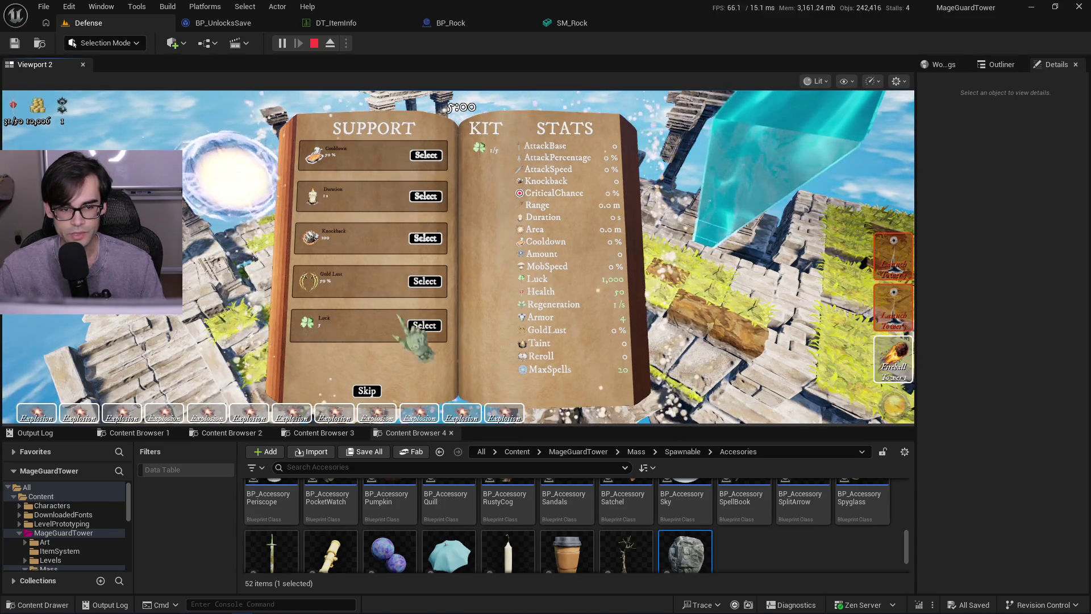
pyautogui.click(371, 392)
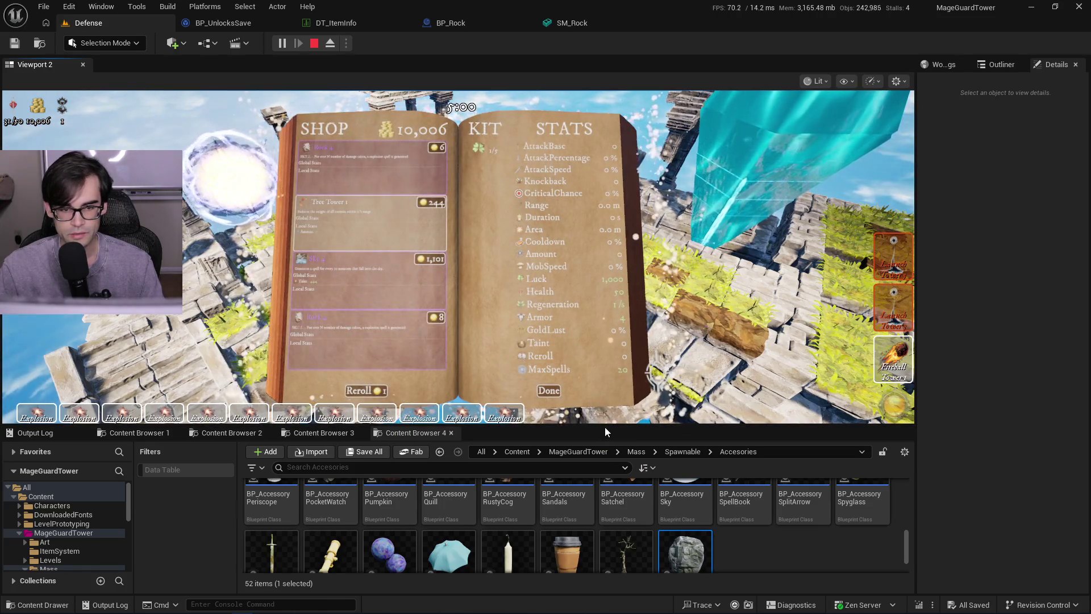
pyautogui.moveTo(603, 427); pyautogui.dragTo(601, 510)
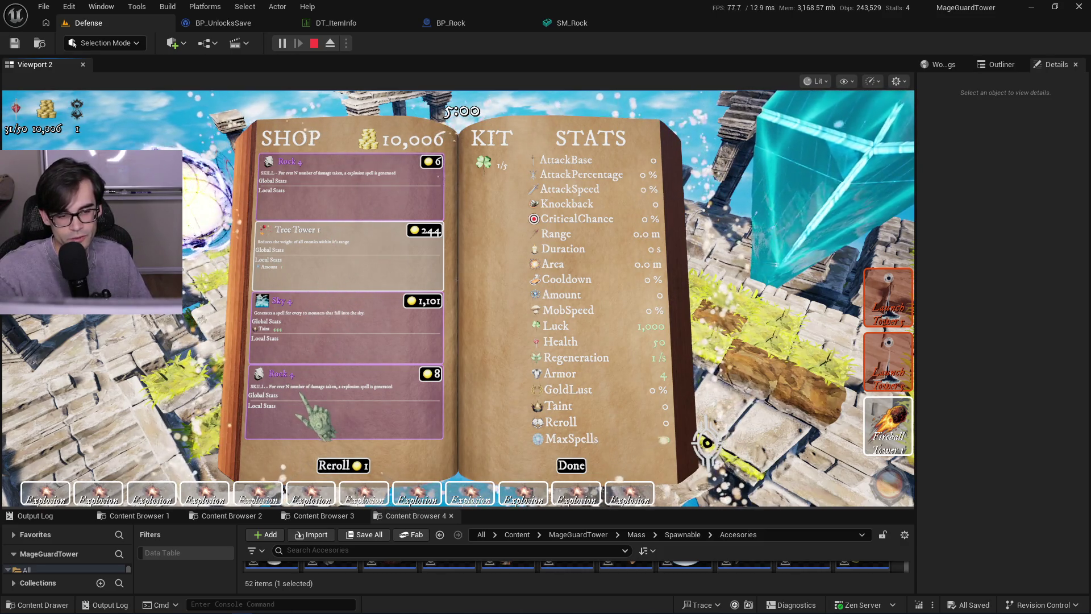
# - Reroll the shop eleven times, checking how often Rock appears and its price
pyautogui.click(341, 465)
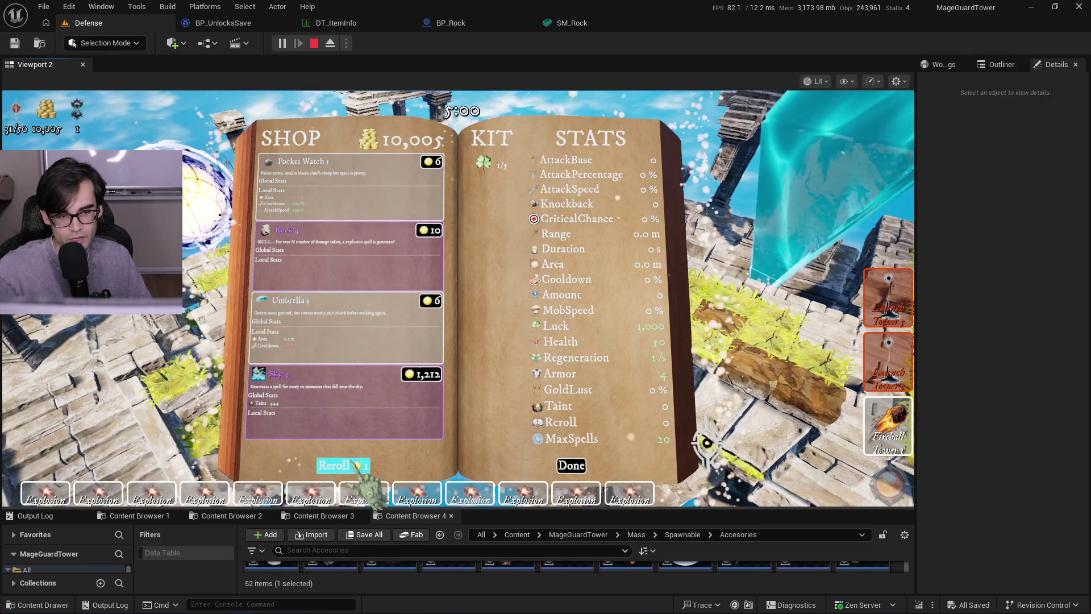
pyautogui.click(350, 465)
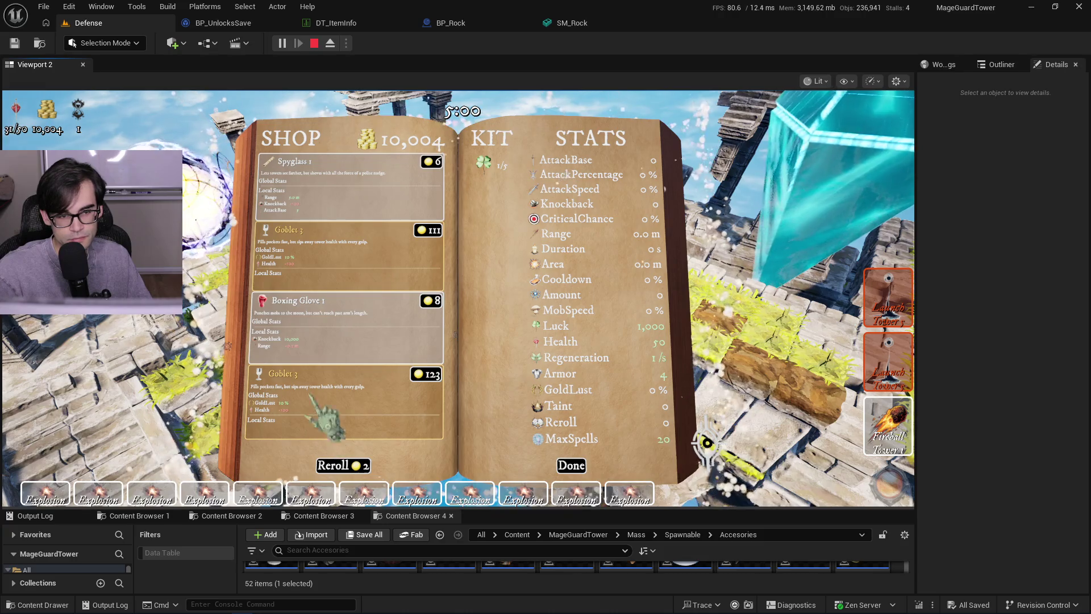
pyautogui.click(357, 473)
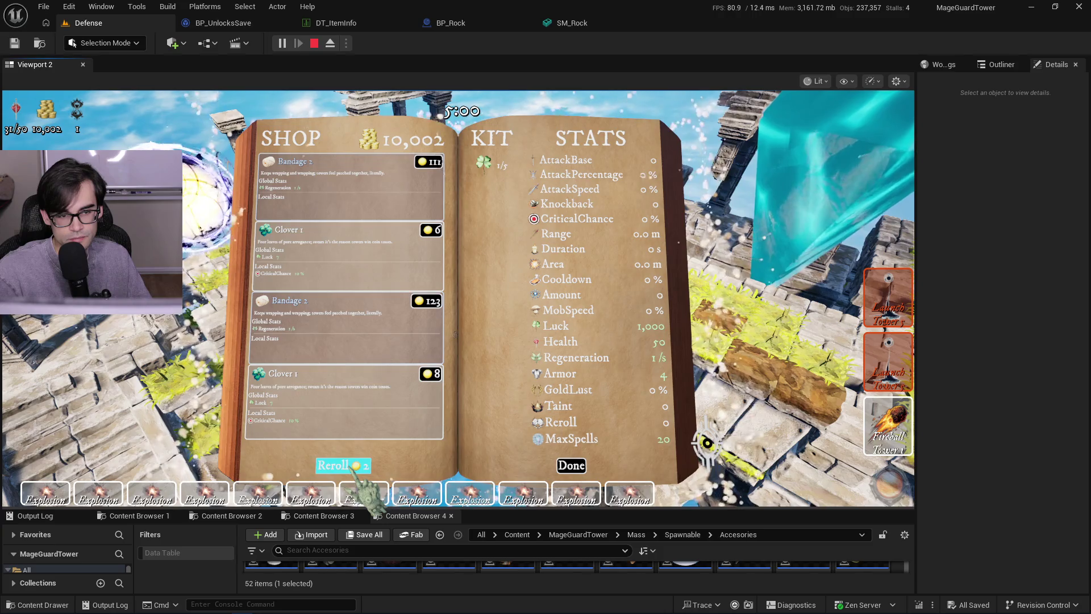
pyautogui.click(361, 472)
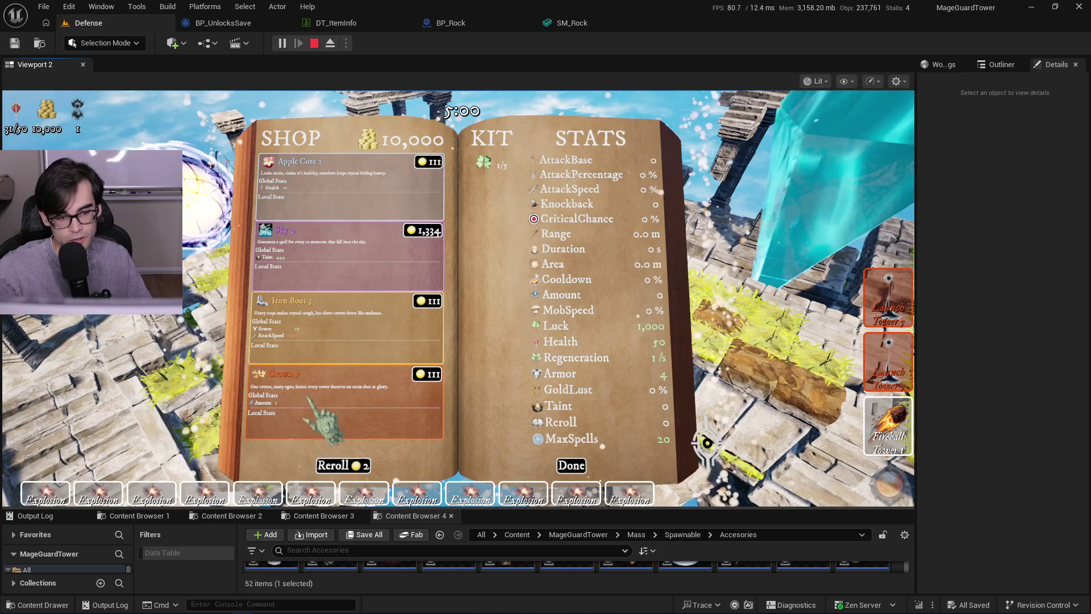
pyautogui.click(361, 471)
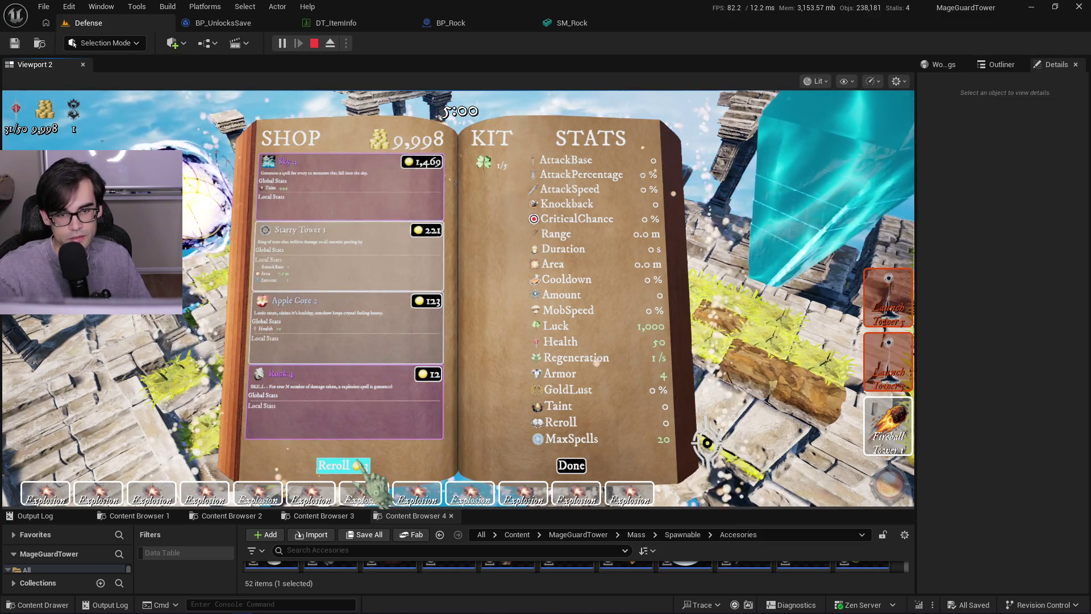
pyautogui.click(361, 467)
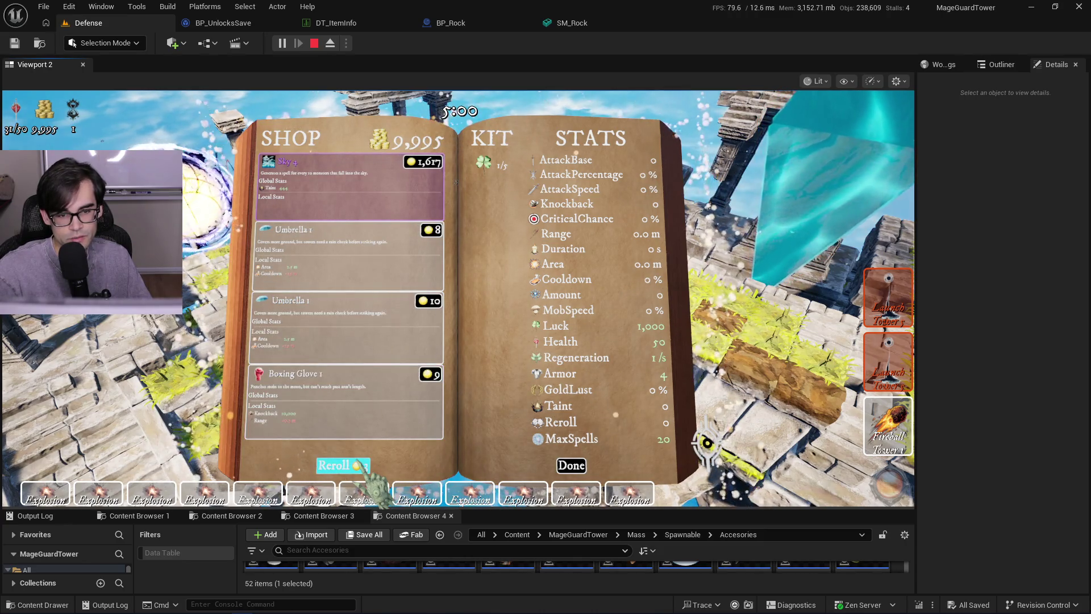
pyautogui.click(360, 467)
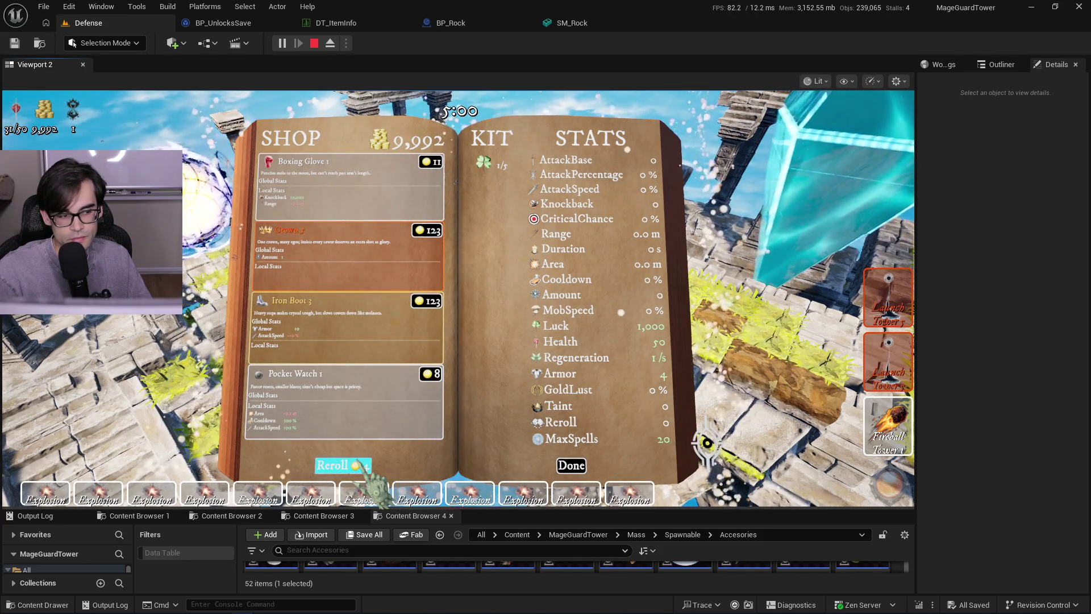
pyautogui.click(361, 467)
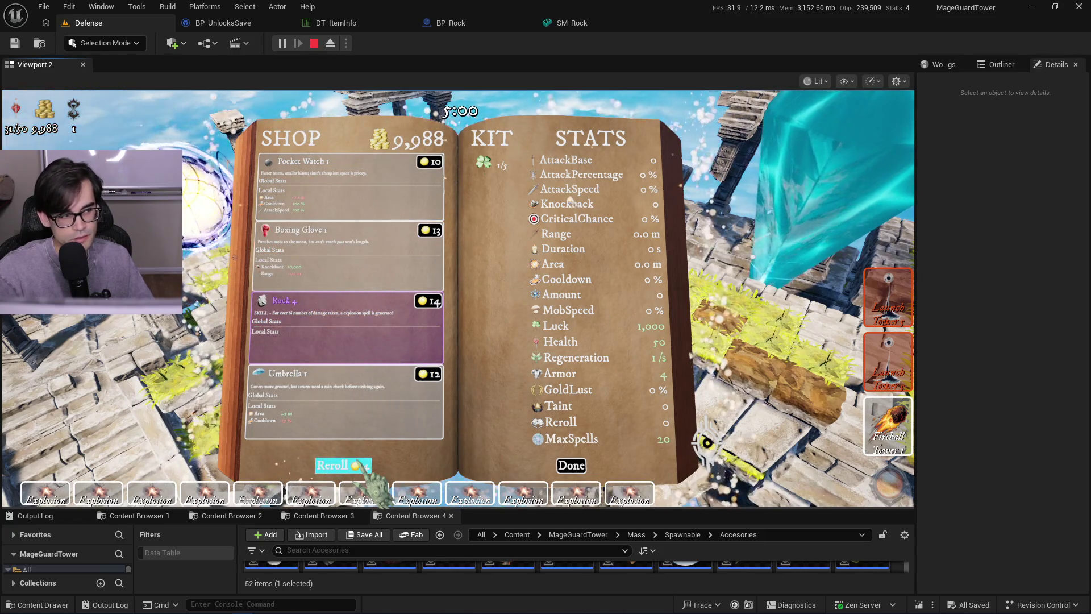
pyautogui.click(361, 468)
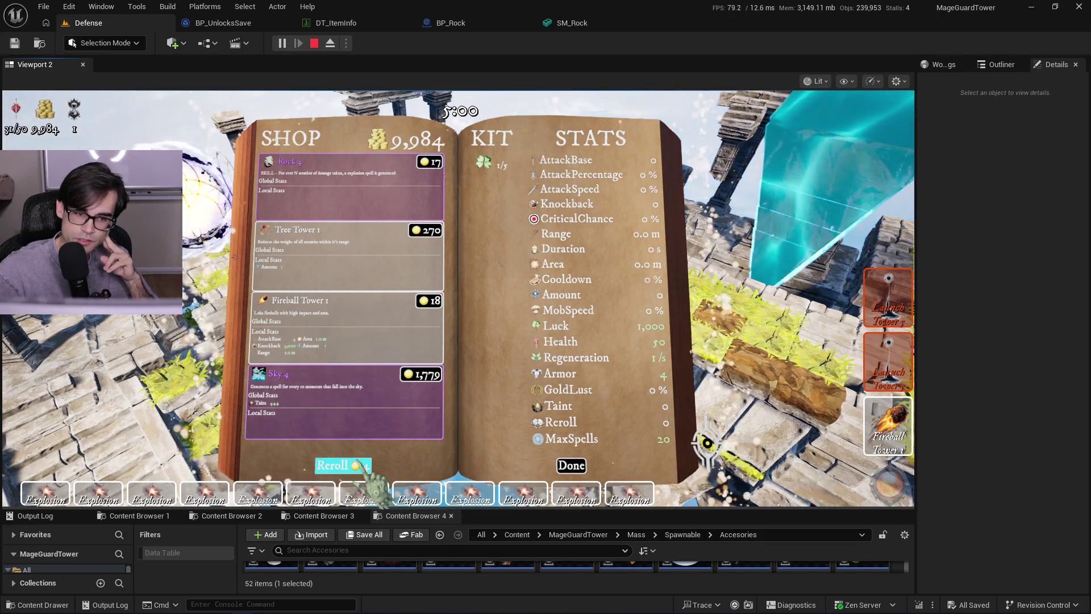
pyautogui.click(361, 468)
pyautogui.click(361, 468)
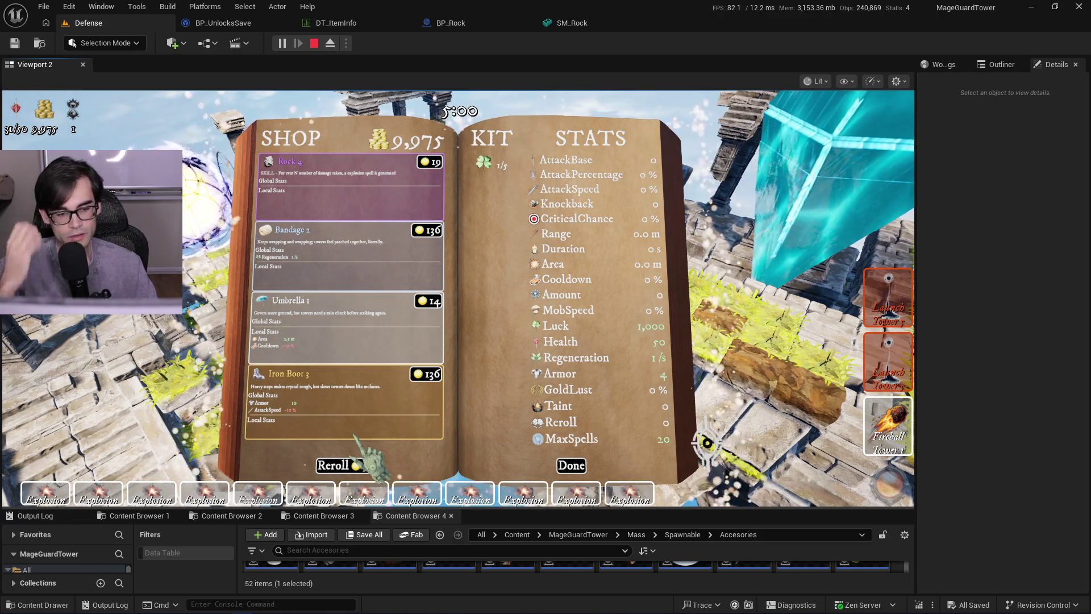
pyautogui.hotkey('alt', 'Tab')
# - Add notes 'Need to fix accessory rarity potential in shop as' and 'Fix accessory UI name (Rarity number isn't needed)'
pyautogui.scroll(-10, 339, 420)
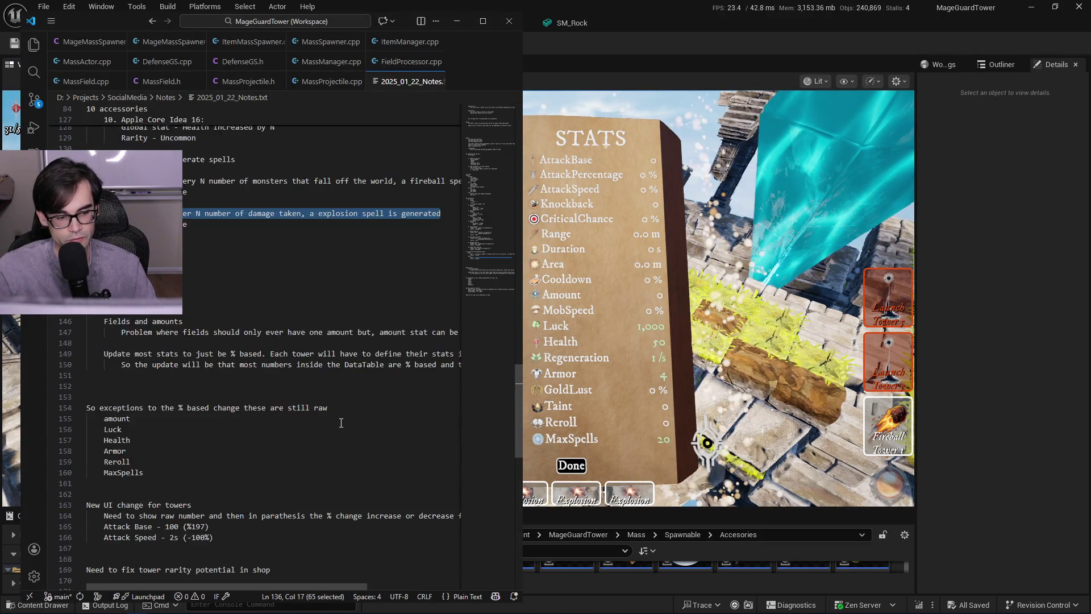
pyautogui.scroll(4, 339, 420)
pyautogui.click(296, 426)
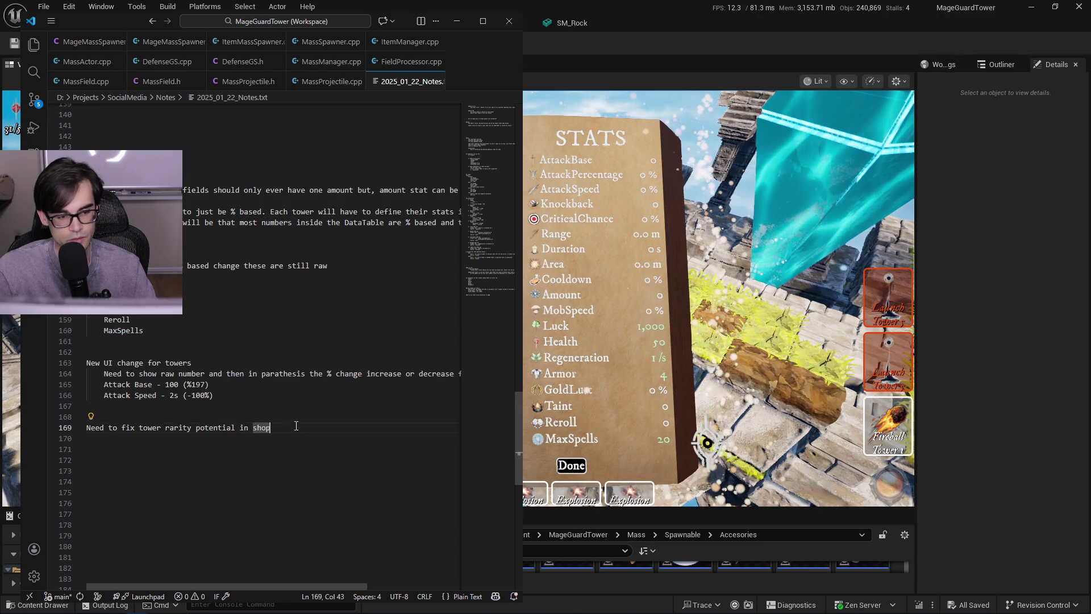
pyautogui.press('Return')
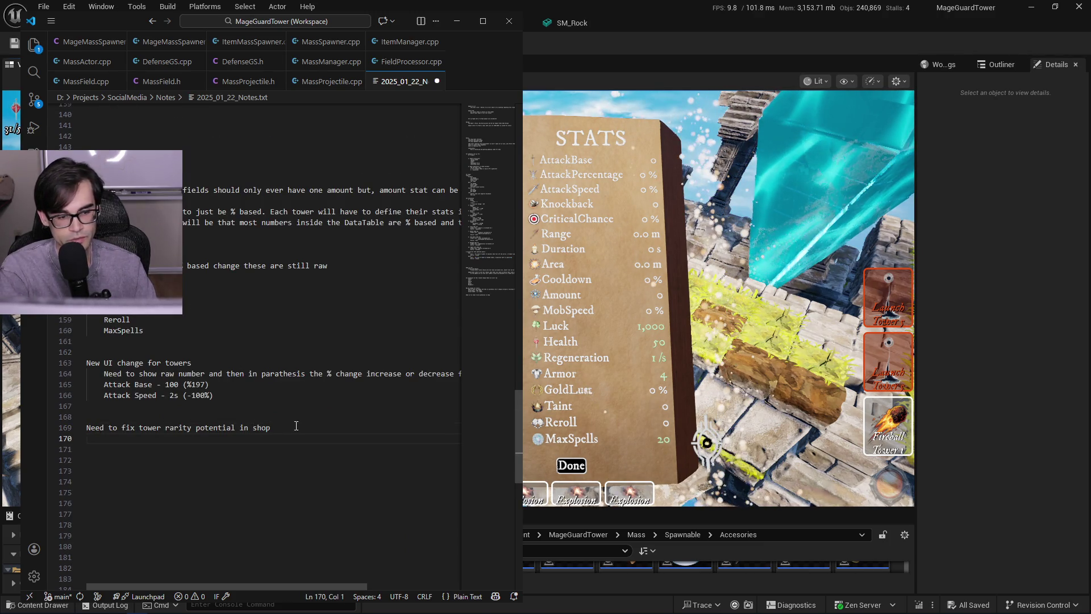
pyautogui.write('Need to fi')
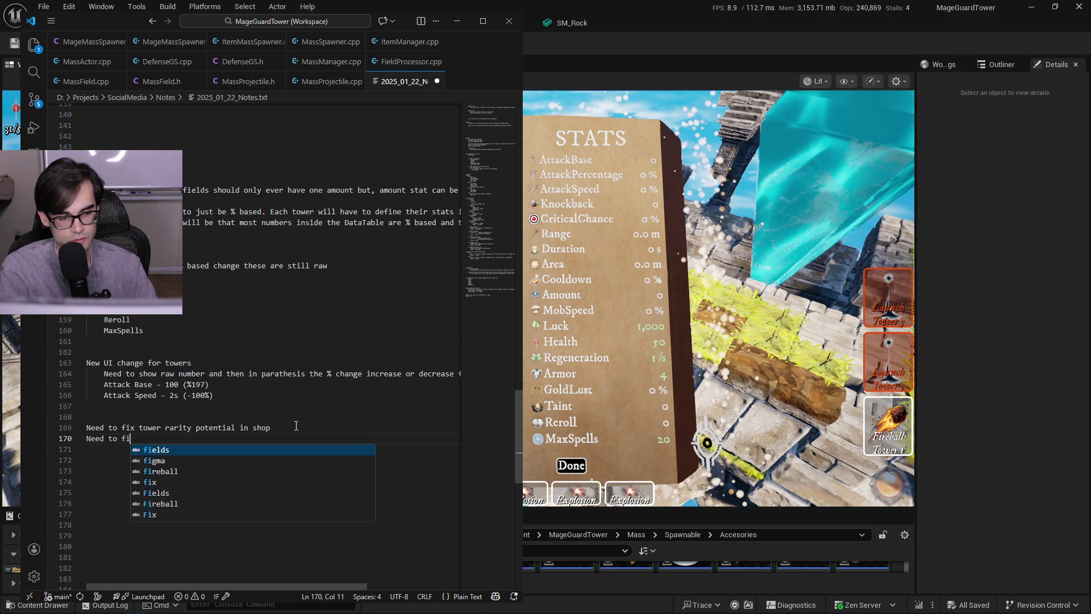
pyautogui.write('x accessor')
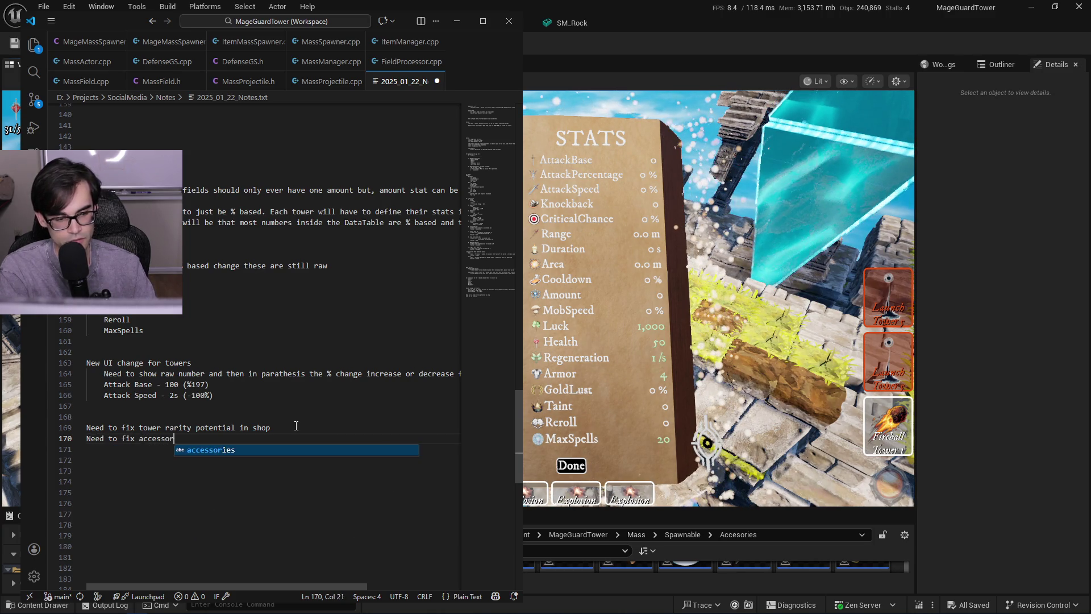
pyautogui.write('y rarity potenti')
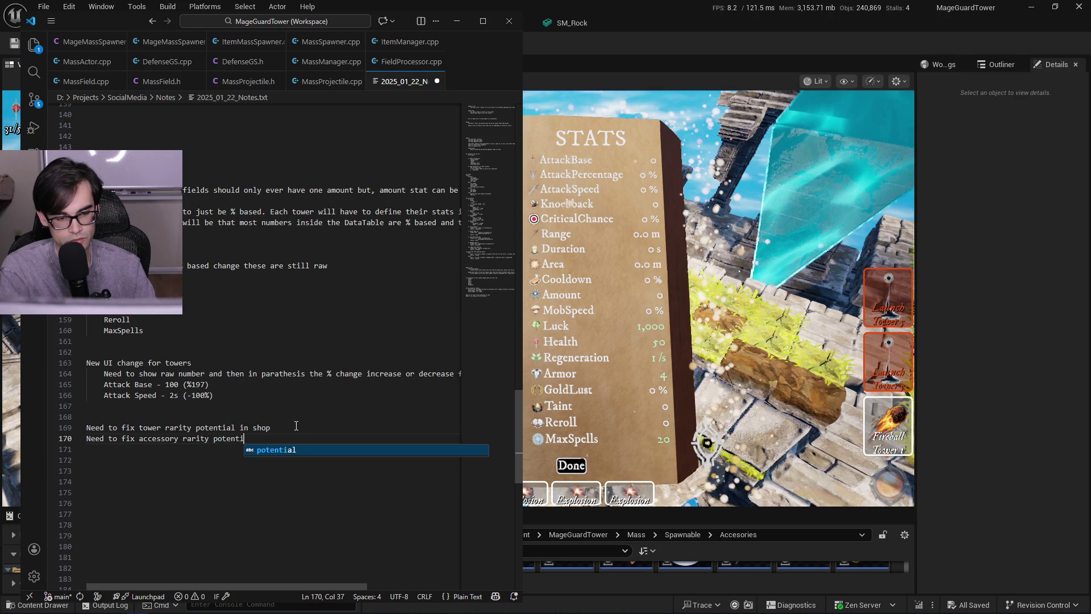
pyautogui.write('al in shop as well')
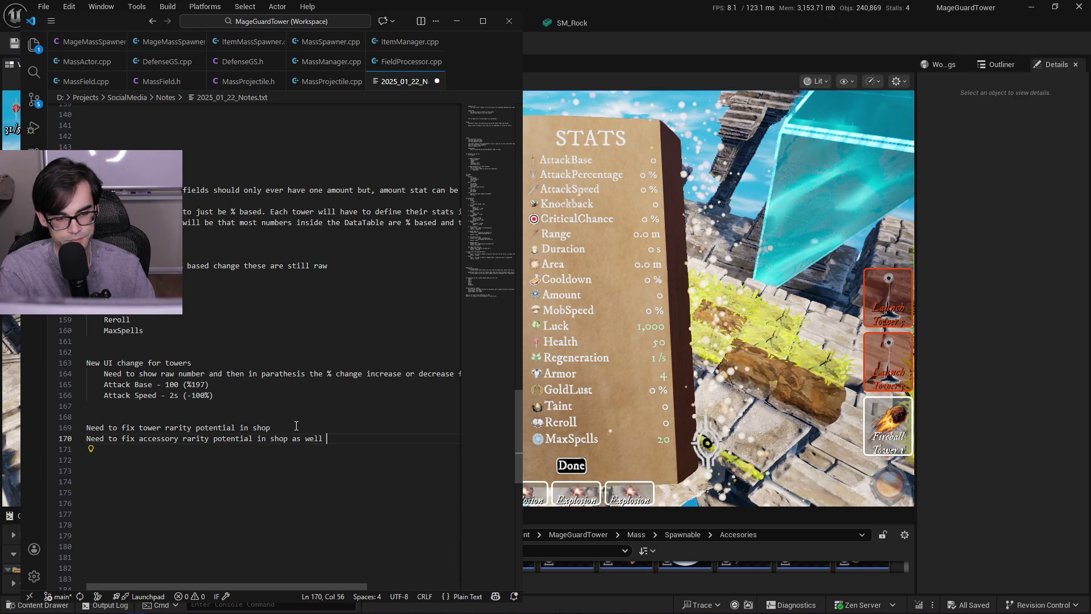
pyautogui.press('Return')
pyautogui.write('Fix')
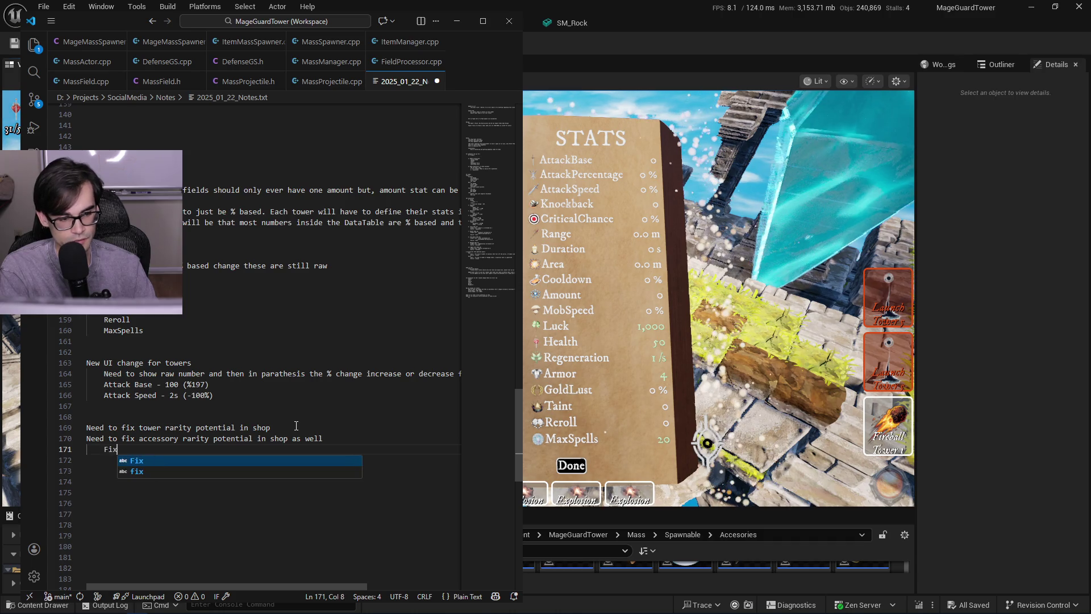
pyautogui.write(' accessory UI ame')
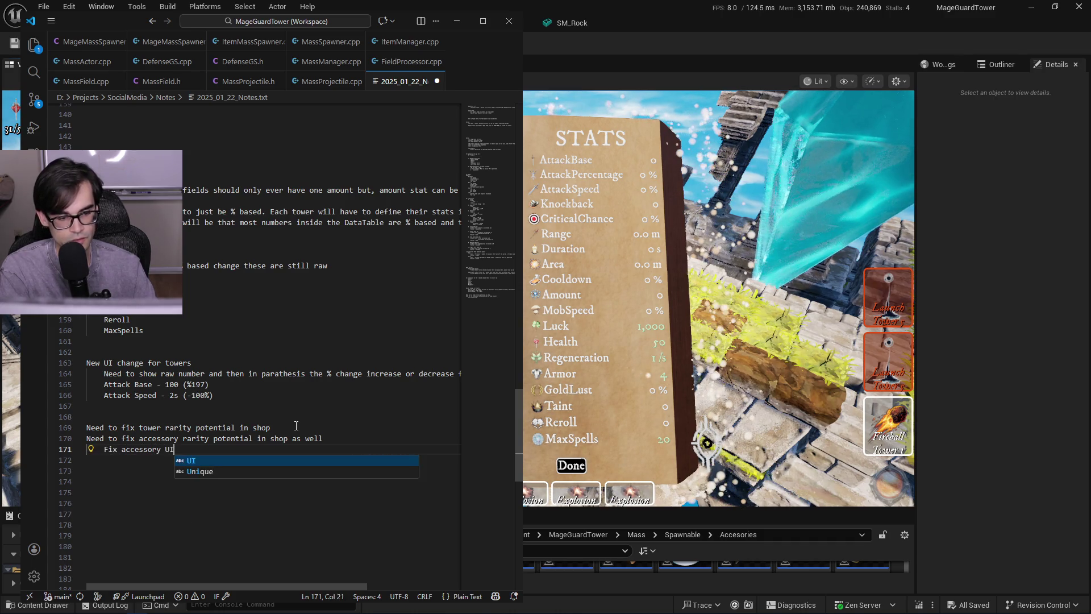
pyautogui.press('BackSpace')
pyautogui.write('name (')
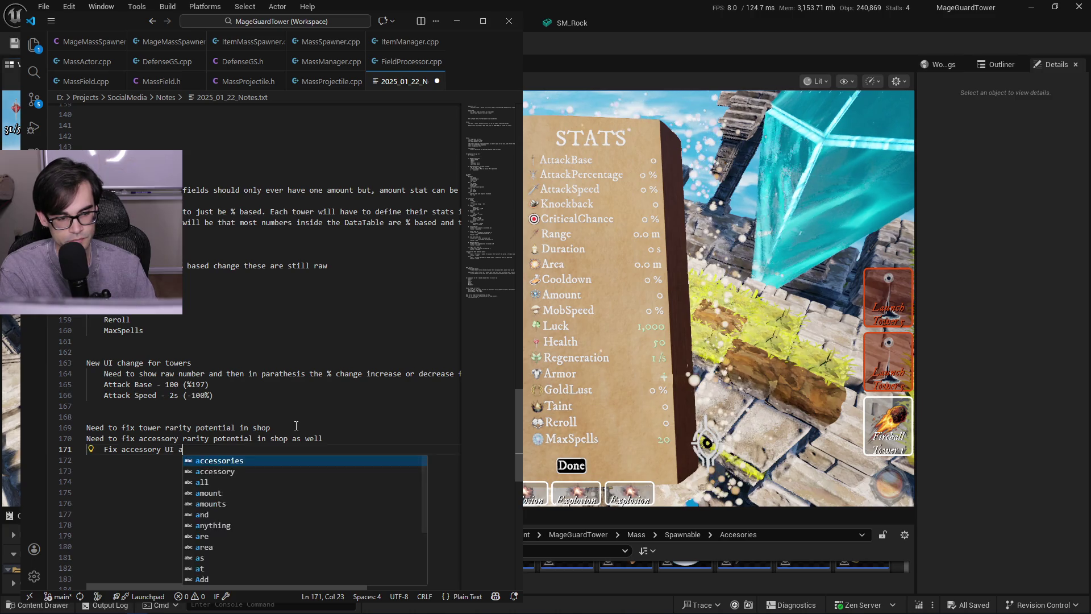
pyautogui.write('Rarity ')
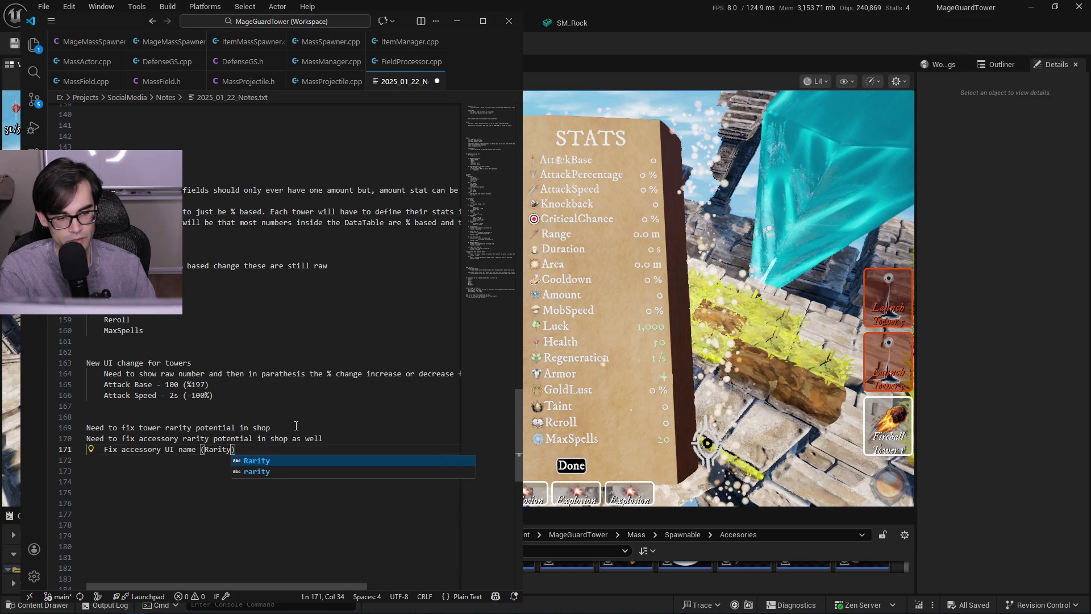
pyautogui.write('number isn')
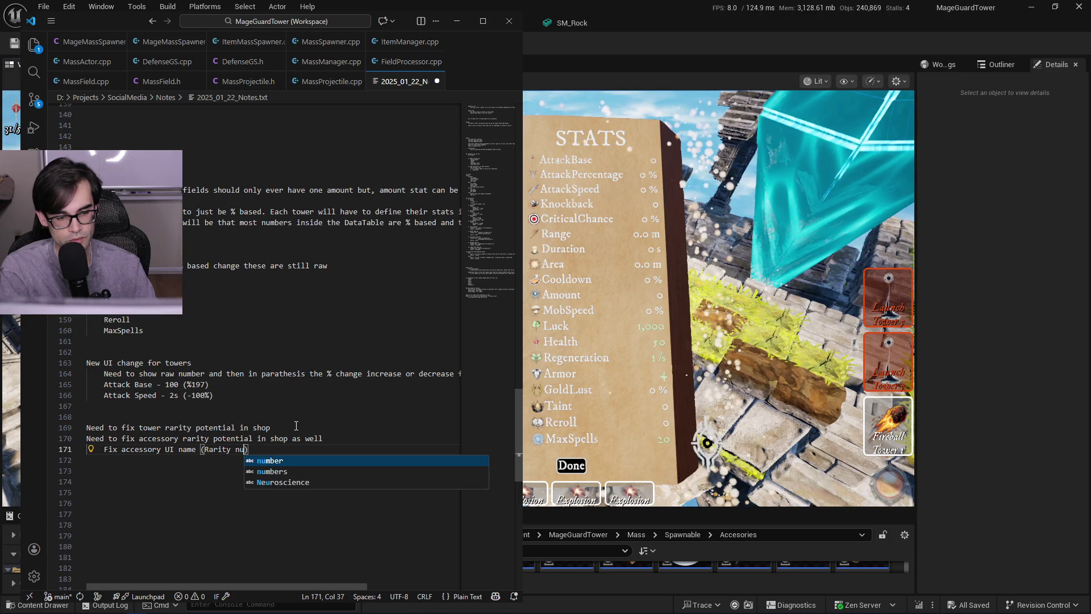
pyautogui.write("'t needed")
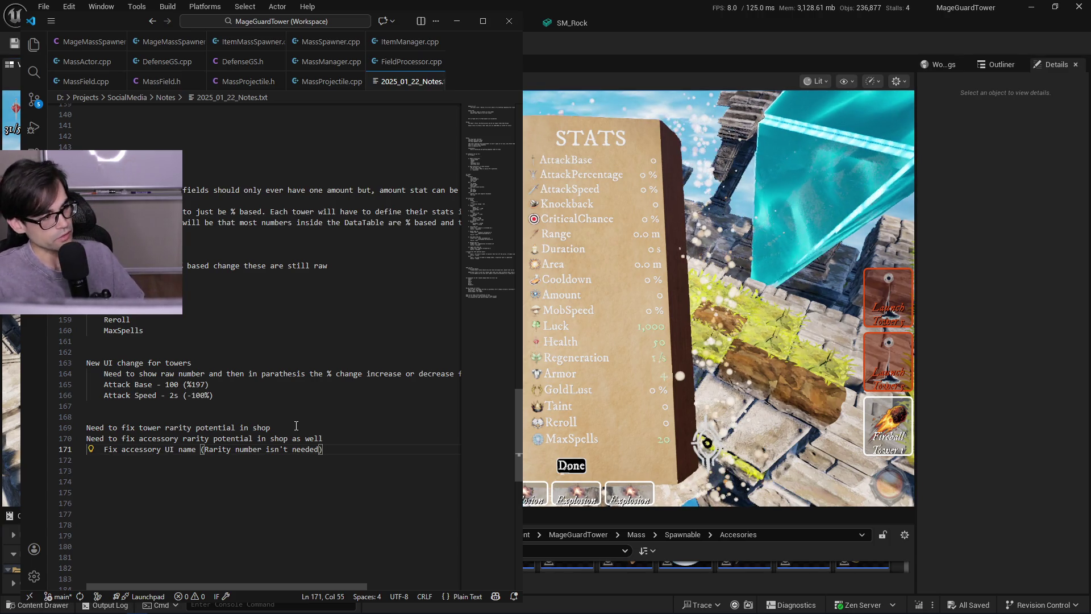
pyautogui.click(456, 21)
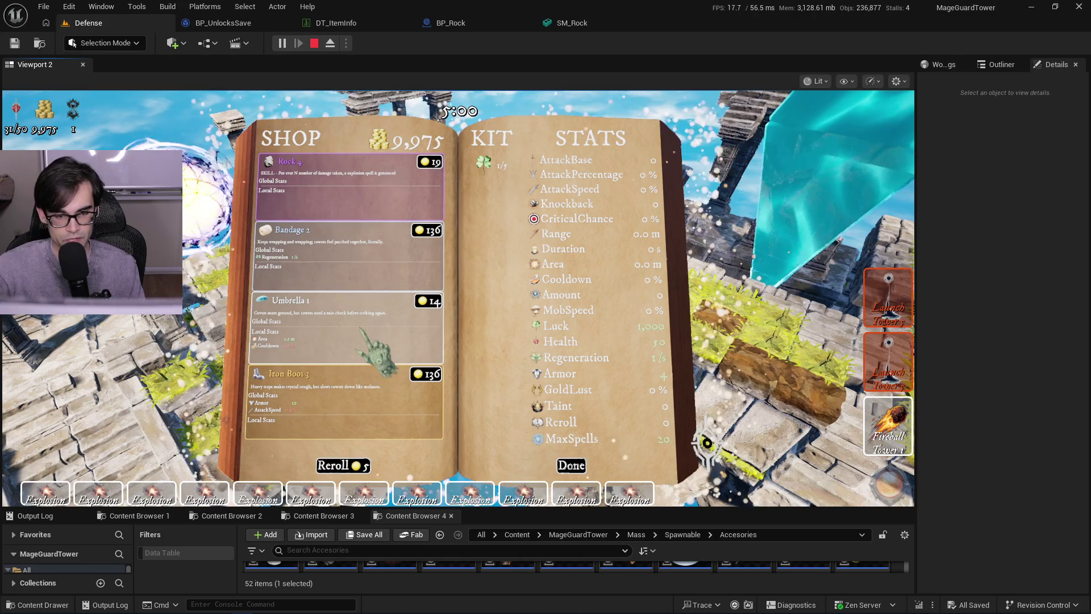
# - Reroll the shop fourteen more times to inspect items and rarities, then finish with Done
pyautogui.click(356, 467)
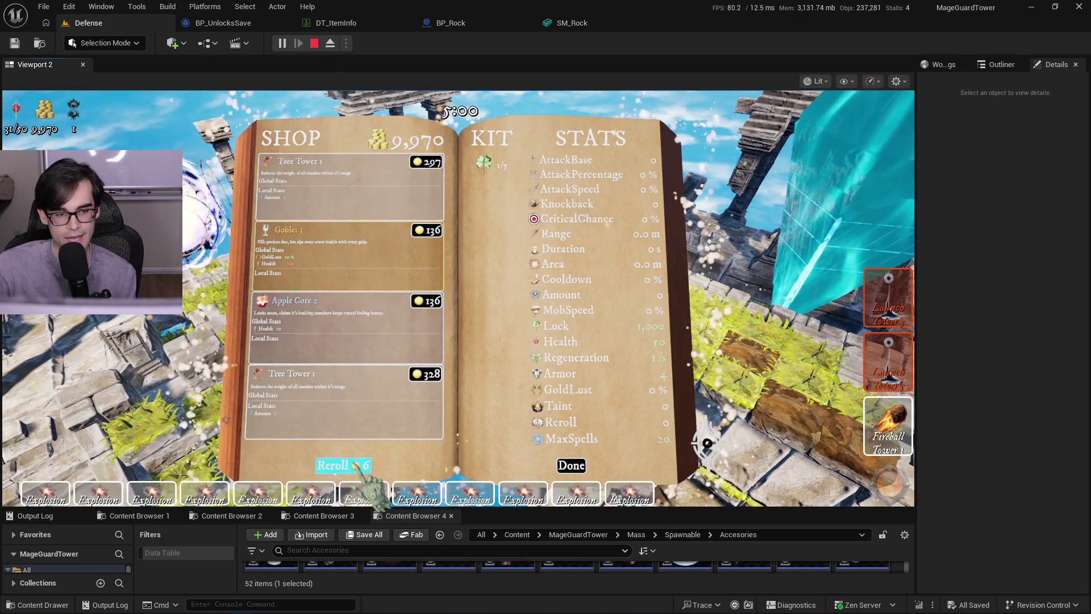
pyautogui.click(356, 466)
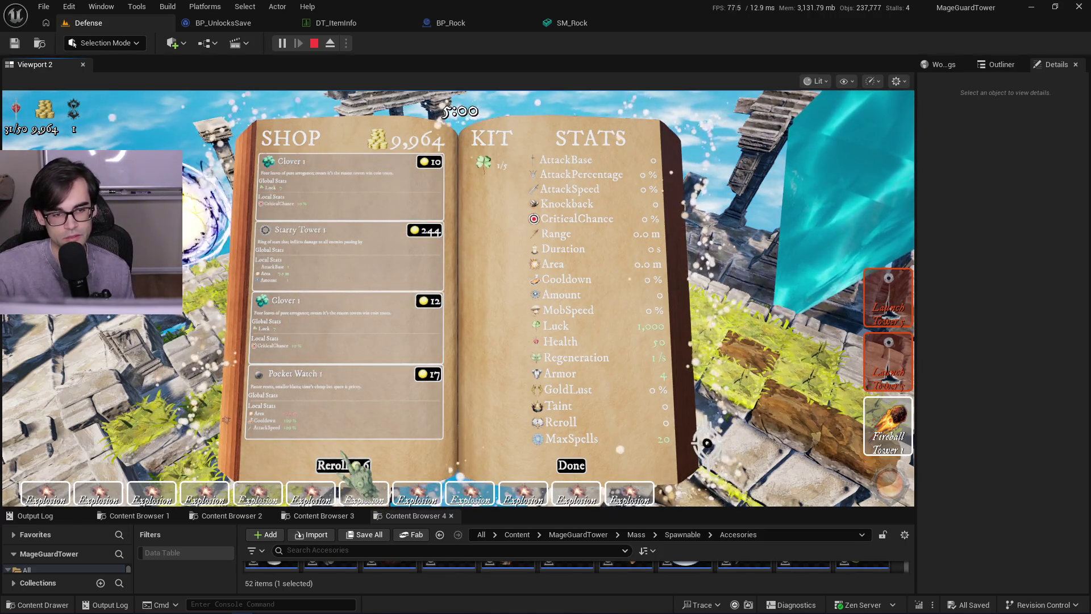
pyautogui.click(356, 467)
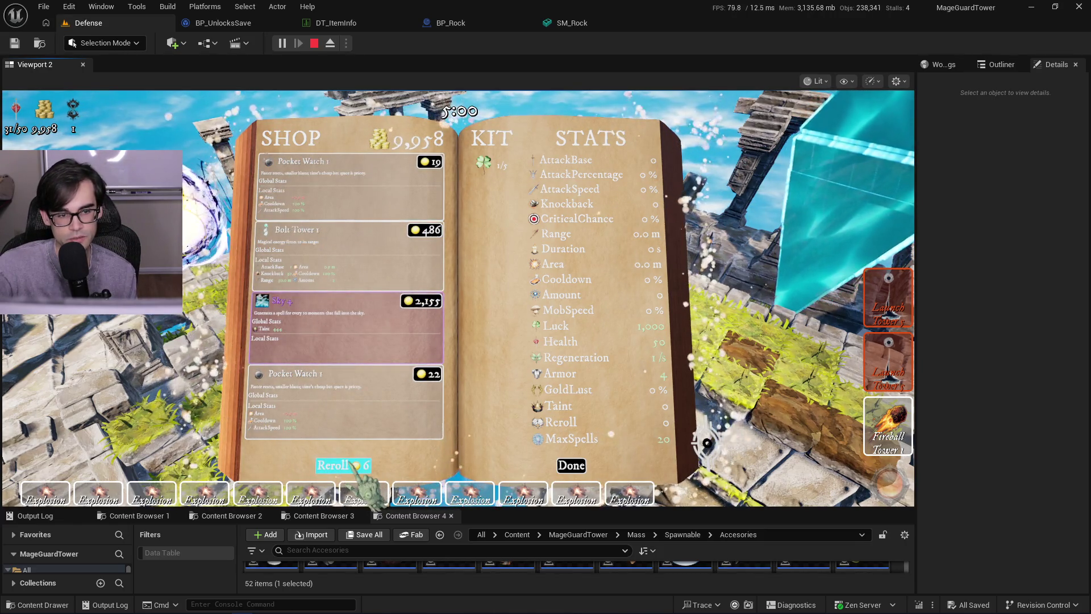
pyautogui.click(356, 467)
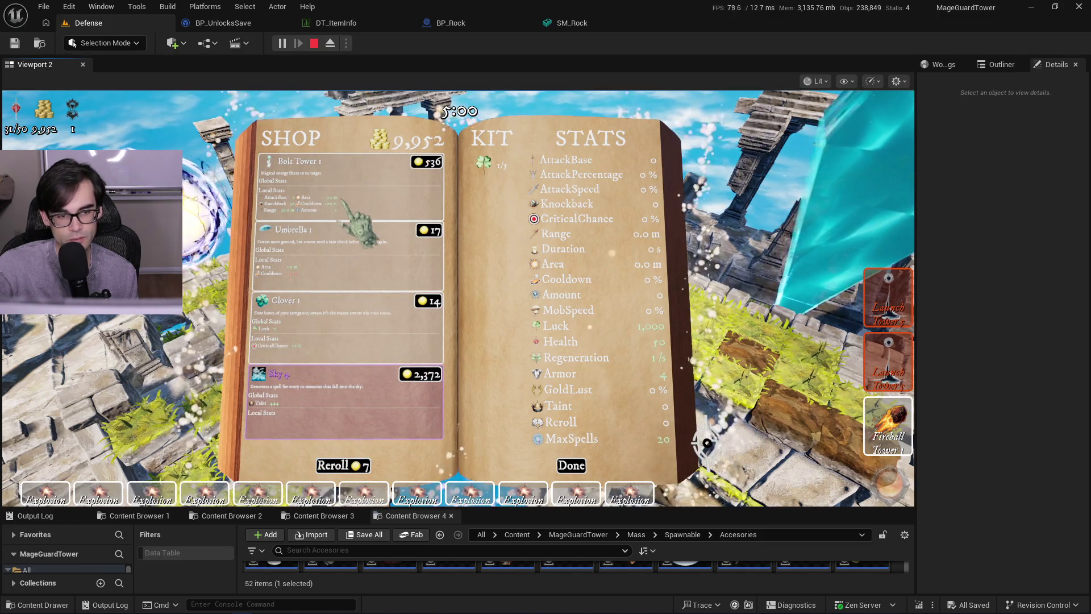
pyautogui.click(353, 467)
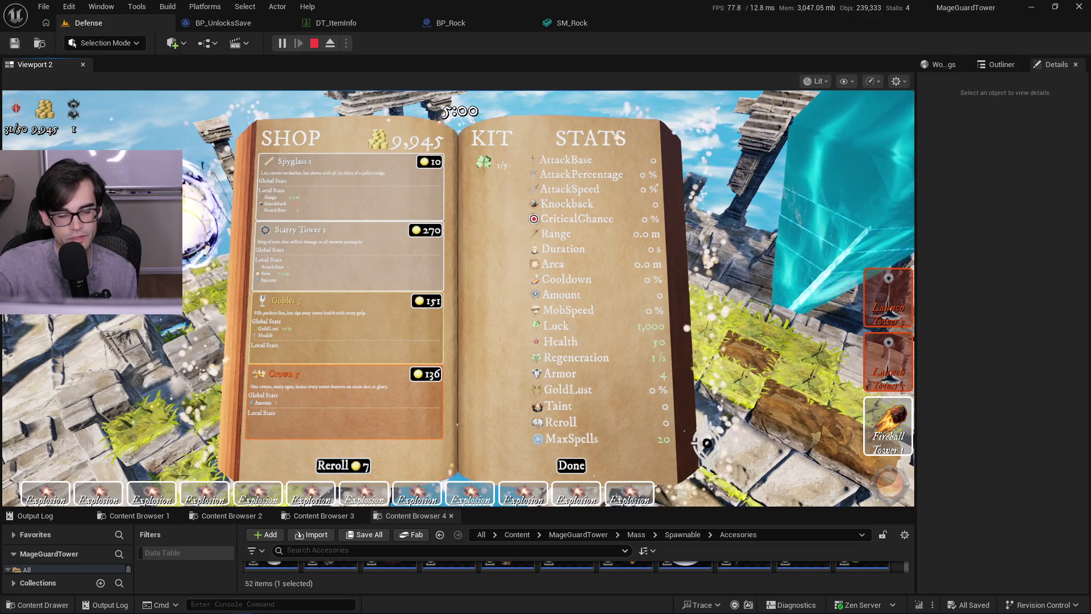
pyautogui.click(363, 473)
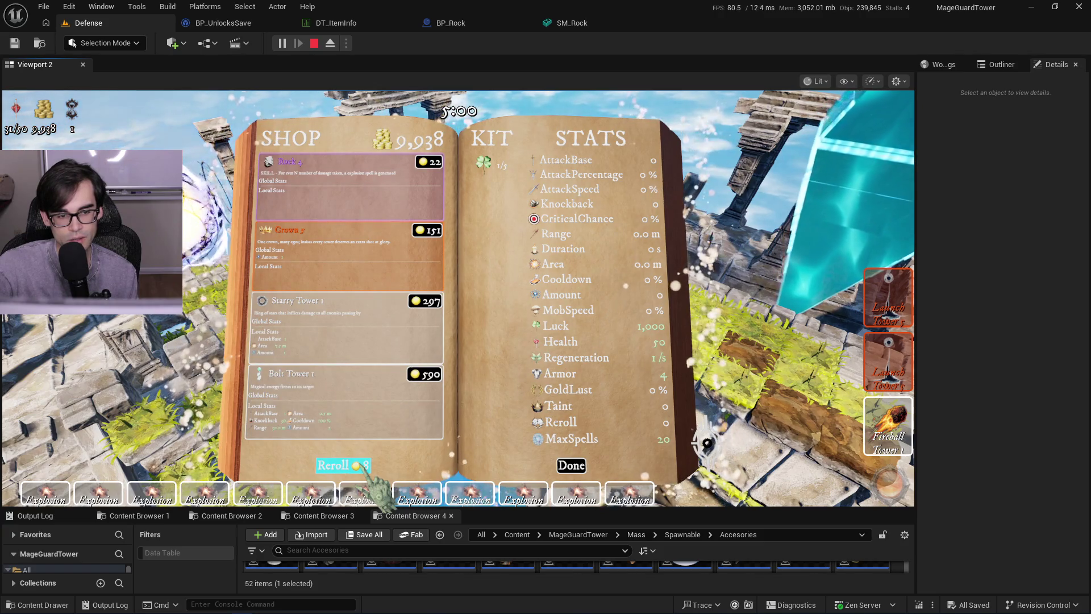
pyautogui.click(364, 473)
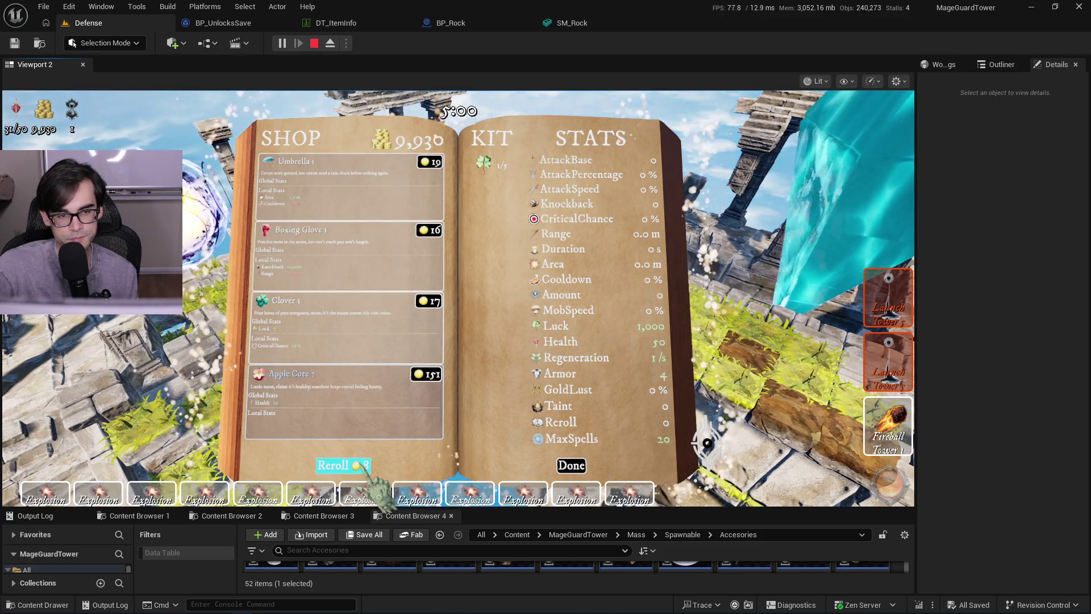
pyautogui.click(365, 467)
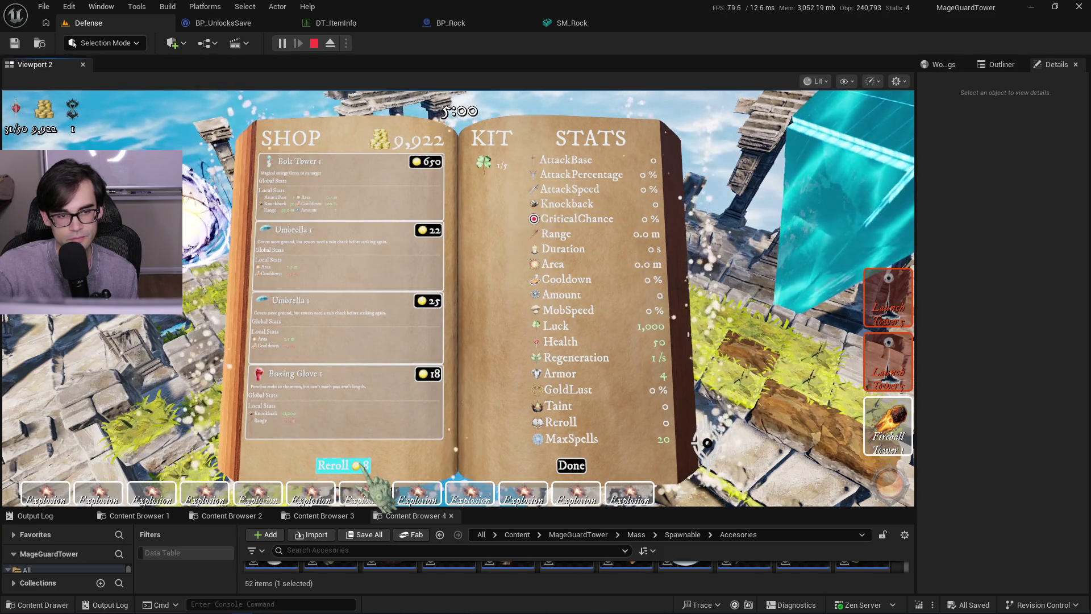
pyautogui.click(364, 468)
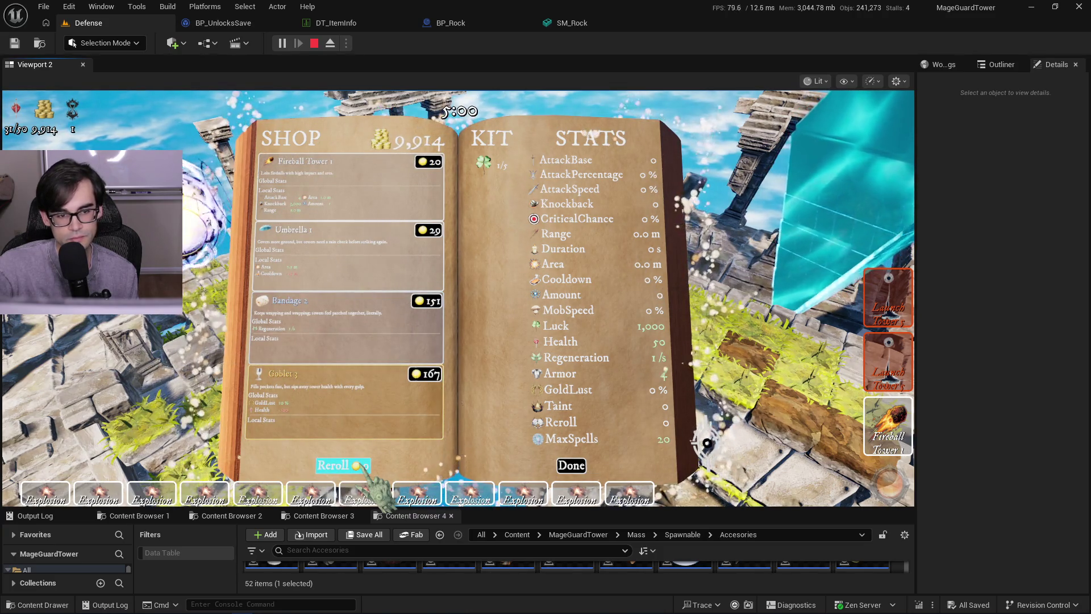
pyautogui.click(364, 467)
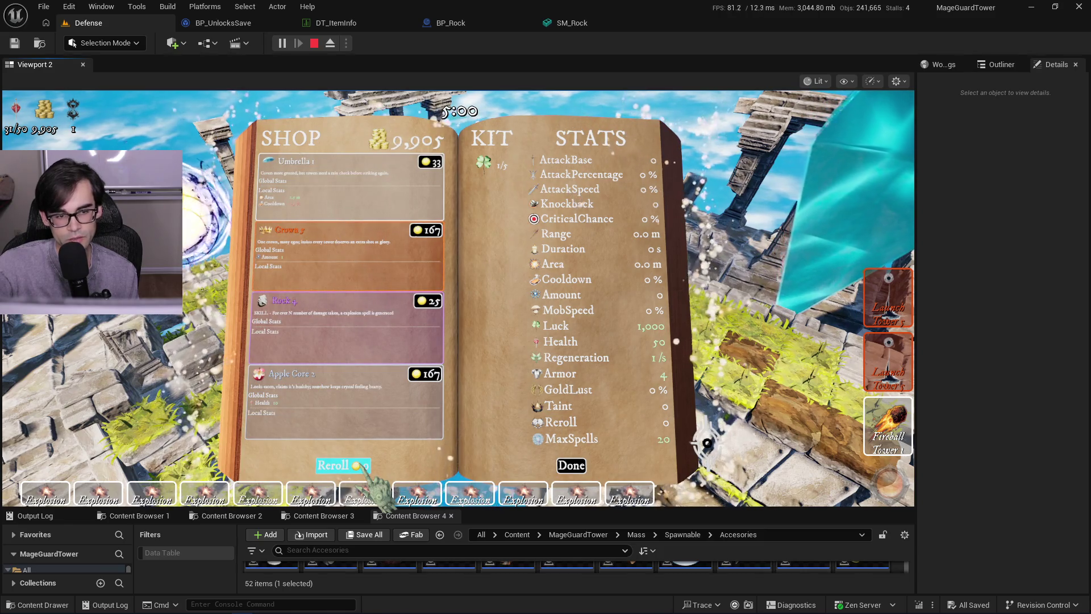
pyautogui.click(363, 467)
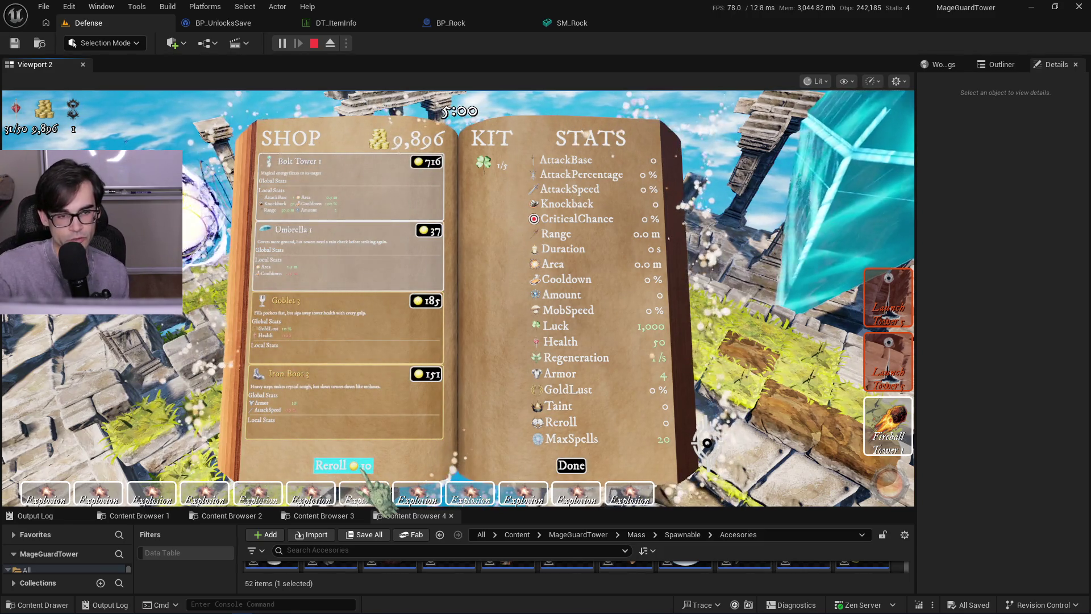
pyautogui.click(363, 468)
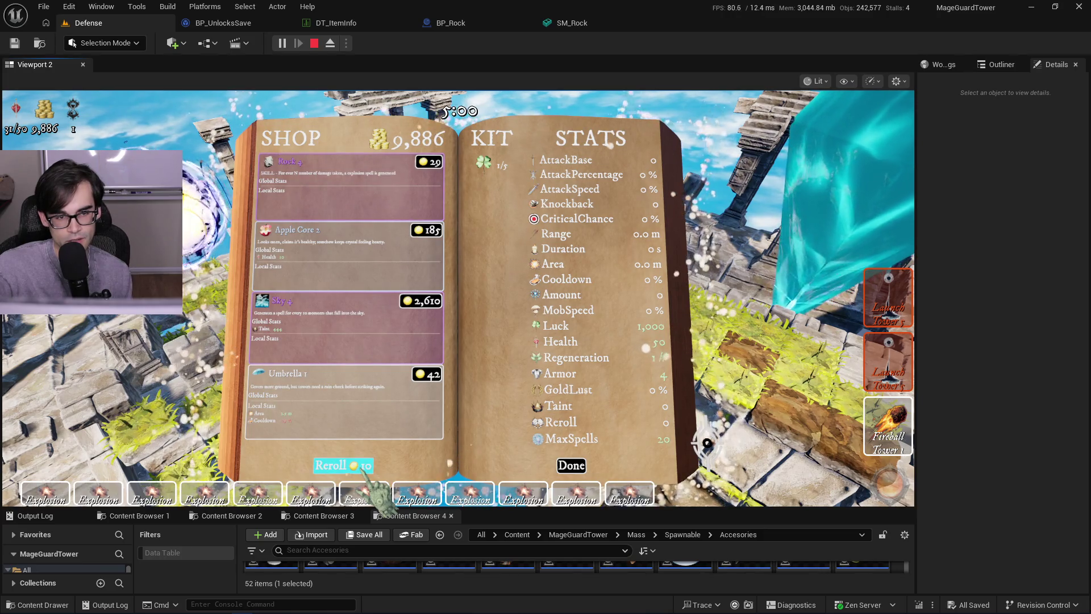
pyautogui.click(364, 468)
pyautogui.click(364, 468)
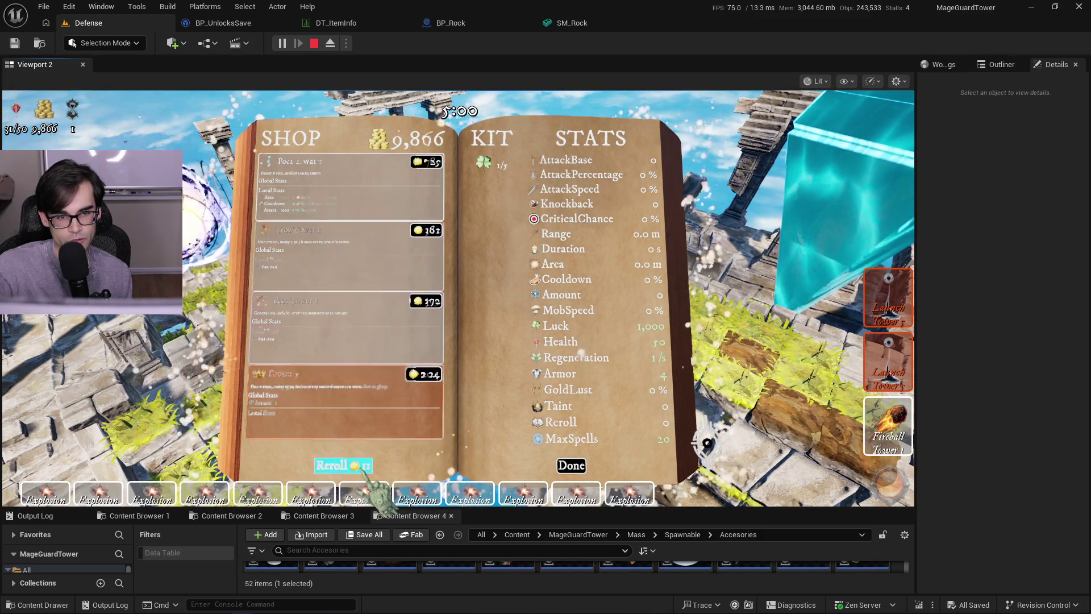
pyautogui.click(573, 465)
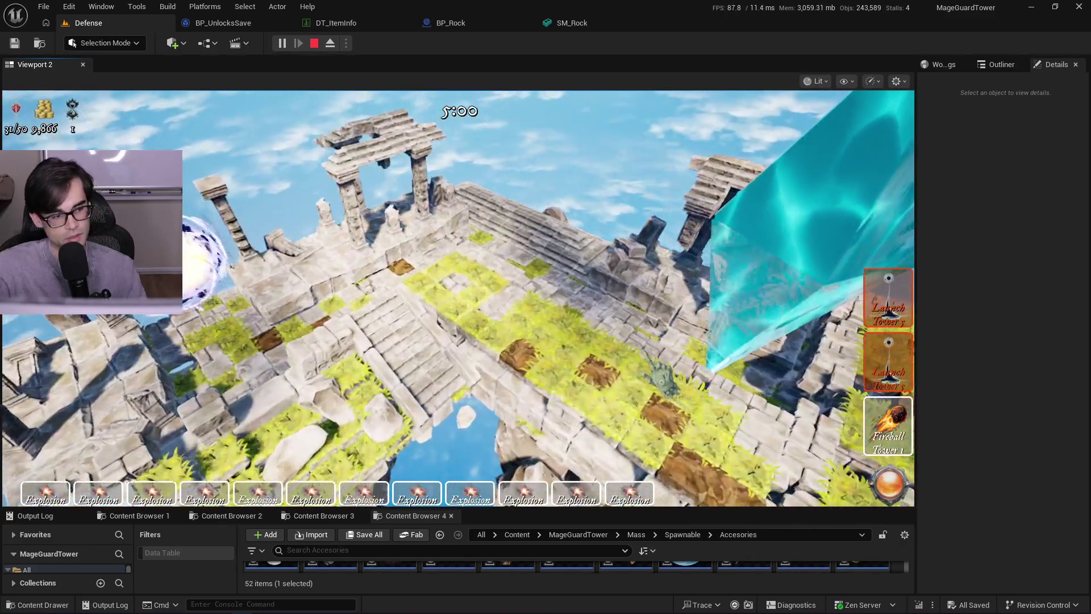
# - Stop the play session with Esc to return to the Defense level editor
pyautogui.press('Escape')
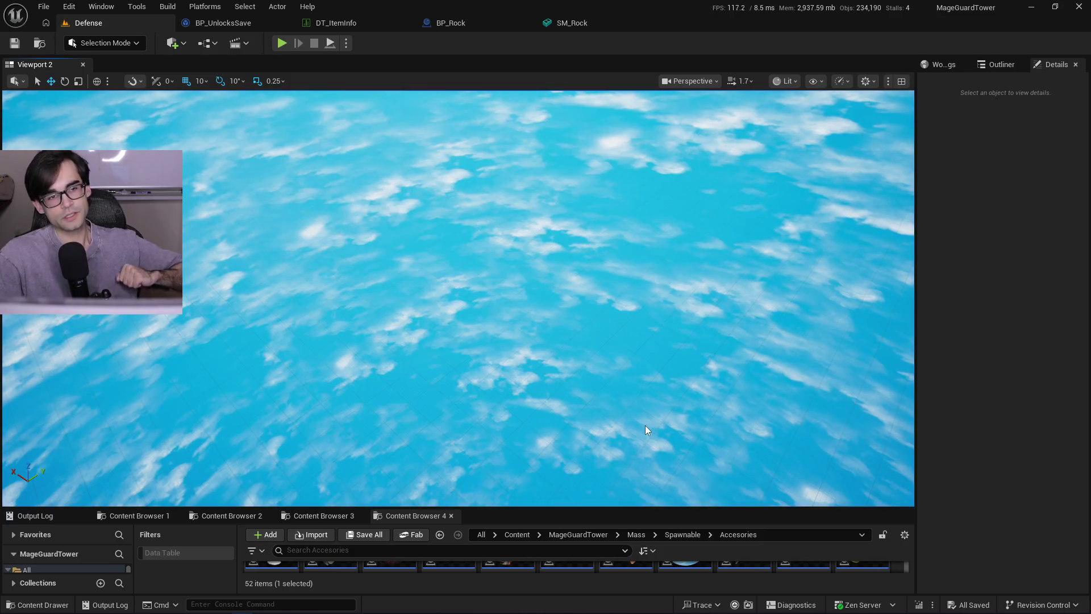